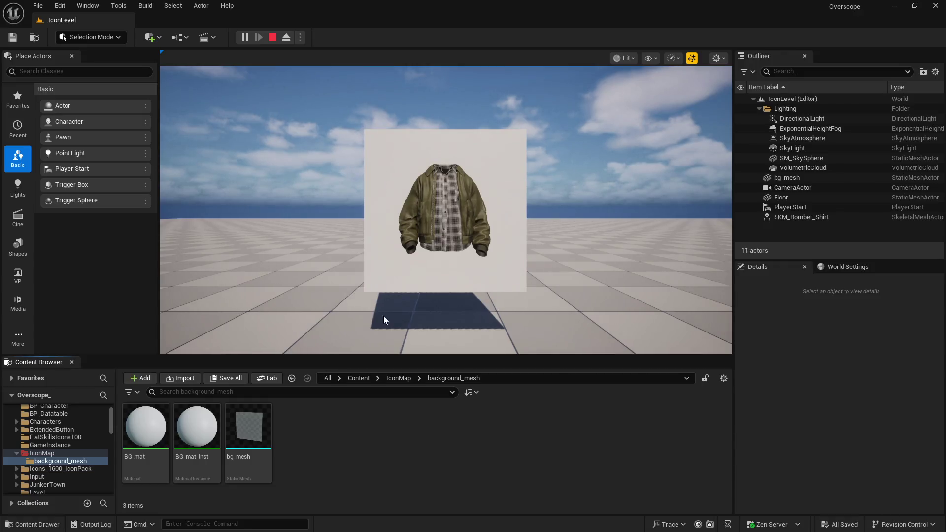
- Override BG_mat_Inst's color parameter with a 0.375 grey (A5A5A5) and save the instance
double_click(197, 429)
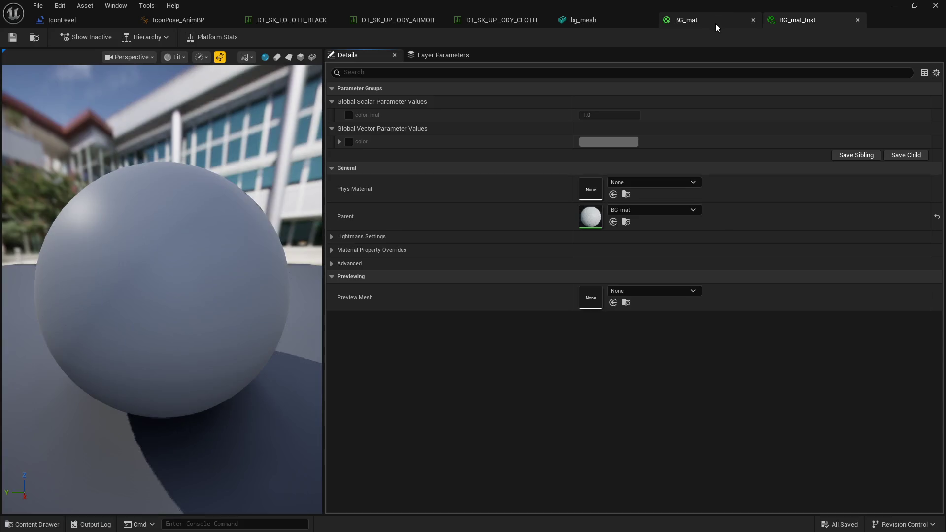
left_click(348, 142)
mouse_move(641, 3)
left_mouse_down()
mouse_move(401, 283)
mouse_move(380, 319)
mouse_move(398, 317)
mouse_move(394, 370)
mouse_move(394, 351)
left_mouse_up()
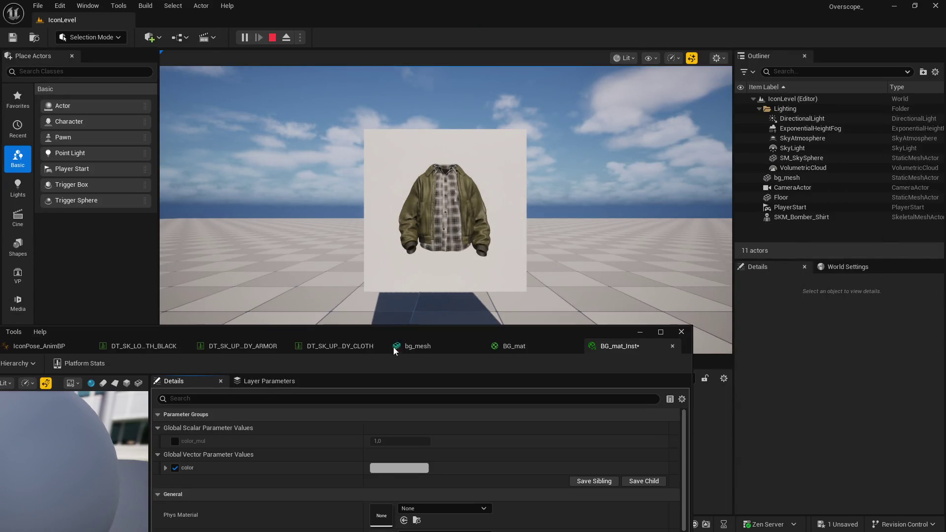
left_click(382, 469)
mouse_move(532, 330)
left_mouse_down()
mouse_move(531, 288)
mouse_move(533, 345)
mouse_move(534, 335)
left_mouse_up()
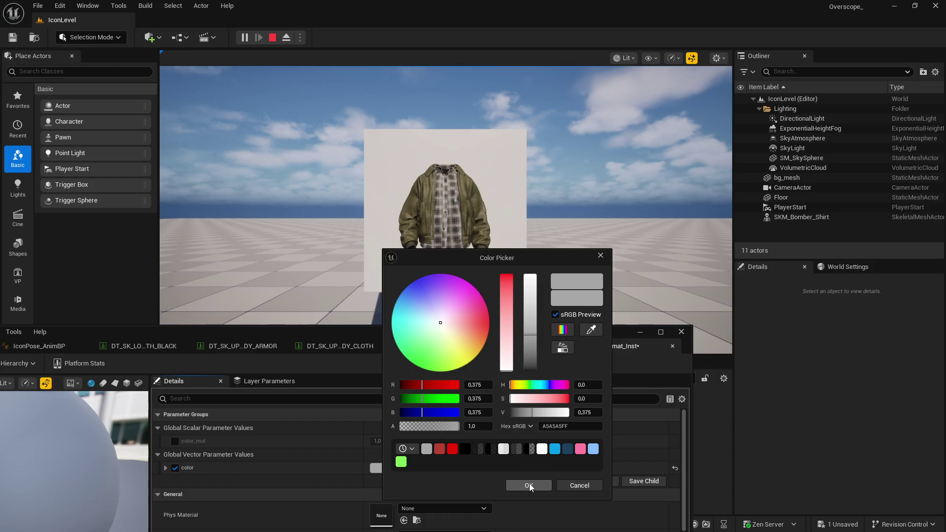
left_click(529, 485)
mouse_move(310, 327)
left_mouse_down()
mouse_move(491, 264)
mouse_move(493, 245)
left_mouse_up()
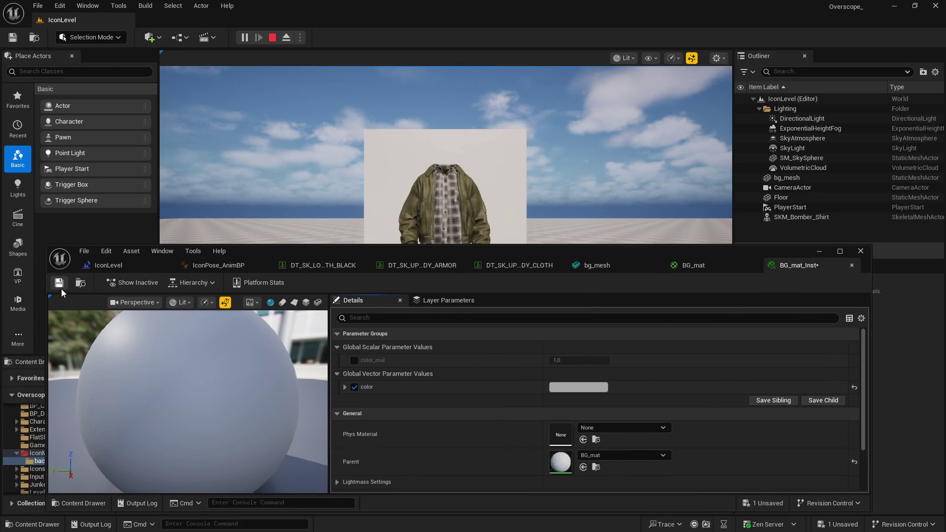
left_click(818, 251)
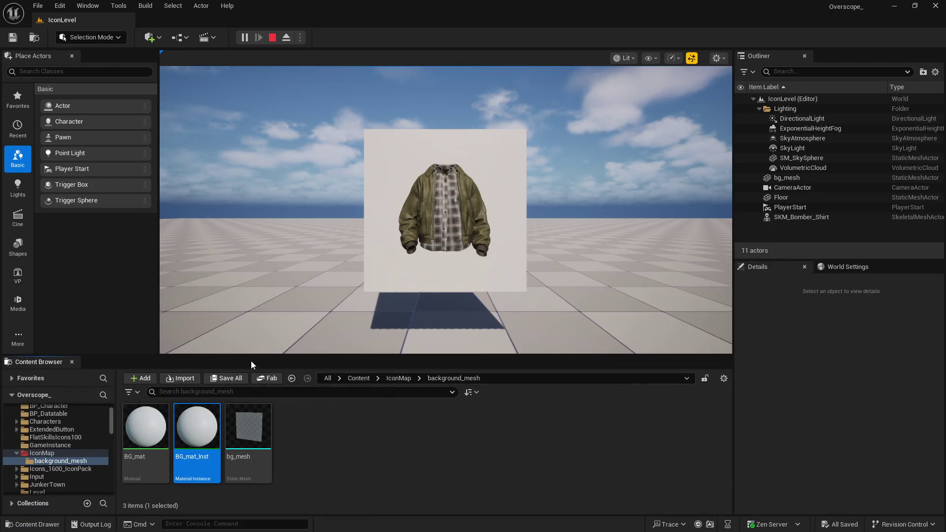
- Stop the play session and clear the Content Browser asset selection
left_click(273, 37)
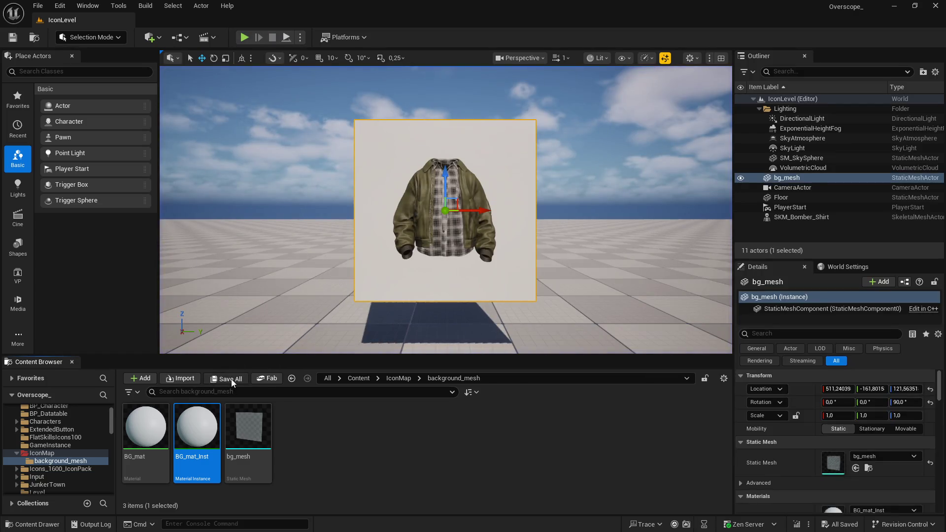
left_click(386, 460)
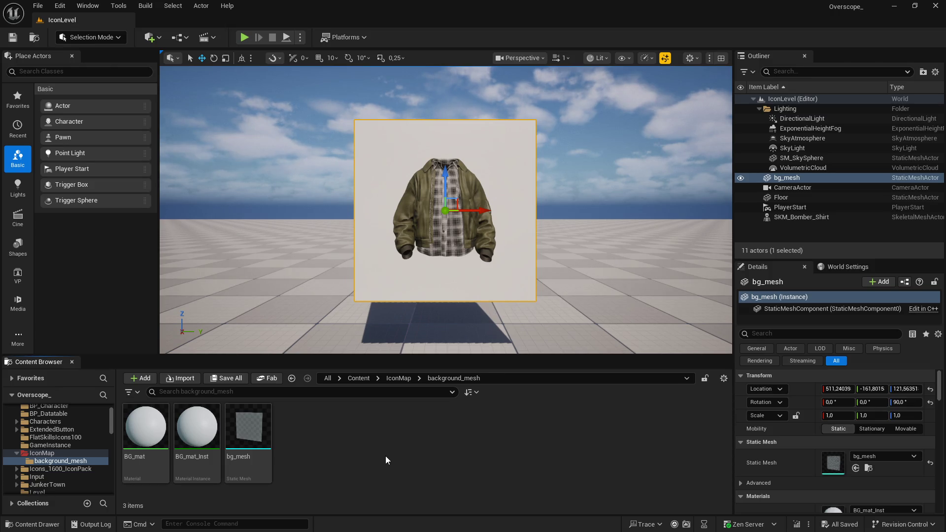
- Open BG_mat in a maximized Material Editor and cancel a 'two colo' node search
double_click(146, 428)
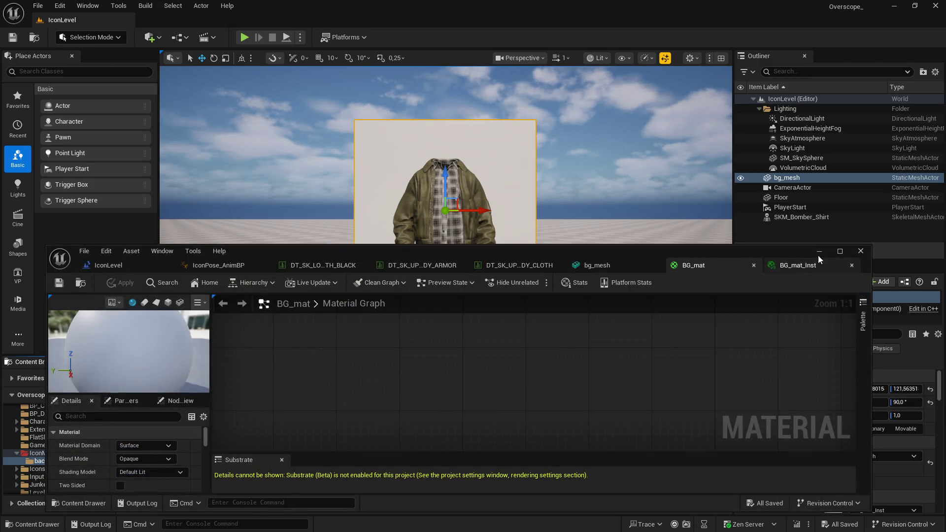
double_click(819, 258)
right_click(490, 318)
type("two colo")
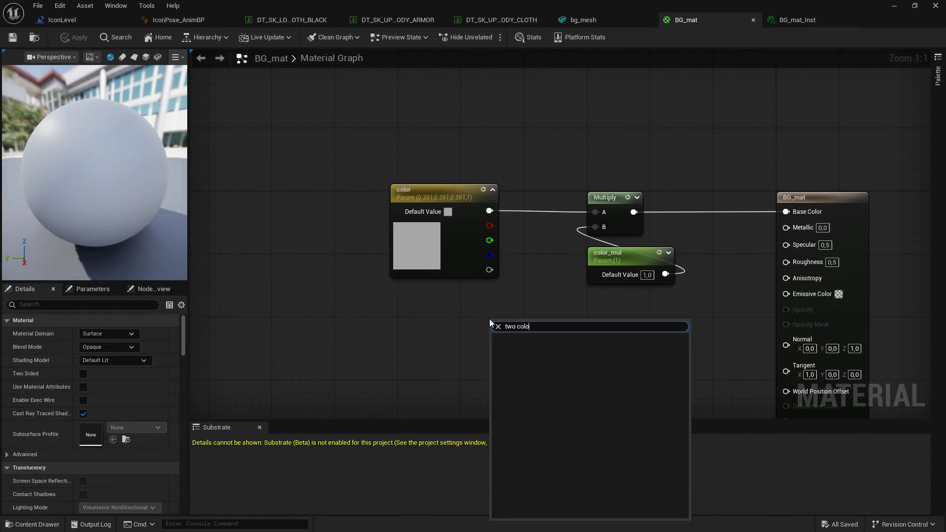
key("BackSpace")
key("BackSpace")
key("BackSpace")
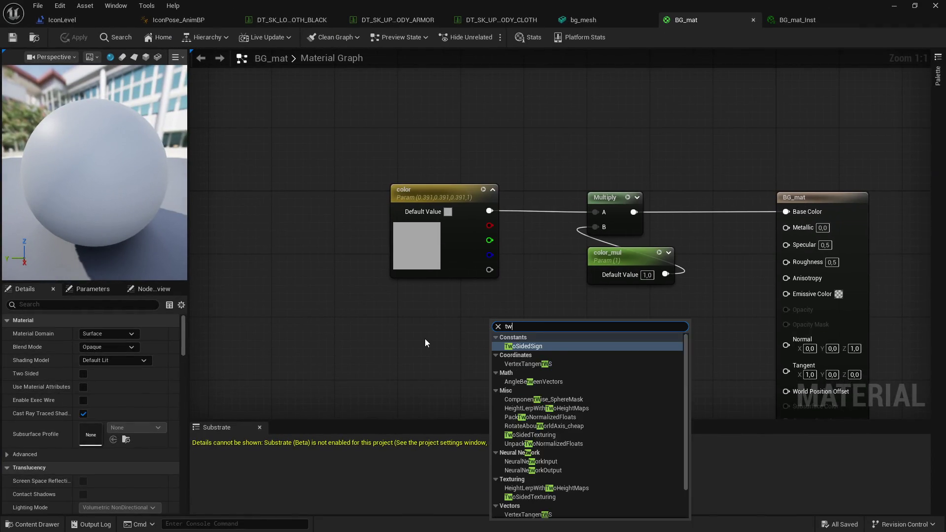
key("Escape")
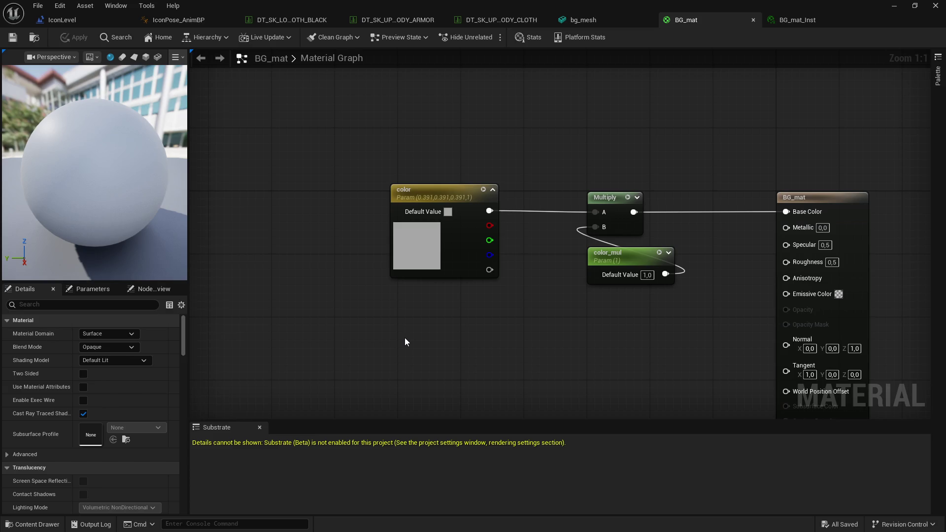
- Add a DiamondGradient node to BG_mat's graph, then search nodes for 'boun'
right_click(404, 338)
type("gradient")
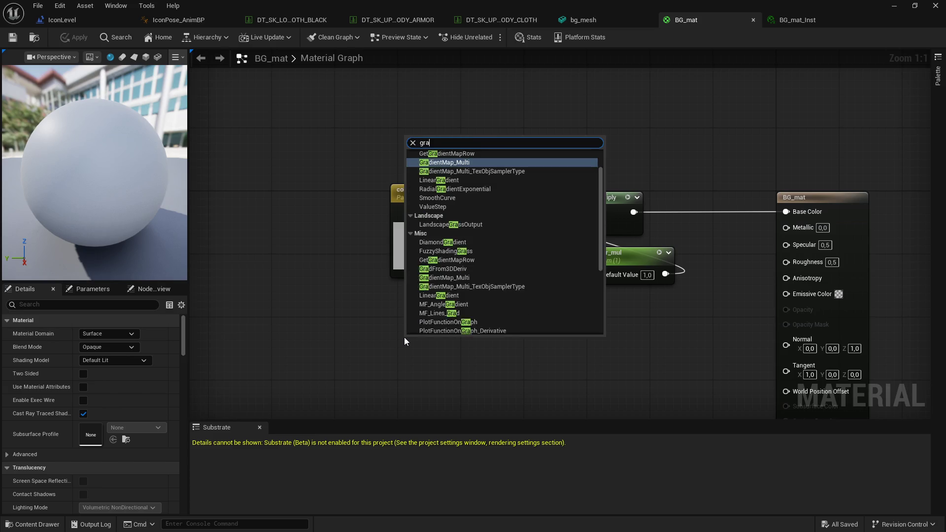
scroll(492, 284, "up", 1)
left_click(443, 242)
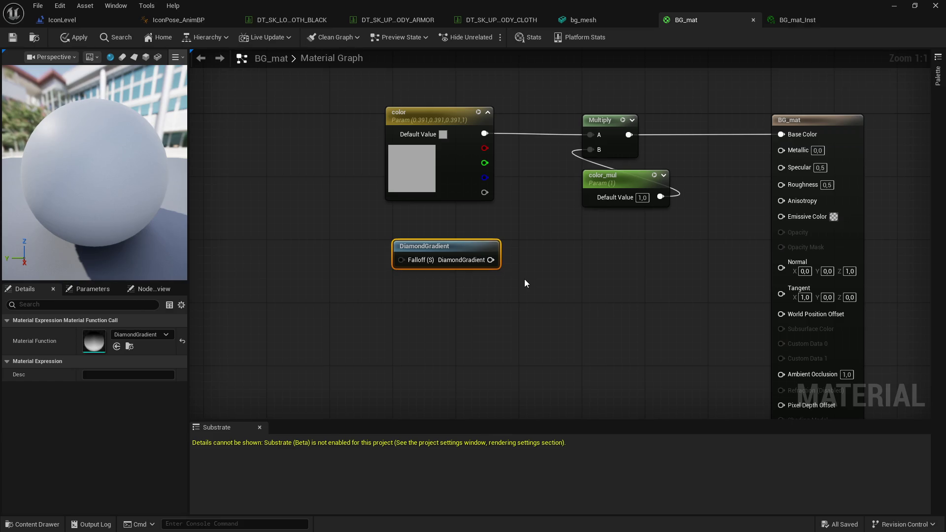
right_click(527, 306)
type("boun")
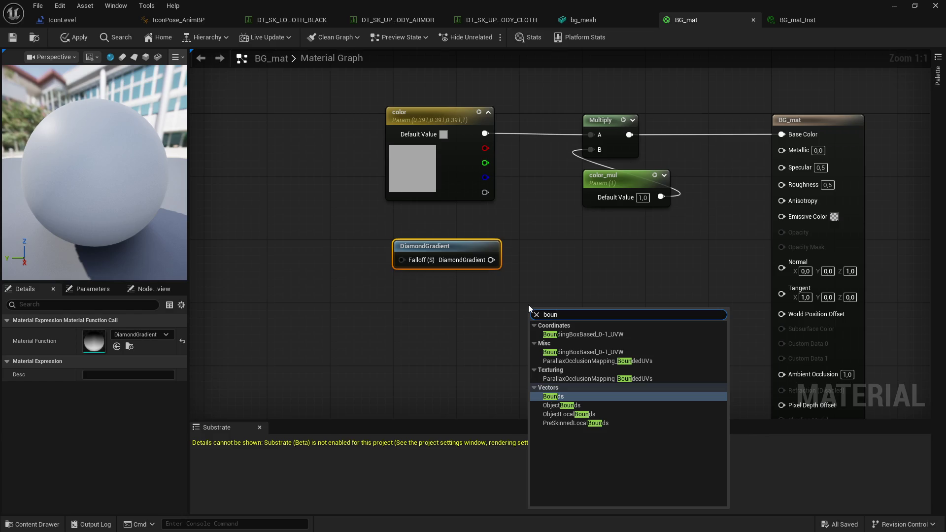
- Add a BoundingBoxBased_0-1_UVW node and wire its RGB output into Base Color
left_click(586, 335)
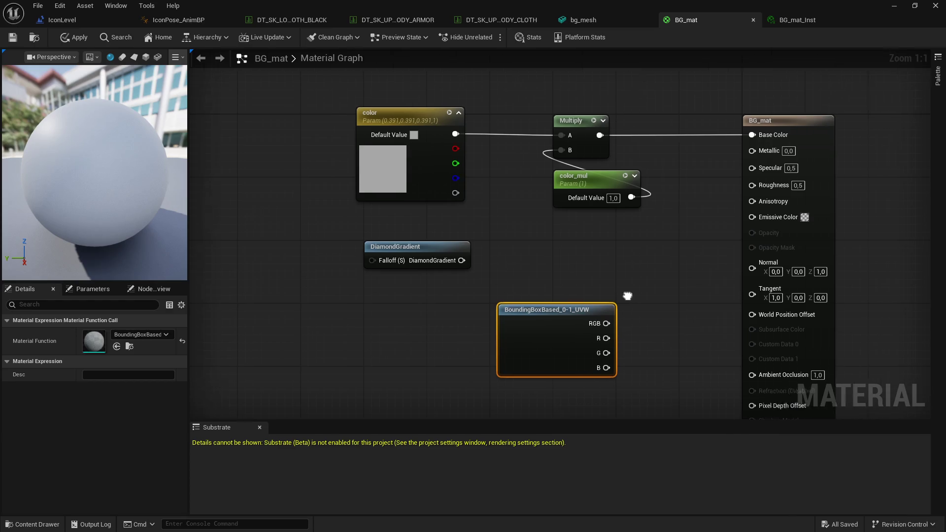
left_click_drag(563, 327, 710, 136)
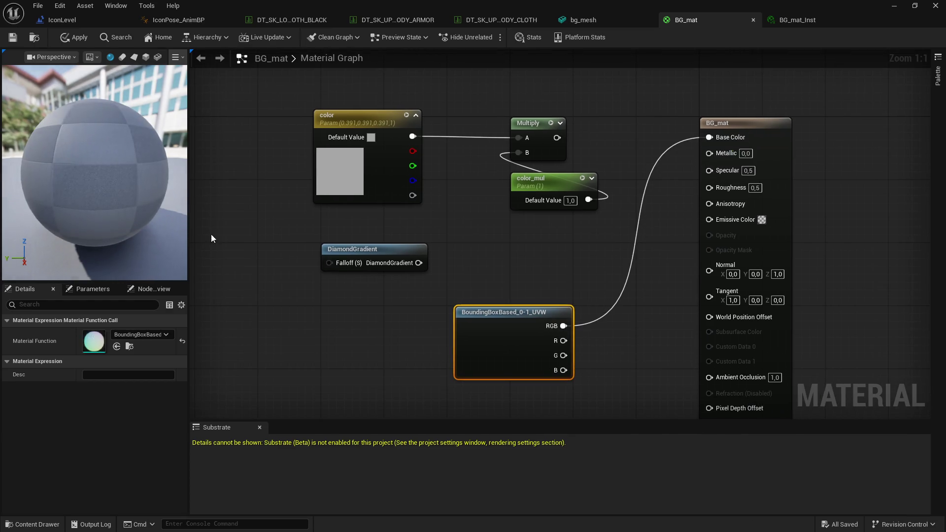
mouse_move(123, 198)
left_mouse_down()
mouse_move(148, 198)
mouse_move(99, 199)
mouse_move(124, 198)
left_mouse_up()
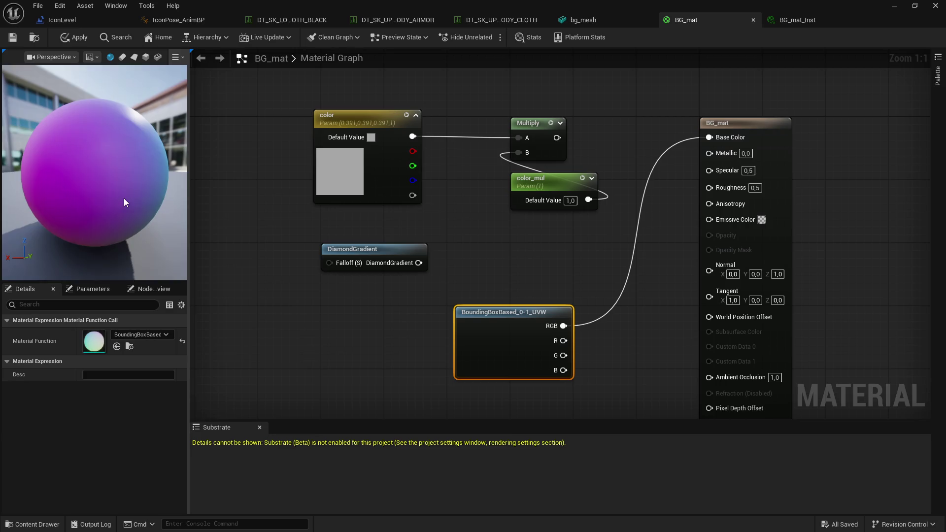
- Apply and save BG_mat, then play and stop the level to preview the gradient background
double_click(270, 4)
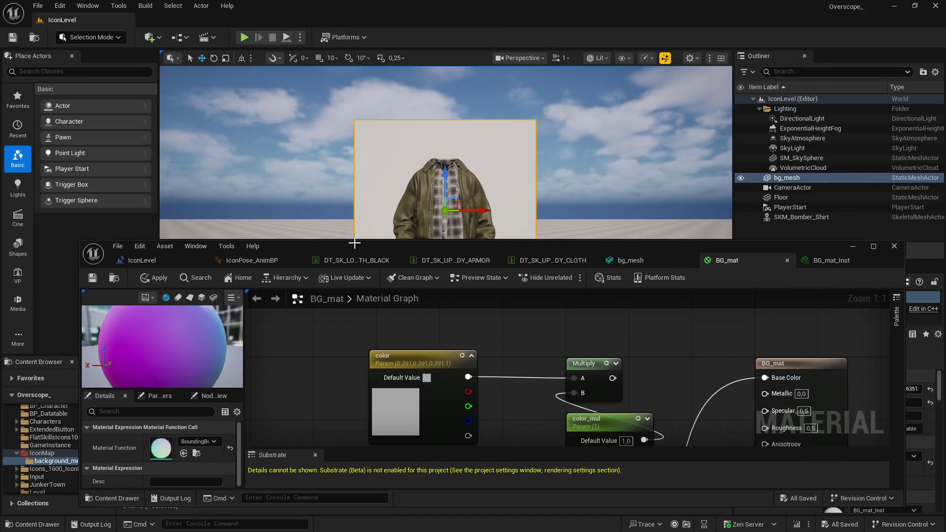
left_click(159, 279)
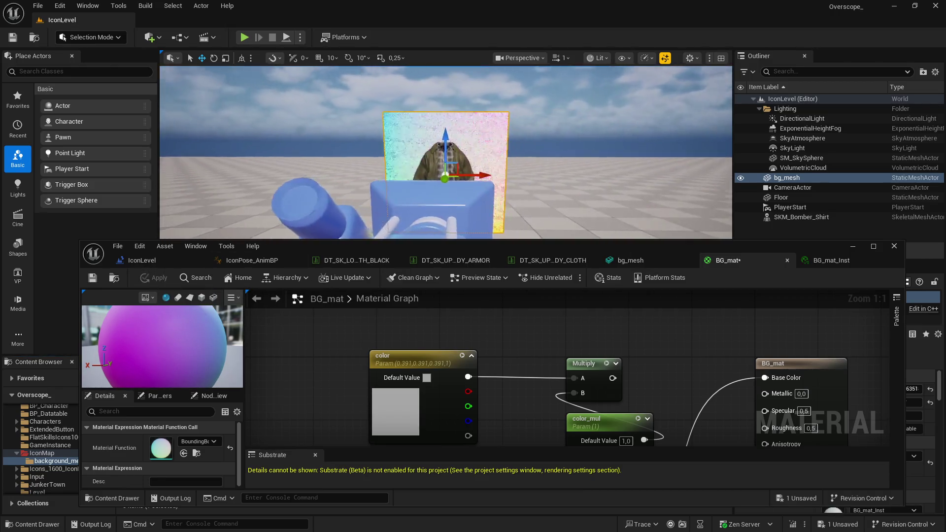
left_click(93, 278)
left_click(244, 39)
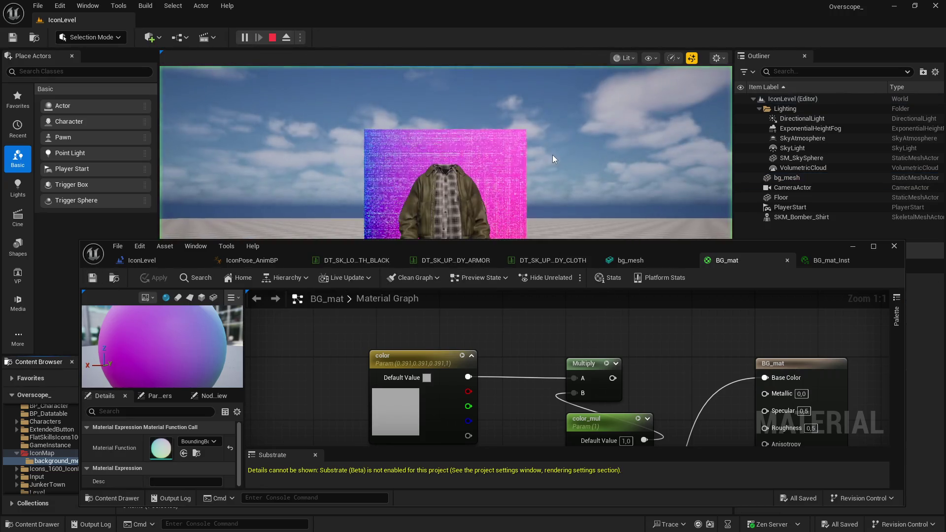
left_click(272, 38)
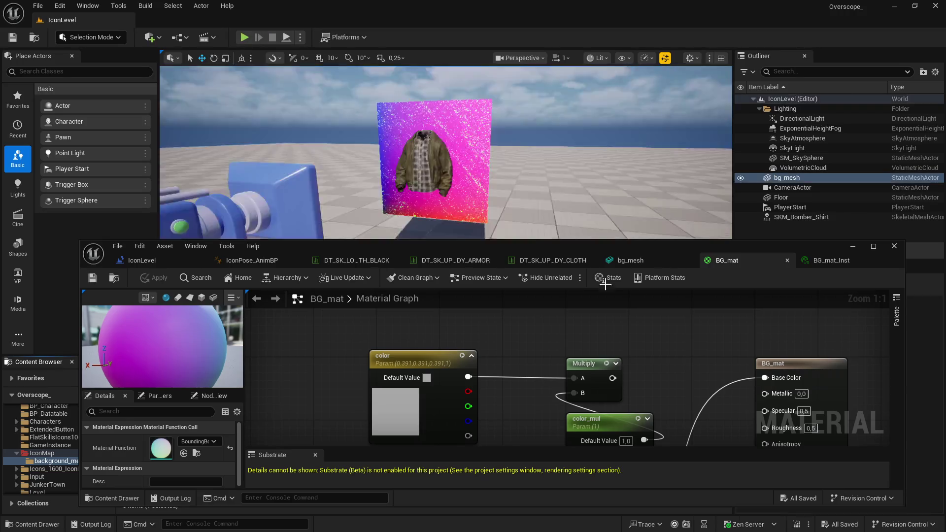
left_click(873, 246)
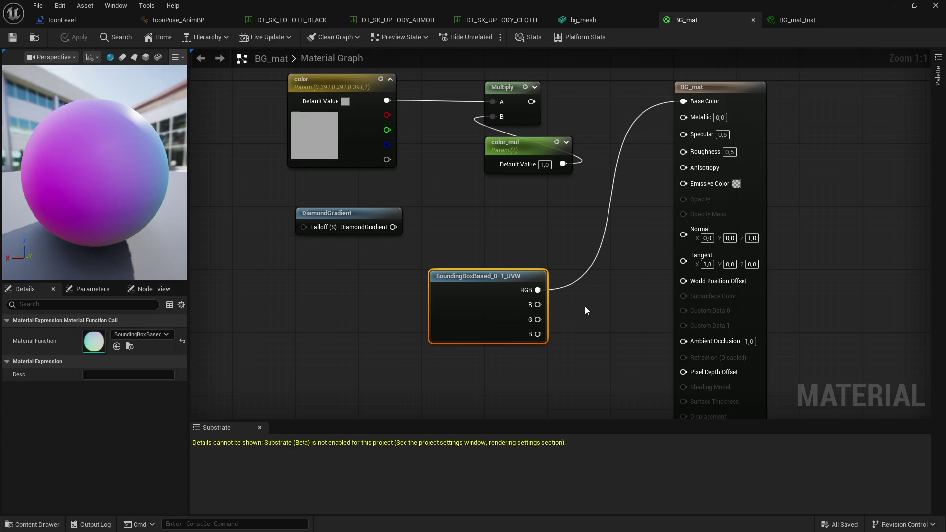
- Add a Color Ramp node and route the Multiply result through it into Base Color
right_click(294, 311)
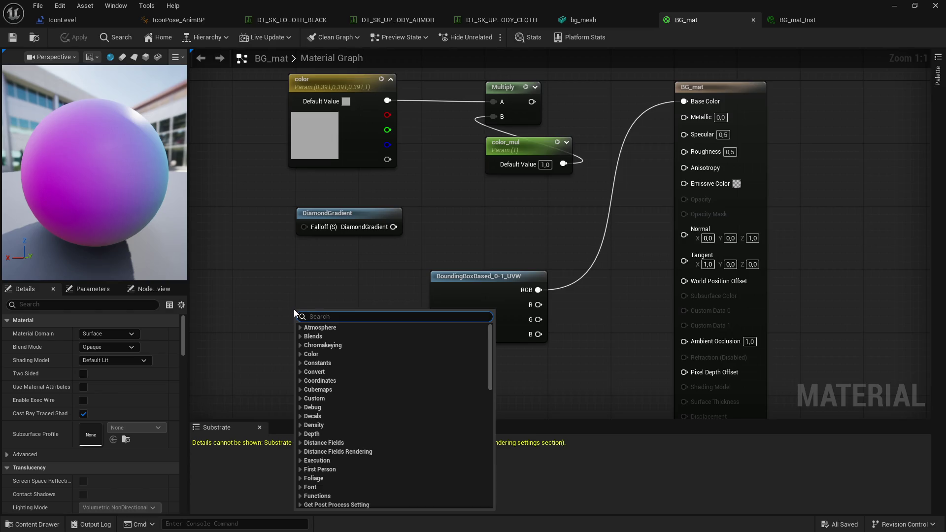
type("color ra")
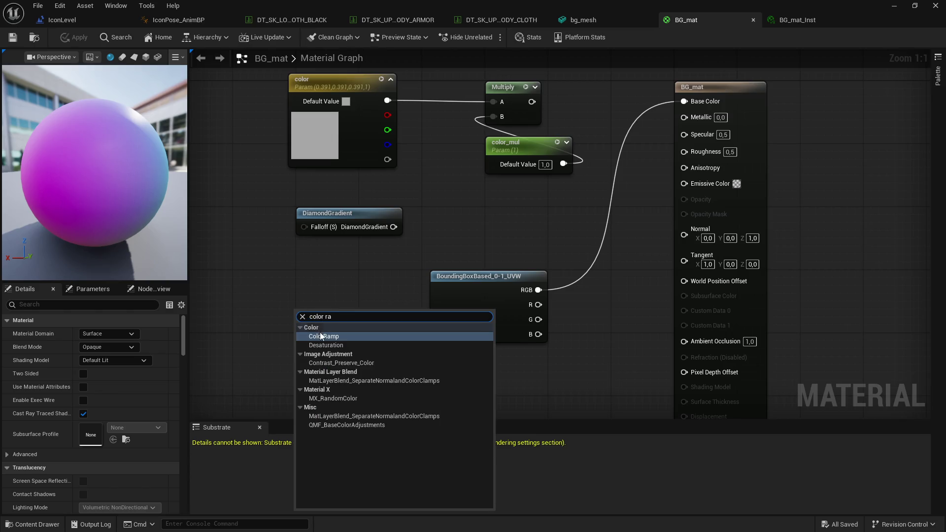
left_click(321, 336)
left_click_drag(314, 308, 327, 309)
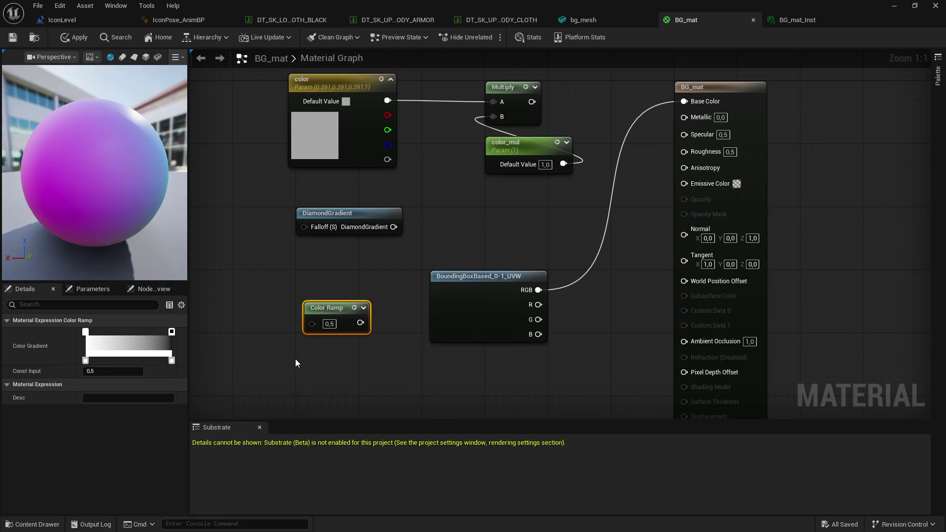
mouse_move(532, 102)
left_mouse_down()
mouse_move(312, 323)
mouse_move(595, 97)
mouse_move(684, 101)
left_mouse_up()
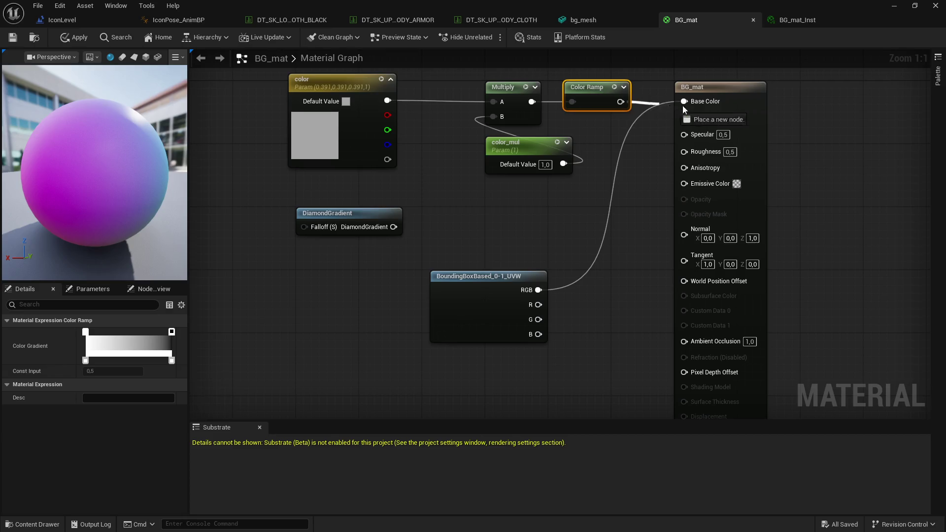
- Drag the Color Ramp's right gradient stop left to darken it, then open IconLevel's blueprint
left_click_drag(116, 205, 177, 207)
left_click(172, 360)
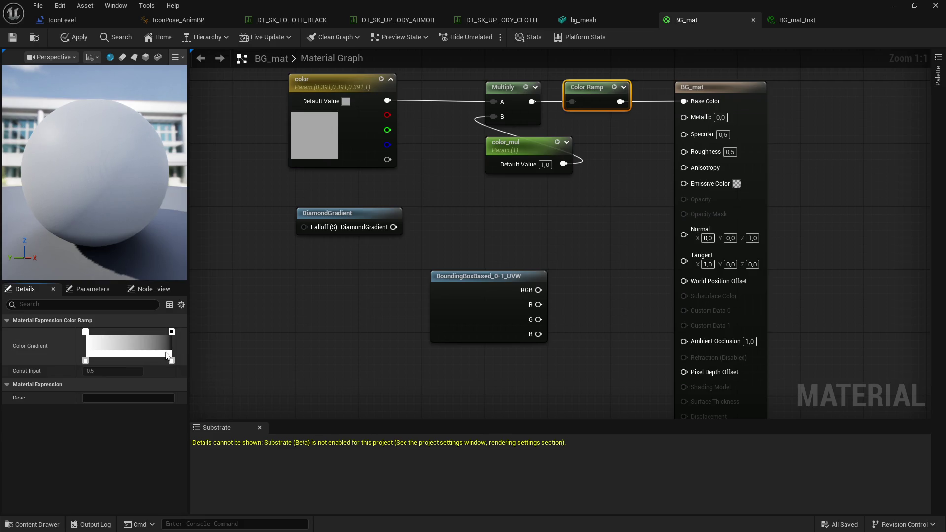
left_click_drag(171, 331, 129, 332)
mouse_move(98, 172)
left_mouse_down()
mouse_move(143, 172)
mouse_move(116, 70)
left_mouse_up()
left_click(62, 20)
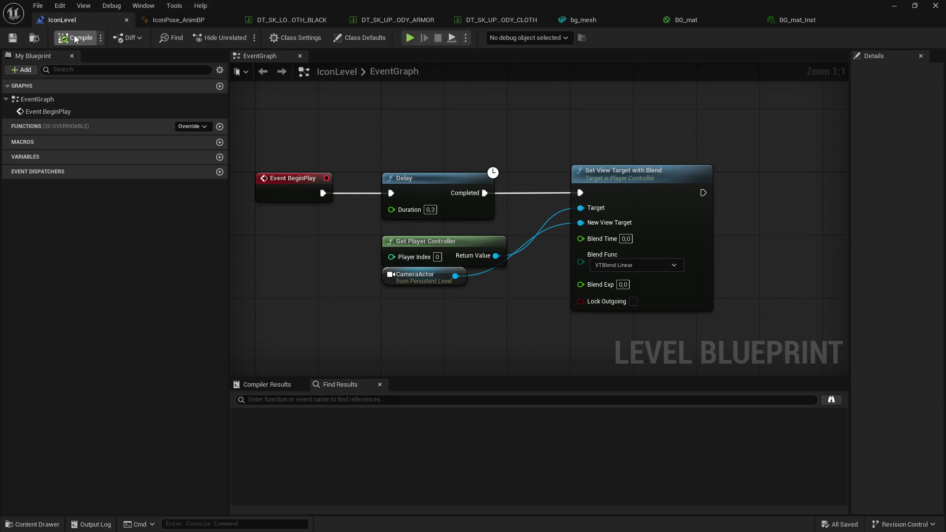
- Apply and save BG_mat, then check BG_mat_Inst for the new color and color_mul parameters
left_click(807, 21)
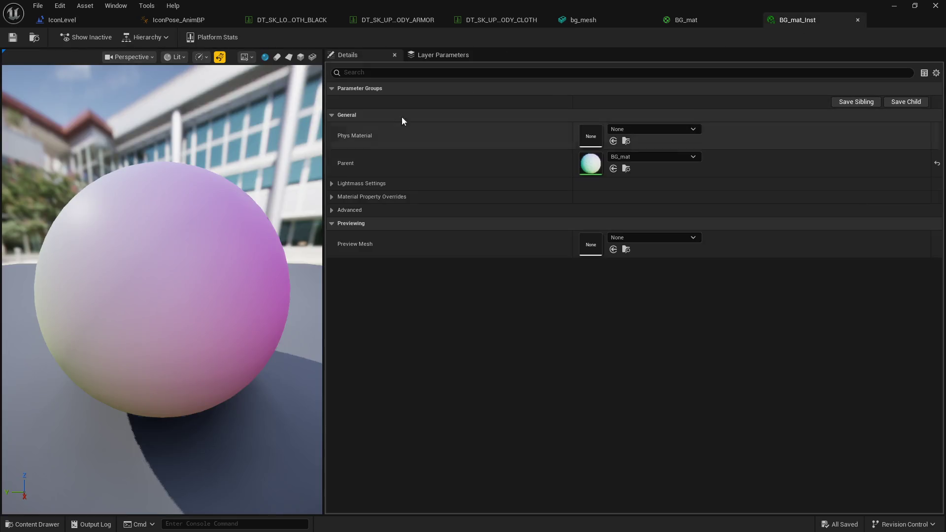
left_click(692, 19)
left_click(13, 39)
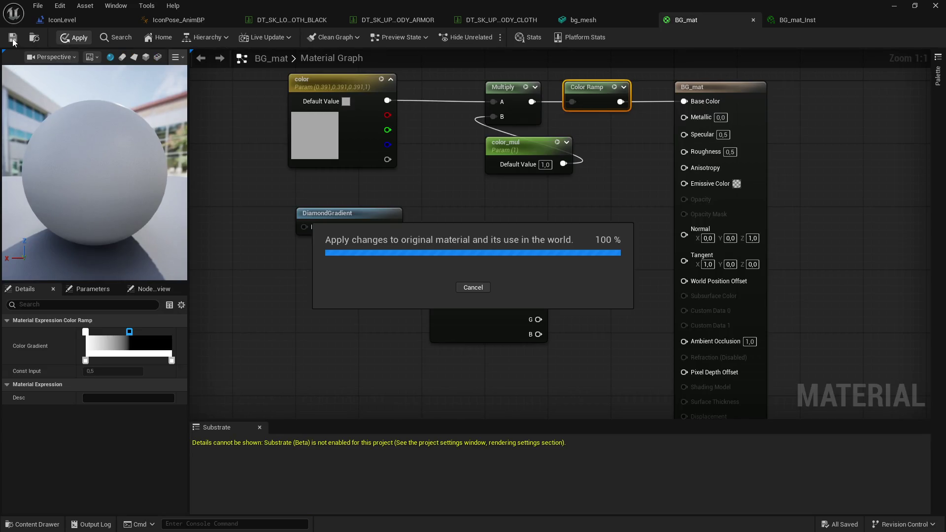
mouse_move(640, 10)
left_mouse_down()
mouse_move(608, 217)
mouse_move(620, 288)
mouse_move(691, 347)
left_mouse_up()
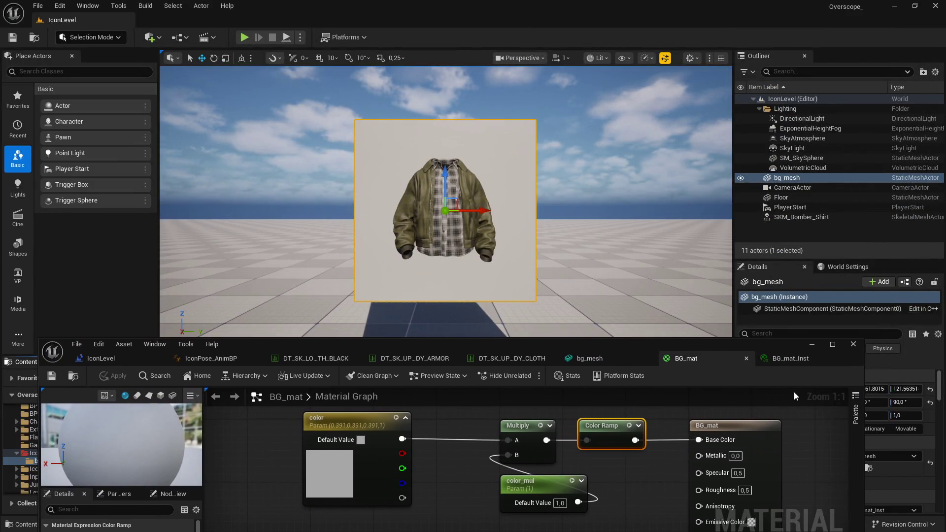
left_click(832, 344)
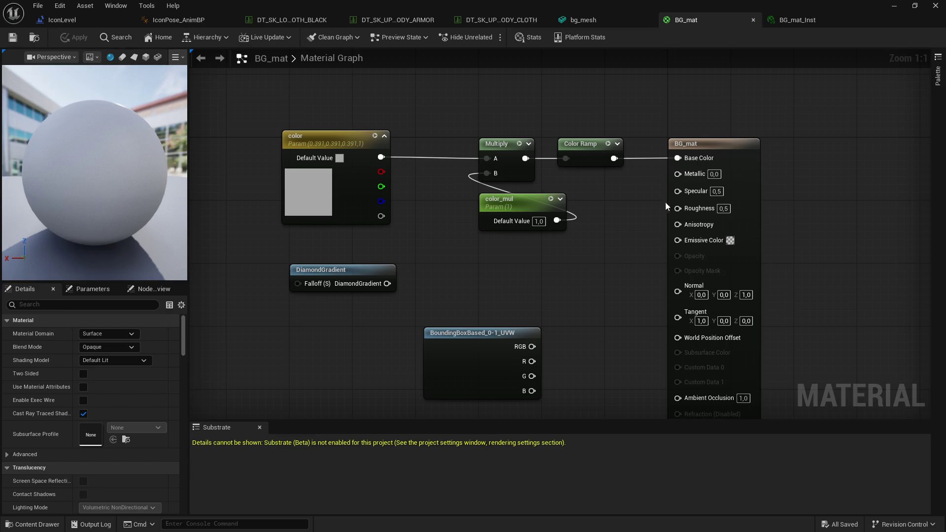
left_click(806, 20)
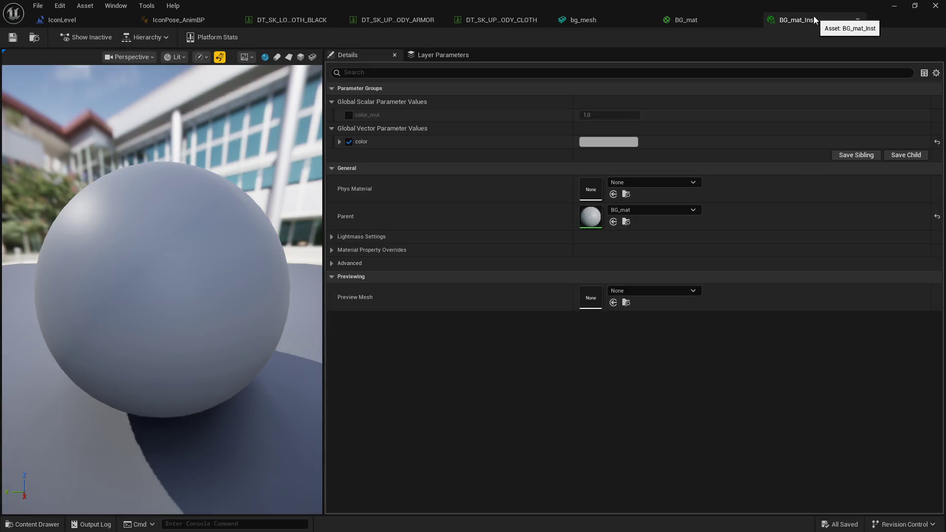
left_click(725, 19)
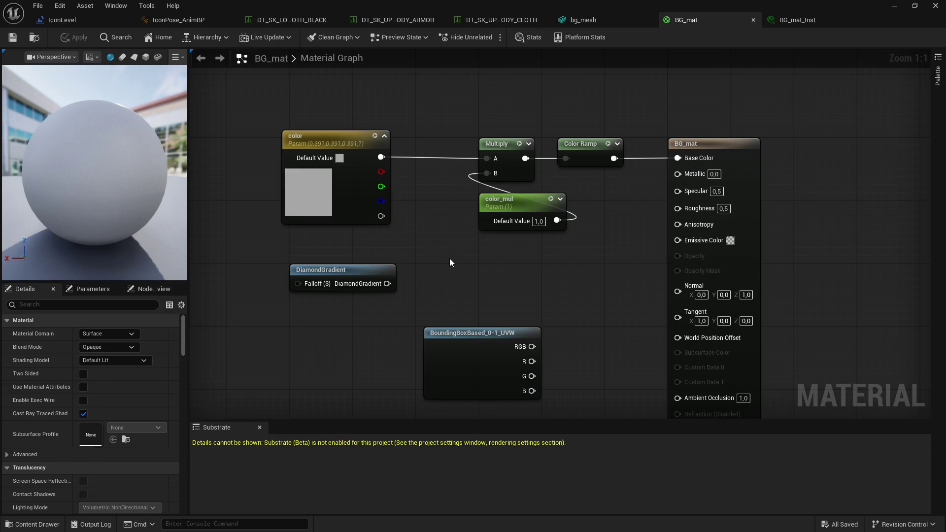
- Delete the old BG_mat nodes and add a LinearGradient node
scroll(450, 262, "down", 4)
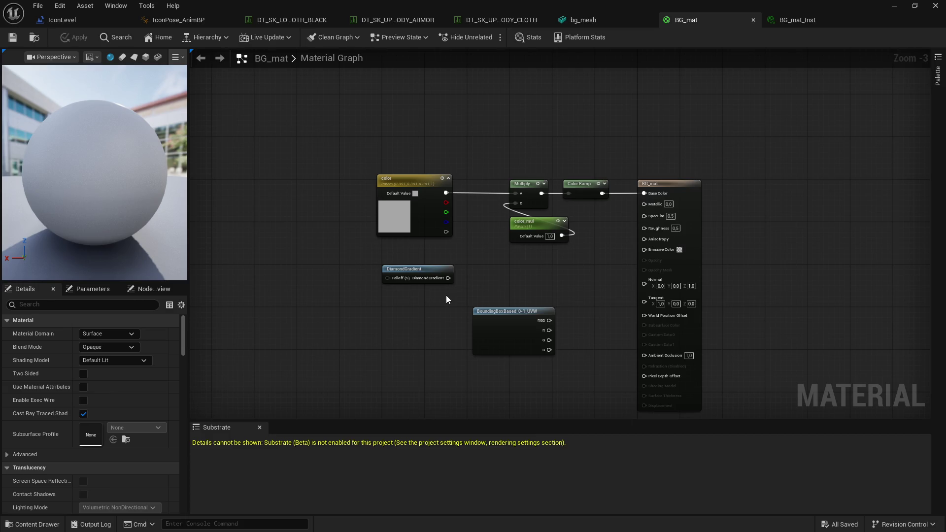
left_click_drag(355, 120, 587, 361)
key("Delete")
right_click(476, 284)
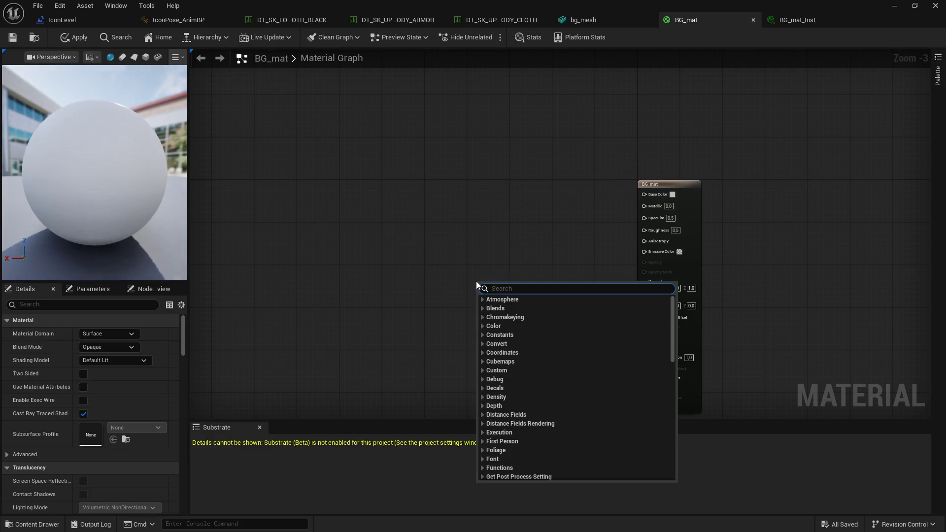
type("linear gra")
key("Return")
- Add a Lerp node and a three-component colour constant to its left
scroll(477, 270, "up", 2)
right_click(445, 221)
type("mul")
left_click(435, 174)
left_click(436, 174)
scroll(424, 185, "down", 1)
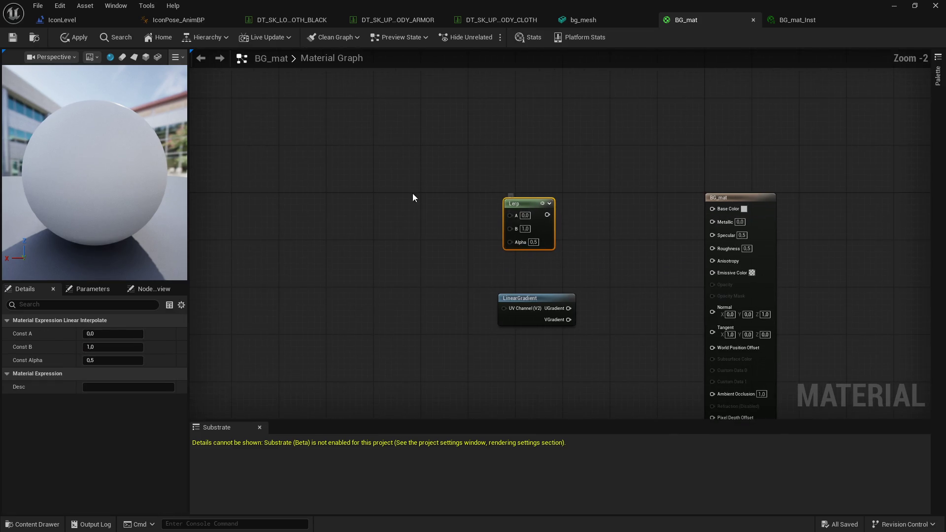
left_click(390, 194)
key("Delete")
left_click(373, 191)
- Convert the colour constant into parameter Color1 and duplicate it as Color2
right_click(373, 191)
left_click(419, 220)
type("Color1")
key("Return")
left_click_drag(393, 197, 352, 202)
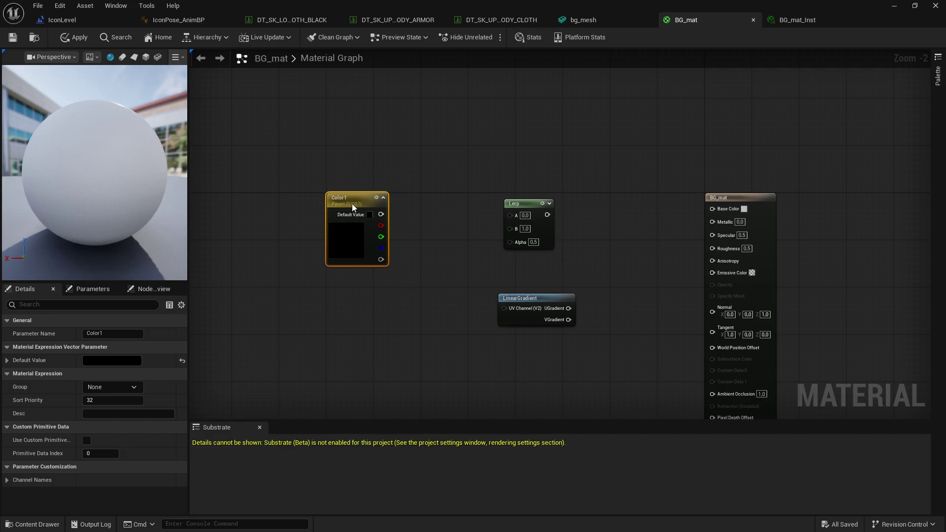
key("ctrl+d")
left_click(121, 333)
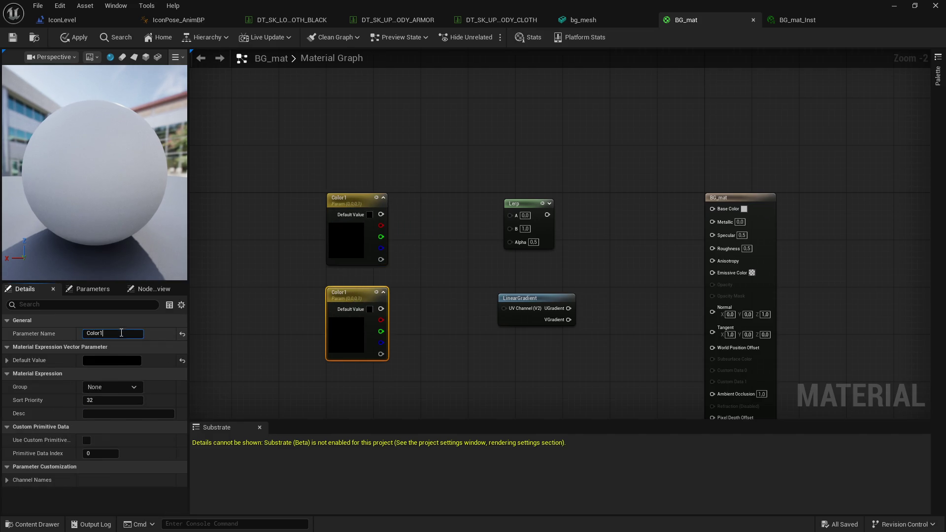
key("BackSpace")
type("2")
key("Return")
- Set Color1's default to light grey and Color2's default to mid grey
left_click(340, 217)
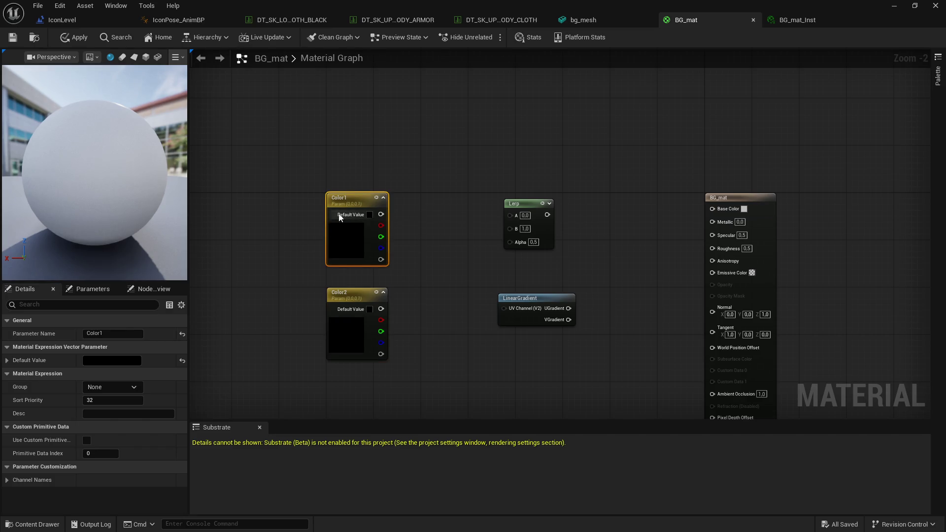
left_click(369, 214)
left_click_drag(271, 367, 276, 296)
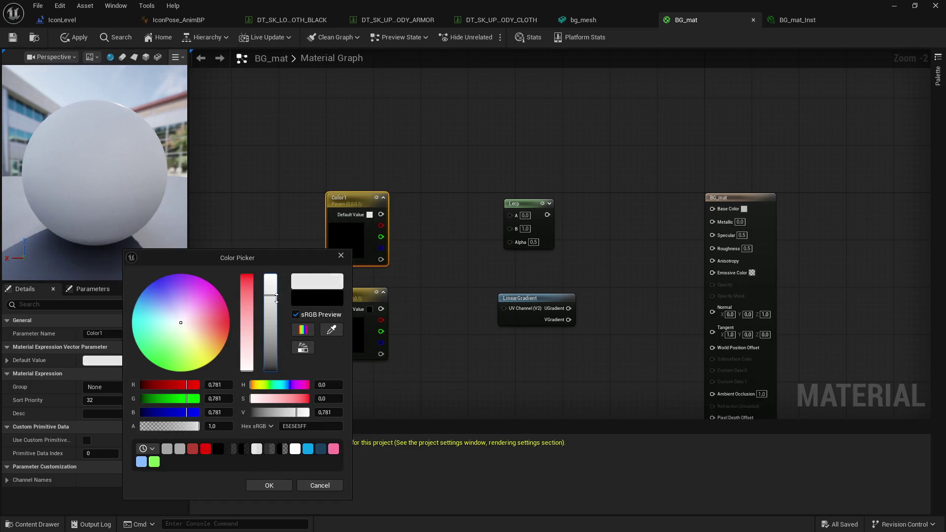
left_click(276, 485)
left_click(355, 295)
left_click(115, 360)
mouse_move(273, 370)
left_mouse_down()
mouse_move(273, 307)
mouse_move(274, 321)
left_mouse_up()
left_click(271, 485)
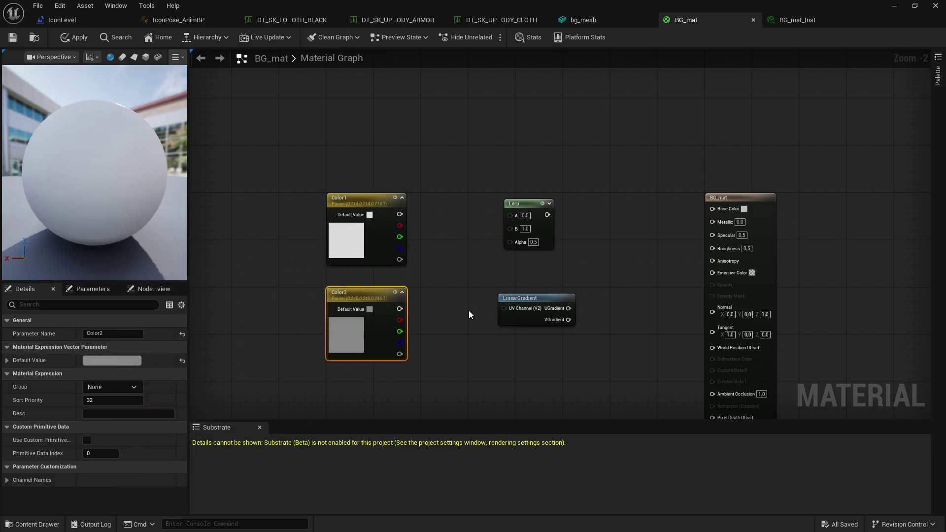
- Wire Color1 and Color2 into Lerp A and B, and the Lerp into Base Color
left_click(468, 315)
mouse_move(399, 214)
left_mouse_down()
mouse_move(512, 213)
mouse_move(400, 311)
left_mouse_up()
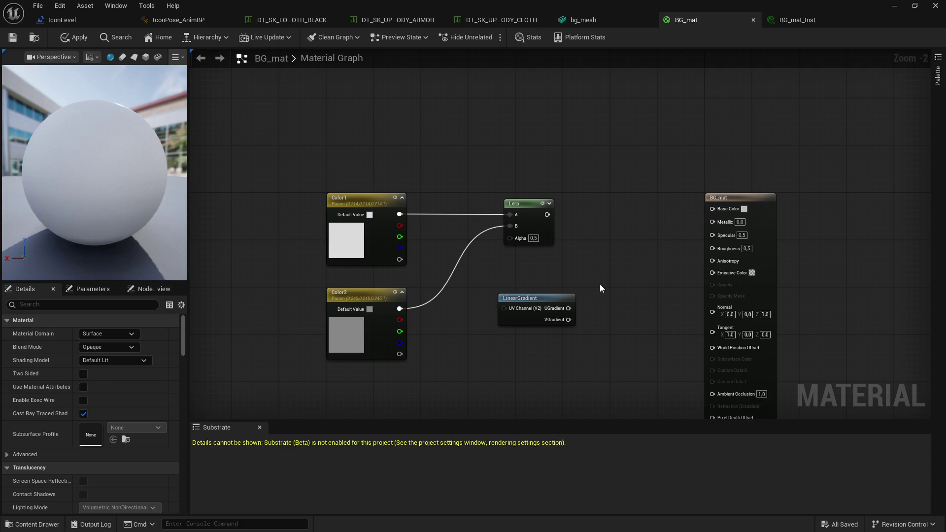
left_click_drag(547, 214, 712, 209)
- Connect the LinearGradient's UGradient to the Lerp Alpha and place the node beside it
left_click_drag(569, 308, 510, 238)
left_click_drag(534, 297, 534, 267)
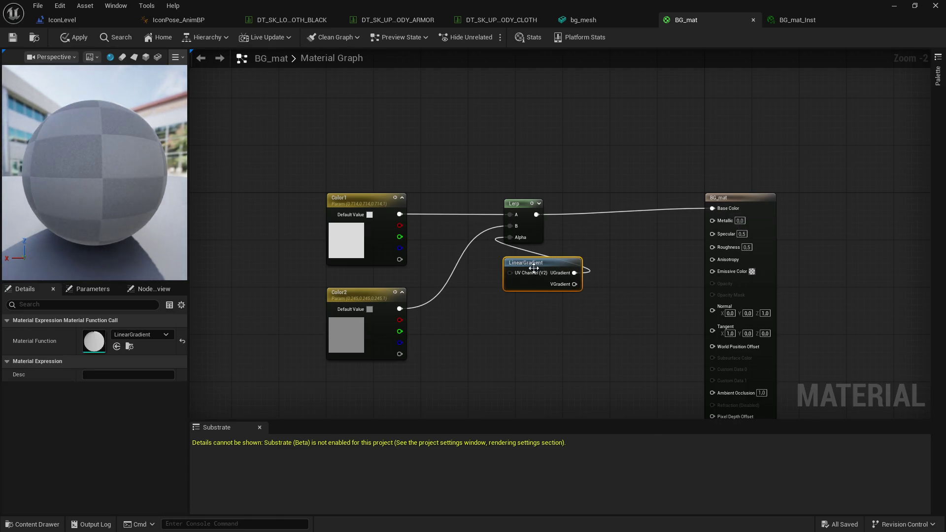
left_click_drag(129, 201, 94, 203)
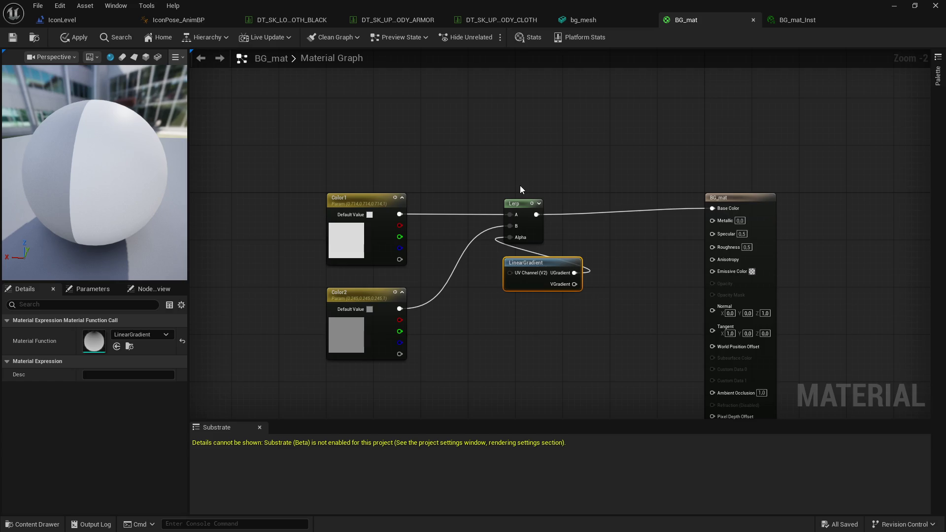
- Apply and save BG_mat, then open BG_mat_Inst to see Color1 and Color2
left_click(798, 20)
left_click(685, 20)
left_click(75, 37)
left_click(807, 25)
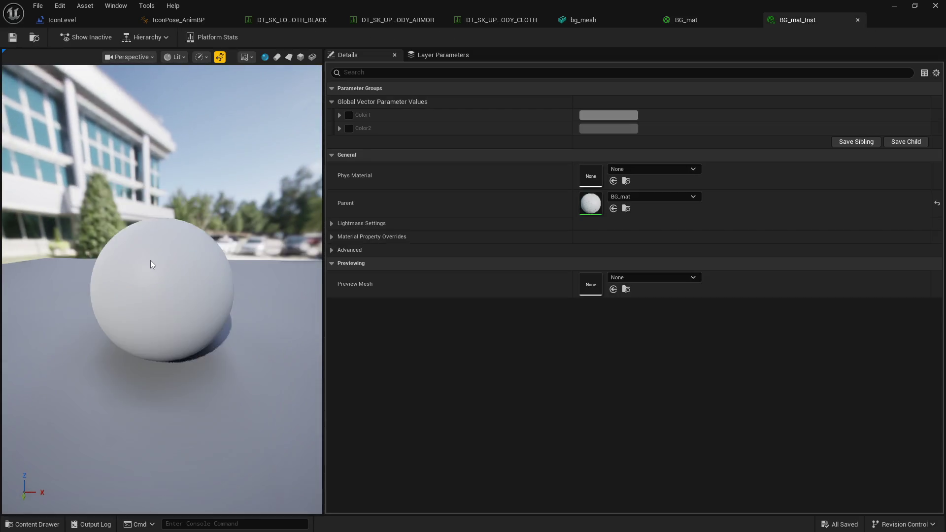
- Override Color1 on BG_mat_Inst with a full-opacity beige tone
mouse_move(722, 2)
left_mouse_down()
mouse_move(610, 329)
mouse_move(609, 310)
left_mouse_up()
left_click(353, 420)
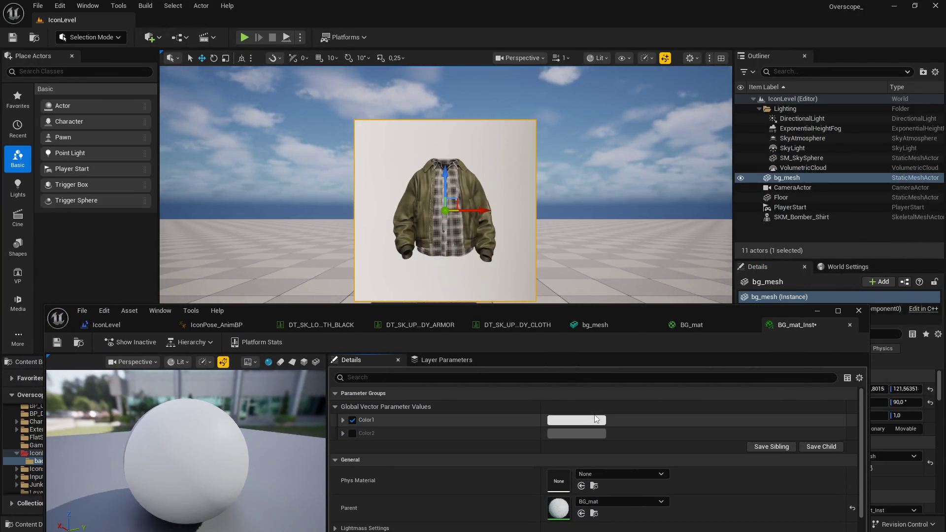
left_click(578, 420)
left_click_drag(632, 426, 651, 426)
mouse_move(632, 323)
left_mouse_down()
mouse_move(613, 335)
mouse_move(635, 355)
mouse_move(657, 320)
mouse_move(656, 334)
mouse_move(626, 318)
mouse_move(640, 338)
left_mouse_up()
left_click(720, 485)
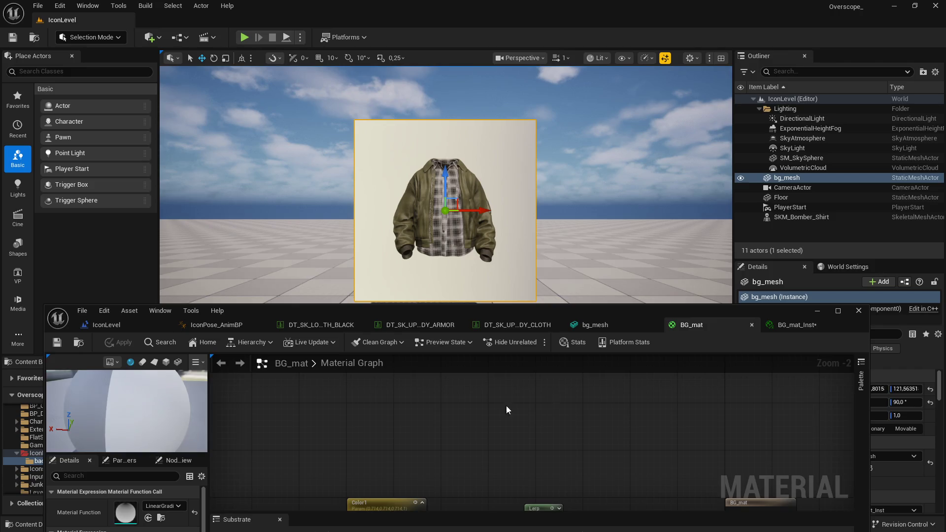
- In BG_mat, blend the Lerp by VGradient instead of UGradient and apply
left_click(485, 447)
left_click_drag(549, 443, 486, 397)
left_click(124, 343)
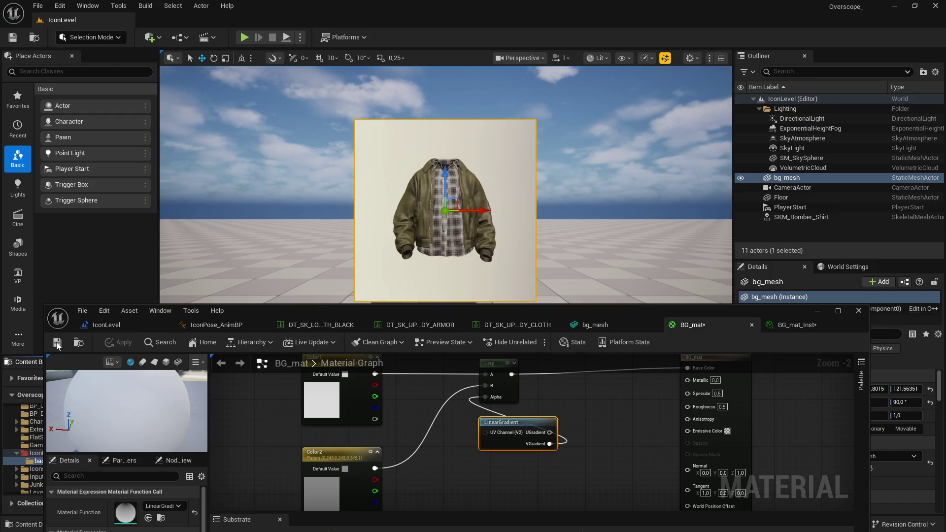
- Override Color2 on BG_mat_Inst with a pinkish-purple colour
left_click(798, 329)
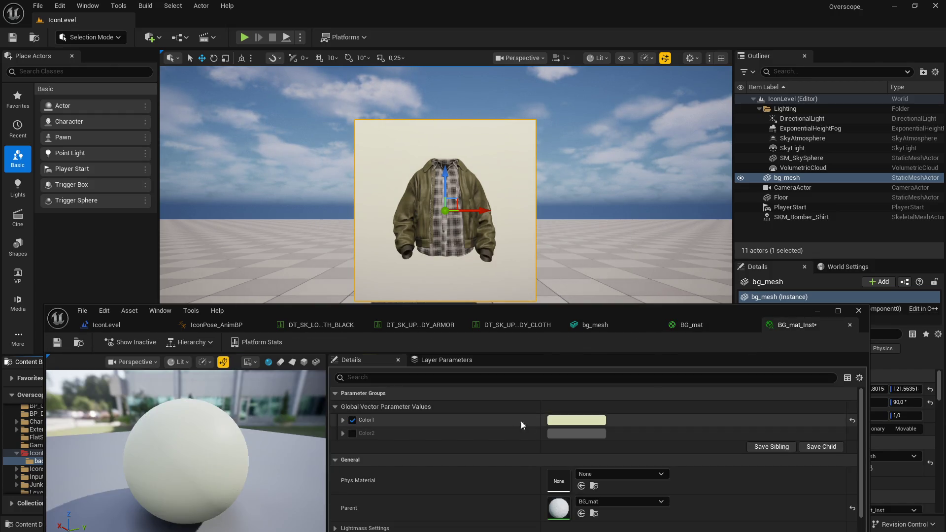
left_click(570, 417)
left_click(537, 388)
left_click(352, 433)
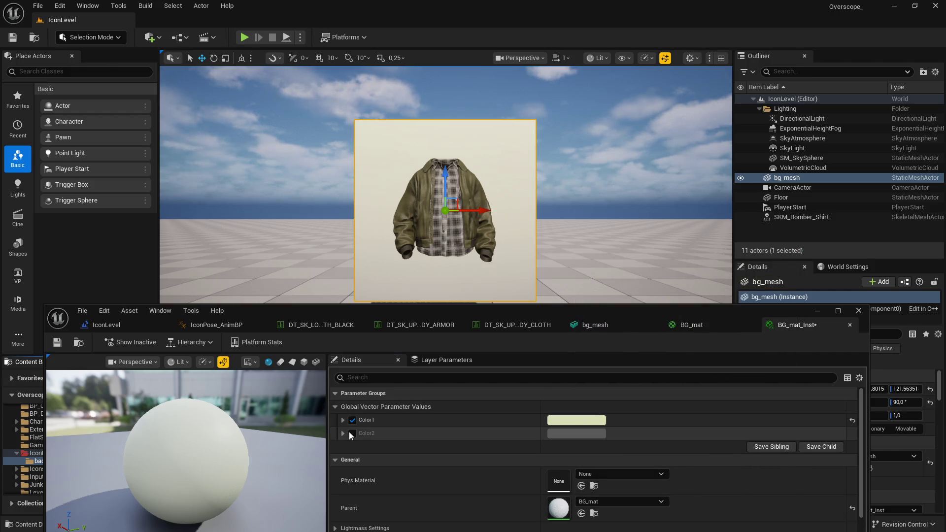
left_click(558, 432)
left_click(632, 349)
mouse_move(651, 342)
left_mouse_down()
mouse_move(653, 315)
mouse_move(662, 317)
mouse_move(610, 287)
mouse_move(619, 286)
mouse_move(597, 289)
mouse_move(654, 298)
mouse_move(666, 326)
mouse_move(621, 344)
mouse_move(622, 328)
mouse_move(594, 326)
mouse_move(609, 281)
mouse_move(633, 329)
mouse_move(658, 327)
mouse_move(655, 307)
mouse_move(624, 288)
left_mouse_up()
left_click(708, 485)
- Change Color1 to a near-white 0.745 light grey, then reopen Color2's colour picker
left_click(552, 419)
left_click(628, 322)
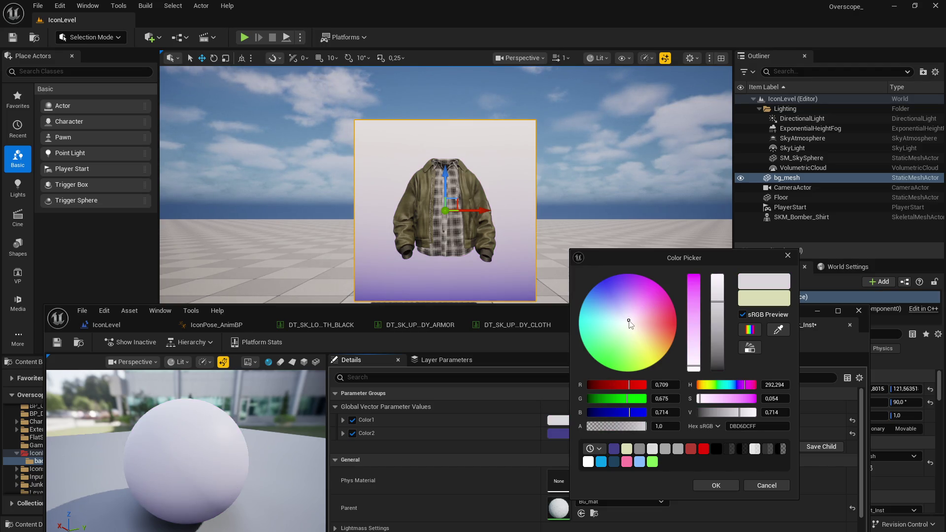
mouse_move(694, 365)
left_mouse_down()
mouse_move(695, 284)
mouse_move(712, 368)
left_mouse_up()
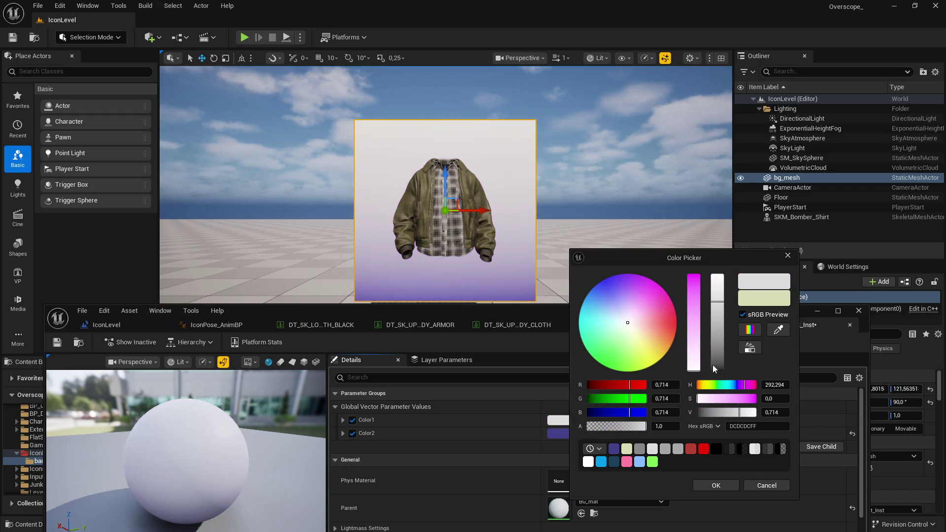
left_click_drag(718, 308, 722, 297)
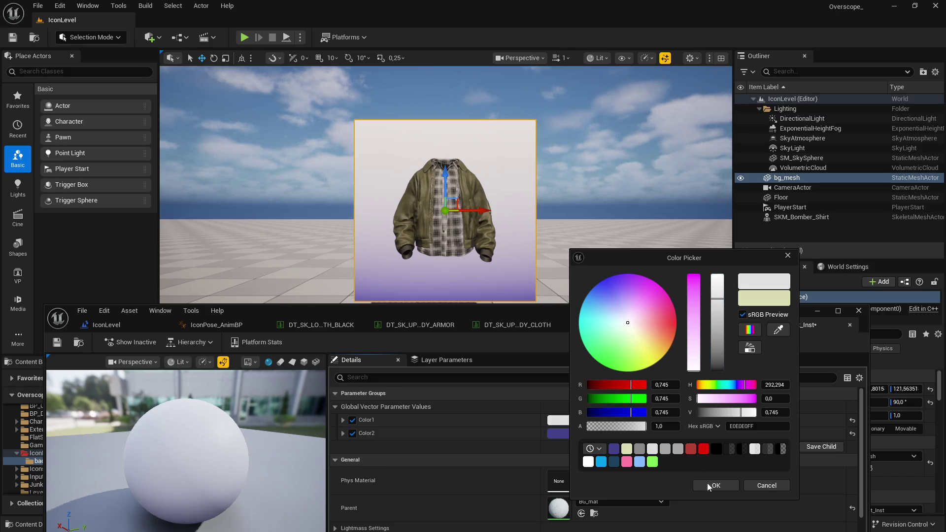
left_click(709, 484)
left_click(584, 432)
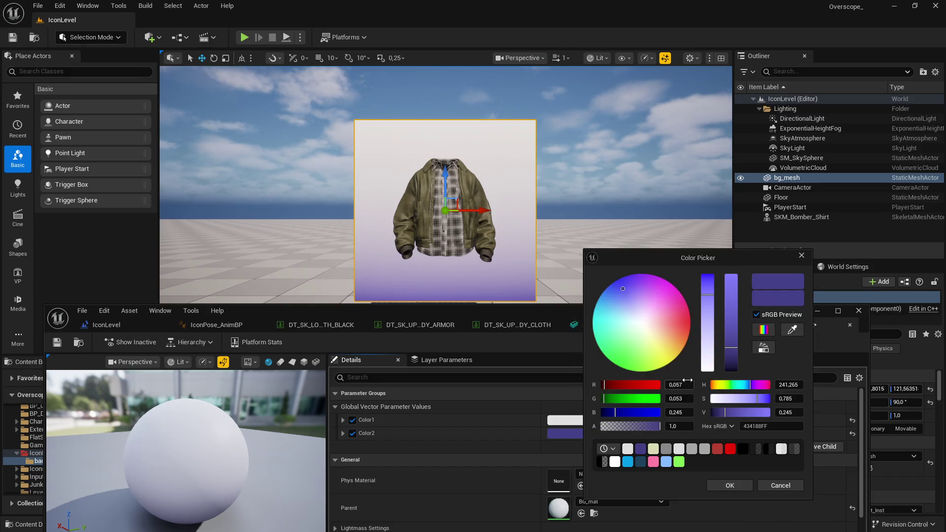
- Set Color2 to a deep blue (25548C) and accept it
left_click(672, 329)
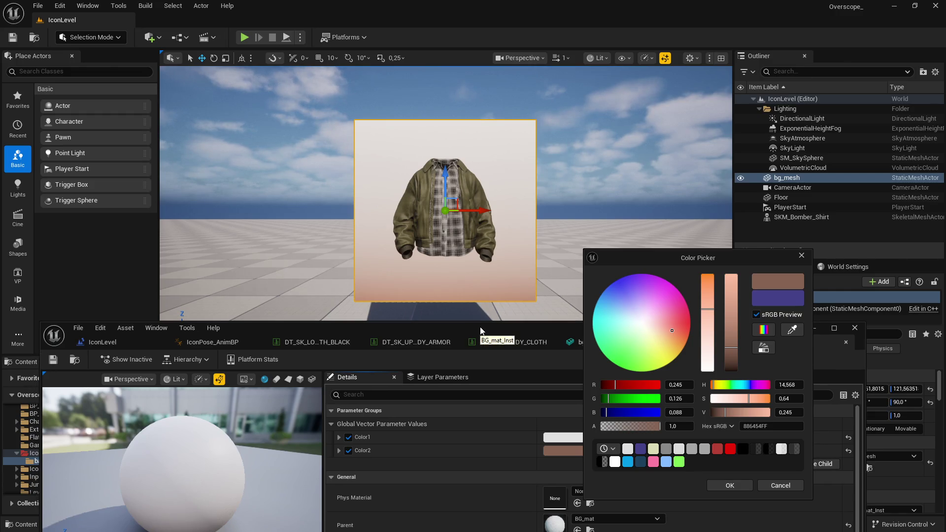
mouse_move(628, 322)
left_mouse_down()
mouse_move(638, 320)
mouse_move(626, 295)
mouse_move(619, 338)
mouse_move(658, 351)
mouse_move(685, 323)
mouse_move(641, 285)
mouse_move(611, 294)
left_mouse_up()
left_click_drag(732, 350, 734, 346)
left_click_drag(709, 288, 711, 285)
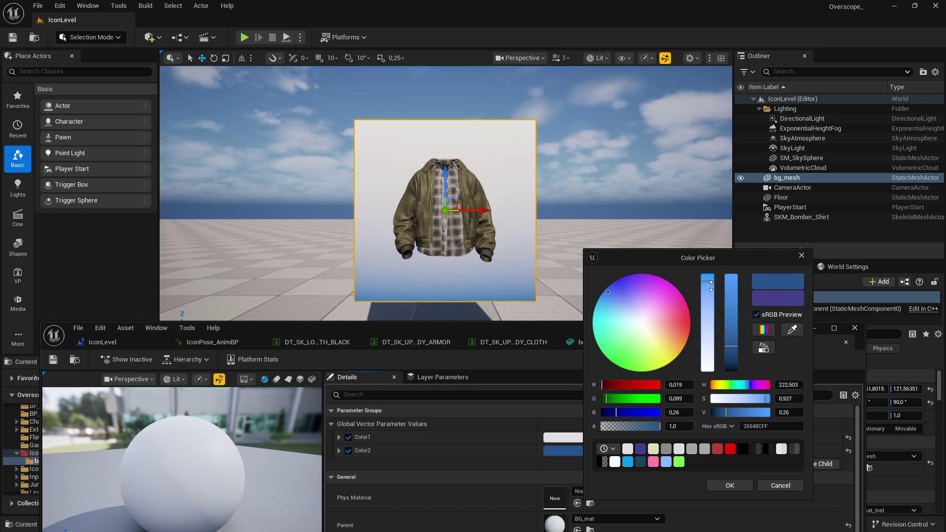
left_click(729, 485)
- Reopen Color1's colour picker and drag its Value down to 0.495 grey
left_click(564, 436)
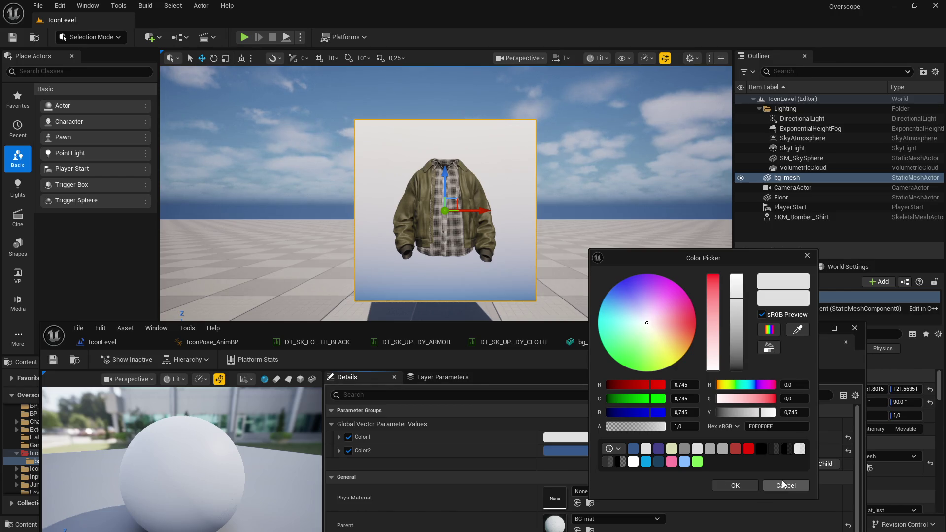
left_click(783, 484)
left_click(564, 437)
left_click_drag(741, 305, 736, 322)
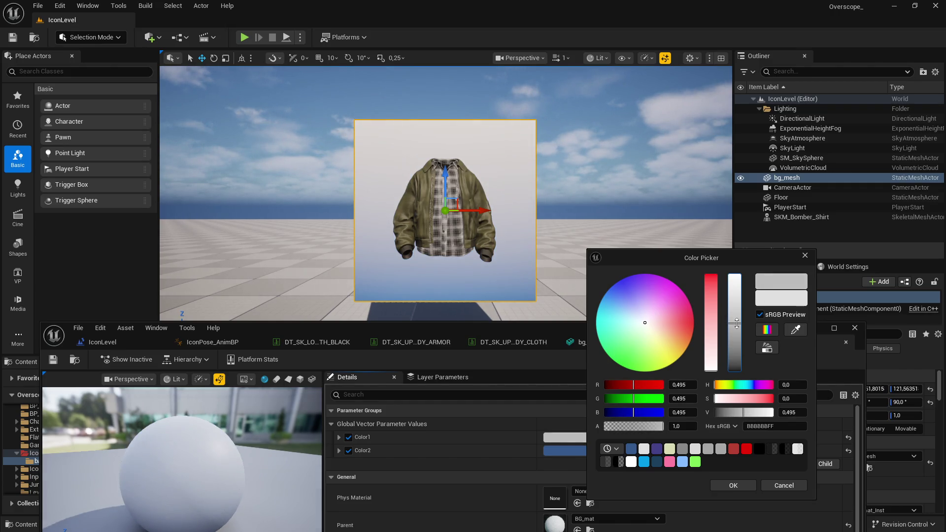
- Keep the darker Color1, saturate Color2 to navy 003153, and maximise the BG_mat graph
left_click(737, 485)
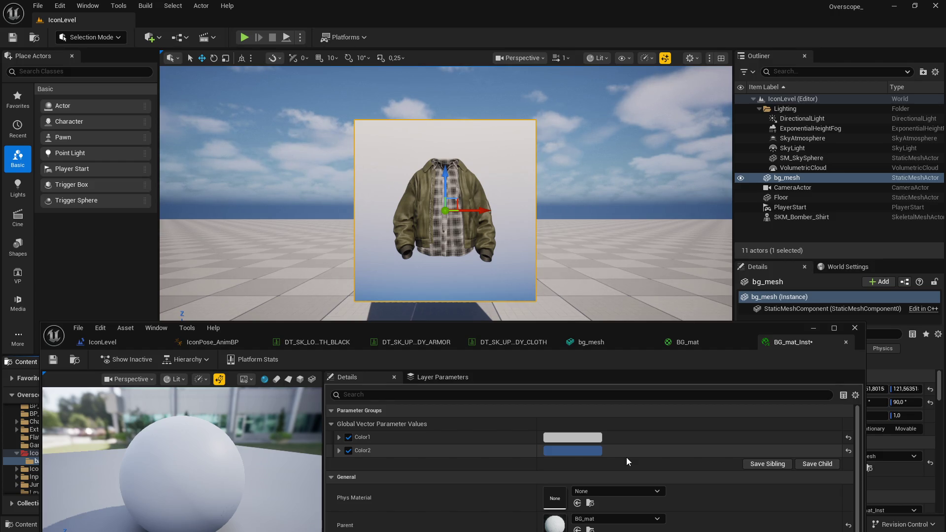
left_click(584, 451)
mouse_move(766, 400)
left_mouse_down()
mouse_move(713, 413)
mouse_move(723, 389)
mouse_move(713, 389)
mouse_move(769, 392)
mouse_move(749, 394)
left_mouse_up()
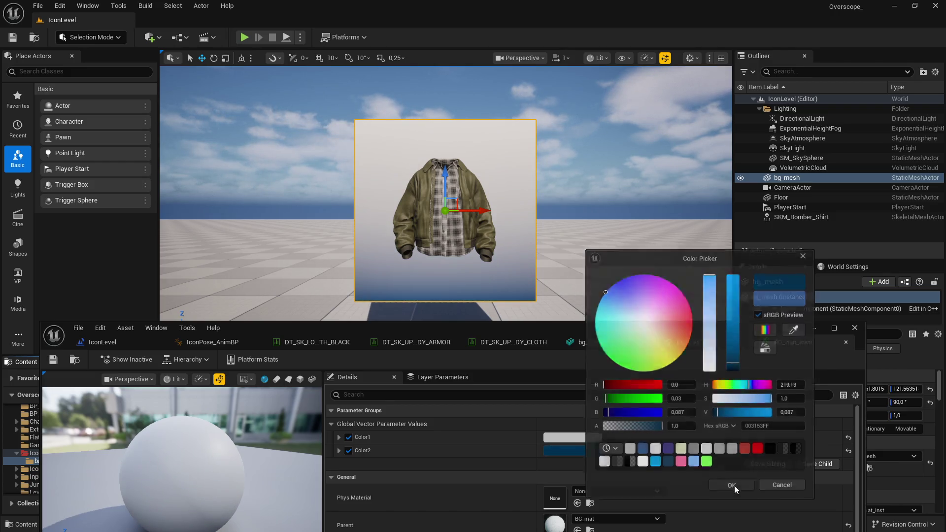
left_click(730, 485)
left_click(687, 342)
left_click(834, 327)
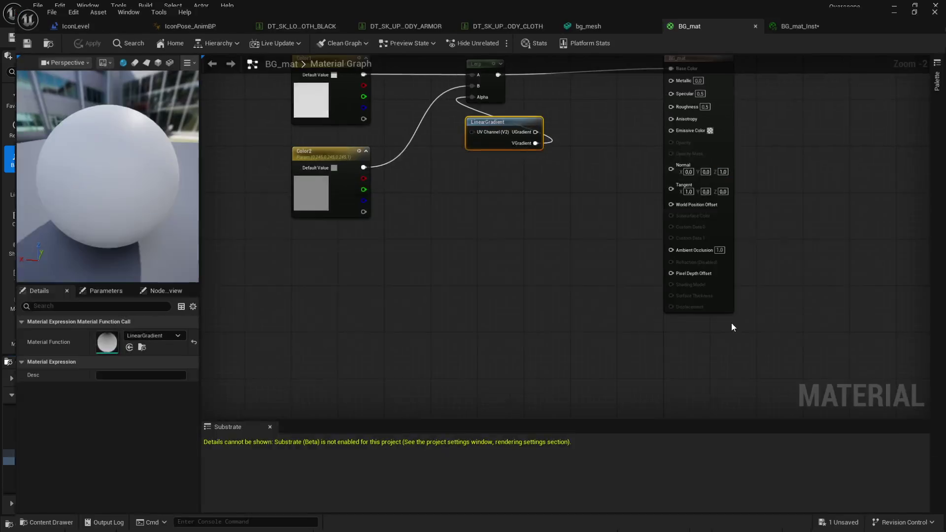
- Duplicate the Color2 parameter node and name the copy Color3
left_click(569, 336)
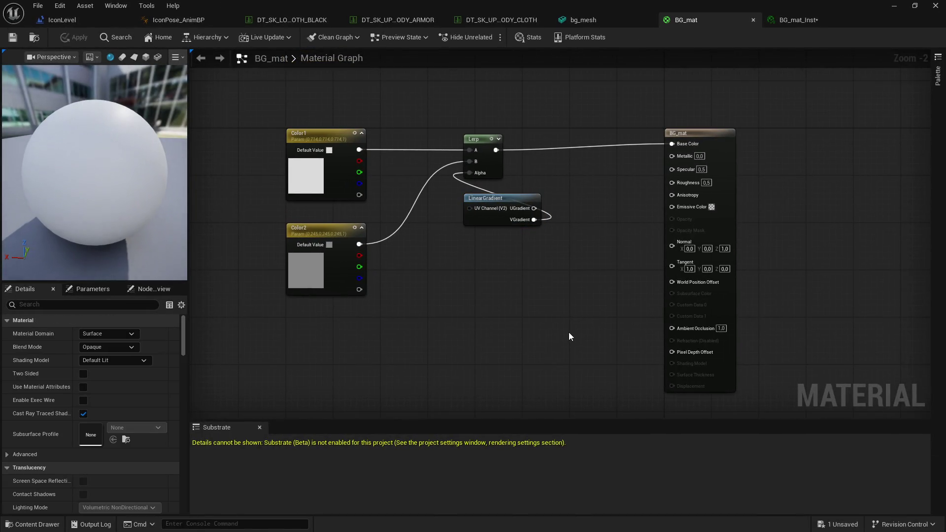
left_click(324, 236)
key("ctrl+d")
left_click(125, 333)
key("Return")
- Add a second Lerp (first Lerp→A, Color3→B, VGradient→Alpha) into Base Color, and apply
left_click(424, 295)
left_click(480, 175)
left_click(571, 266)
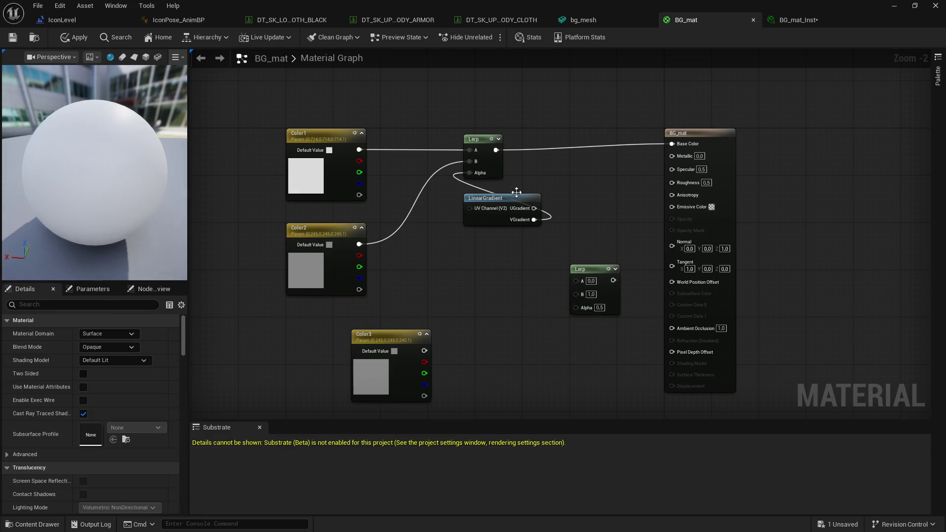
left_click_drag(496, 150, 575, 280)
mouse_move(576, 292)
left_mouse_down()
mouse_move(424, 351)
mouse_move(448, 332)
left_mouse_up()
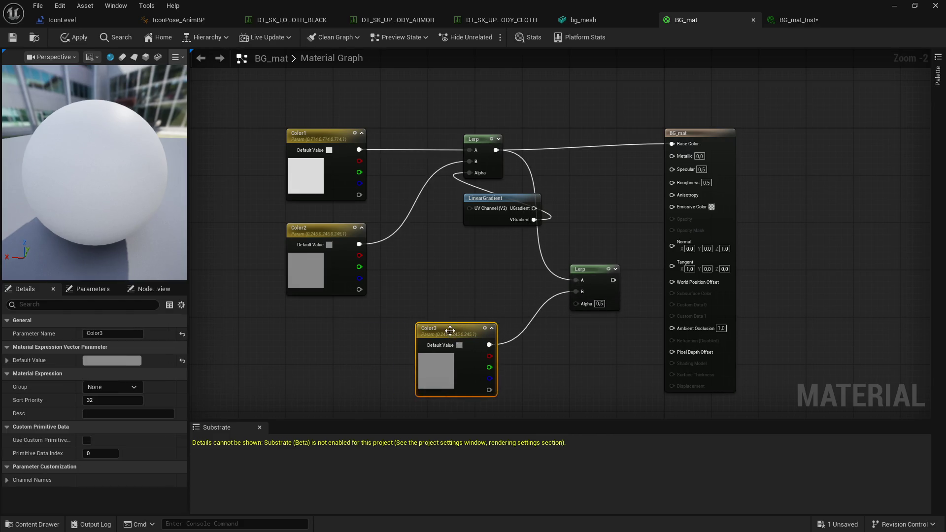
left_click(471, 293)
mouse_move(499, 243)
left_mouse_down()
mouse_move(522, 343)
mouse_move(658, 182)
mouse_move(637, 167)
left_mouse_up()
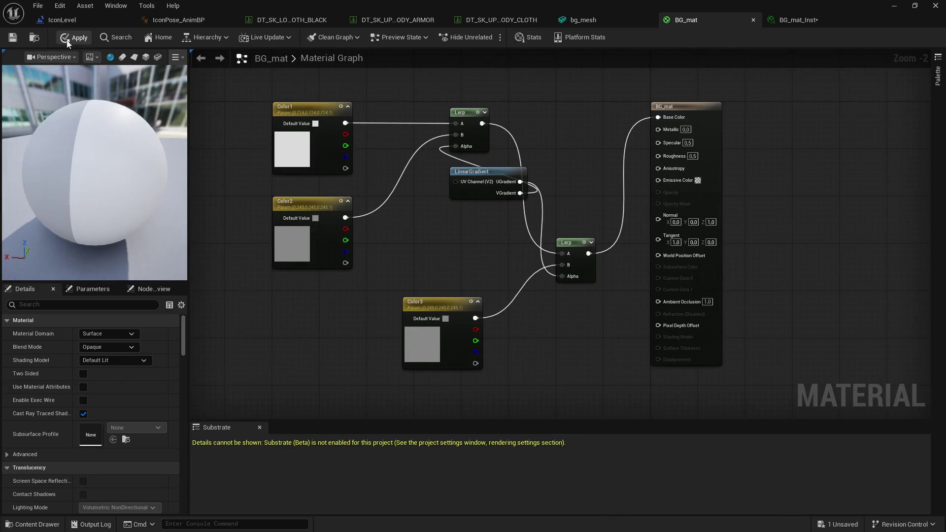
left_click(12, 38)
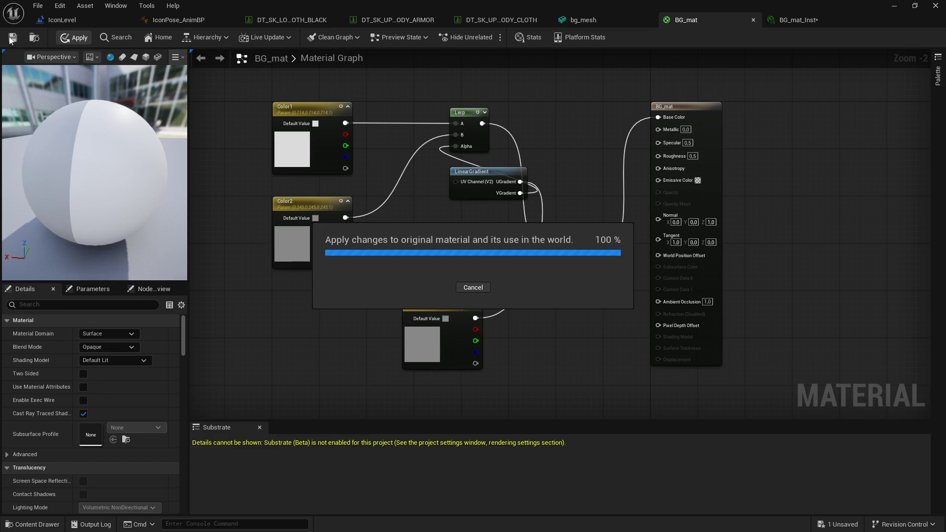
mouse_move(681, 26)
left_mouse_down()
mouse_move(558, 302)
mouse_move(580, 309)
left_mouse_up()
- Enable Color3 in BG_mat_Inst, set it to muted blue 475D8A, then reopen the BG_mat graph
left_click(743, 323)
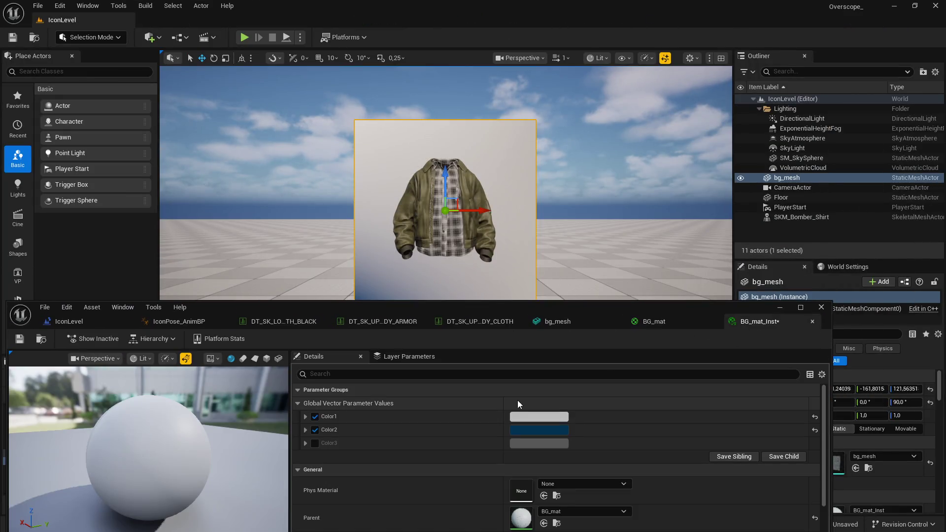
left_click(540, 443)
left_click(621, 310)
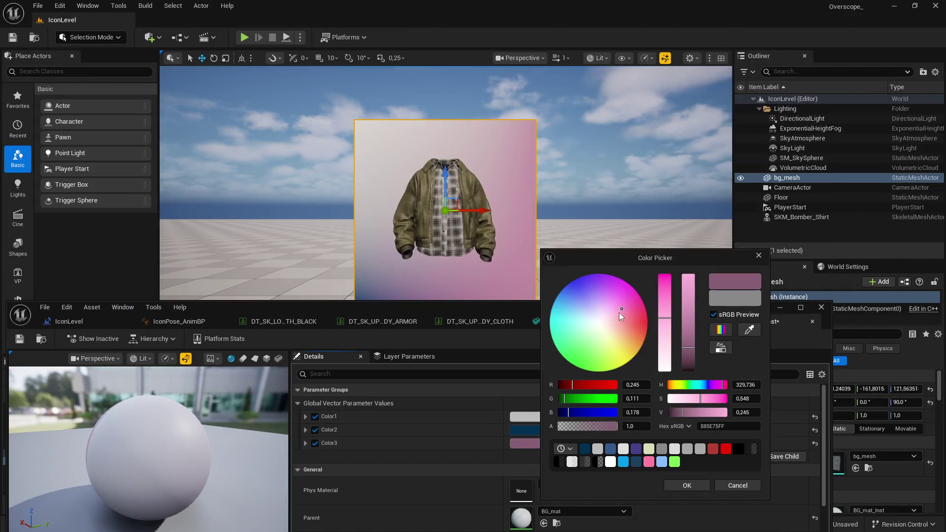
left_click_drag(527, 327, 498, 352)
mouse_move(603, 306)
left_mouse_down()
mouse_move(575, 304)
mouse_move(576, 295)
left_mouse_up()
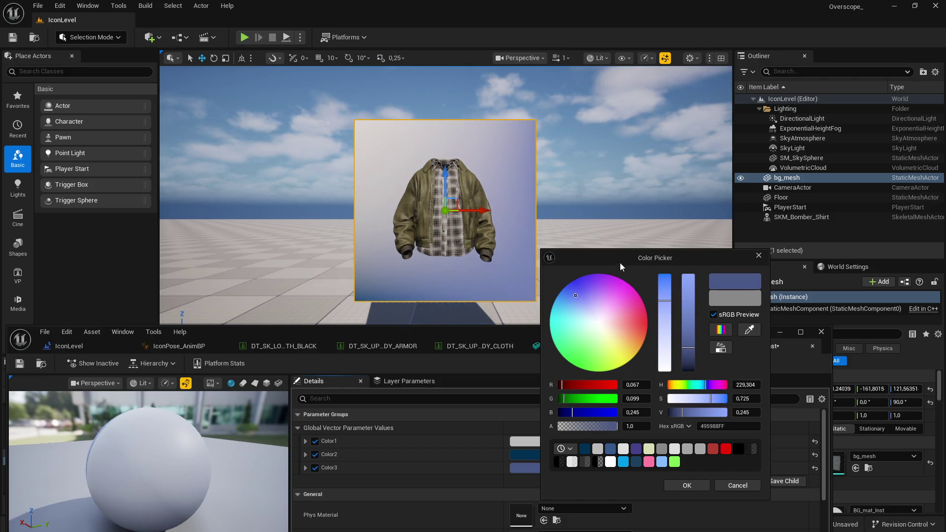
left_click_drag(628, 260, 691, 219)
mouse_move(773, 361)
left_mouse_down()
mouse_move(742, 372)
mouse_move(759, 344)
mouse_move(717, 340)
mouse_move(767, 346)
left_mouse_up()
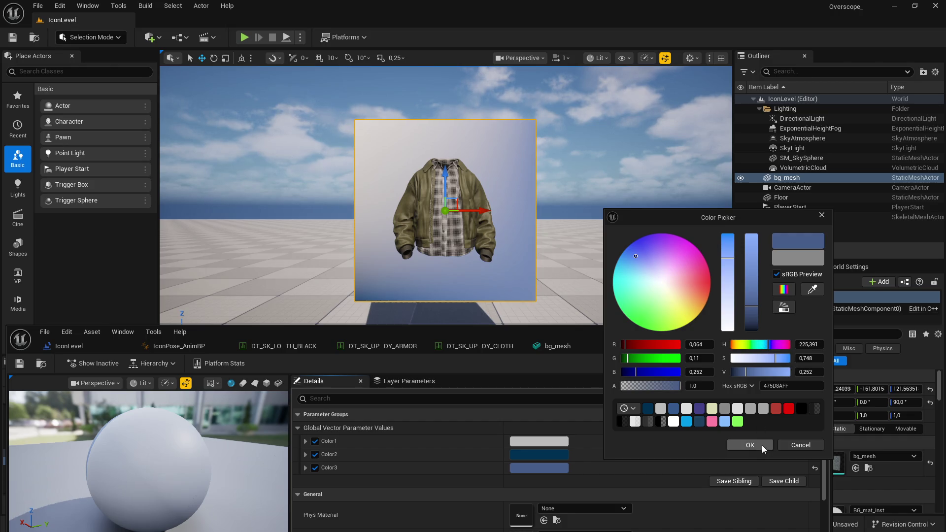
left_click(762, 445)
left_click(653, 346)
left_click(800, 331)
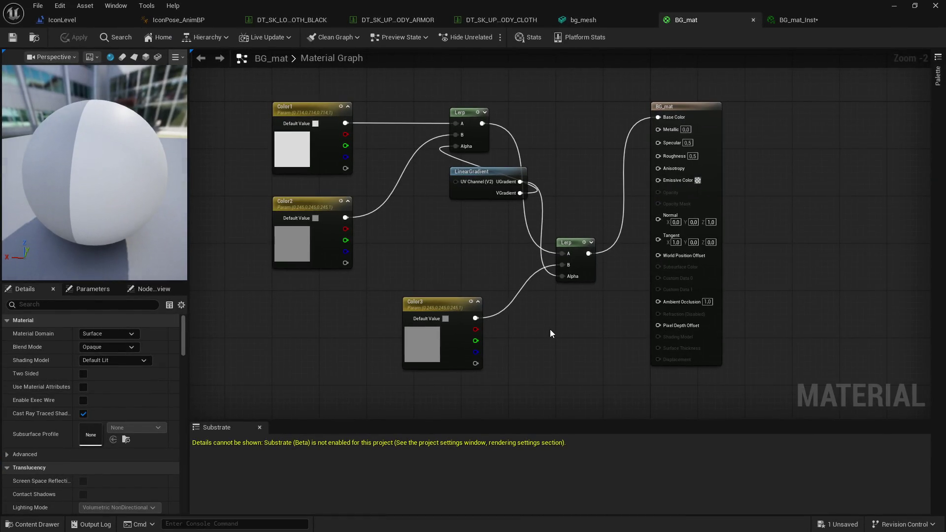
- Line up the second Lerp and output wire, save BG_mat, and move Color3 under LinearGradient
left_click_drag(566, 308, 561, 174)
left_click_drag(649, 202, 649, 209)
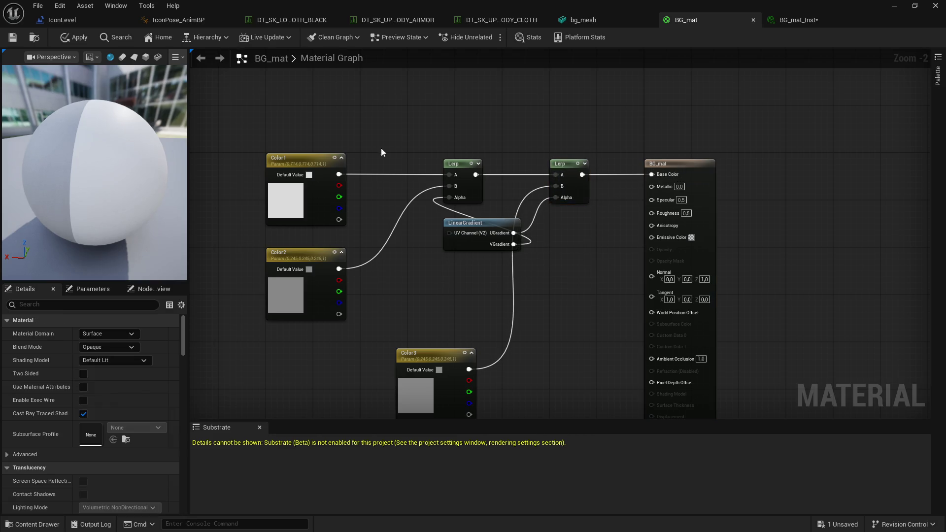
left_click(12, 39)
mouse_move(442, 355)
left_mouse_down()
mouse_move(481, 274)
mouse_move(495, 266)
left_mouse_up()
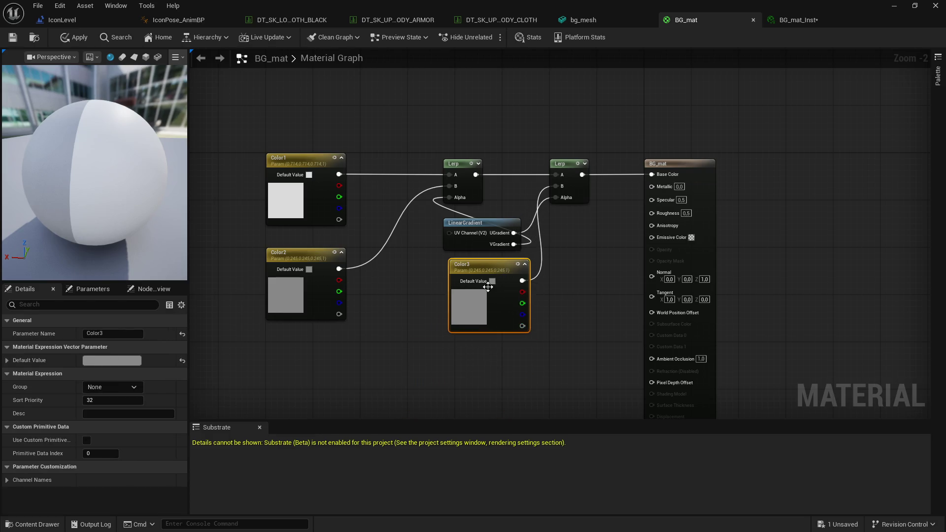
left_click(894, 6)
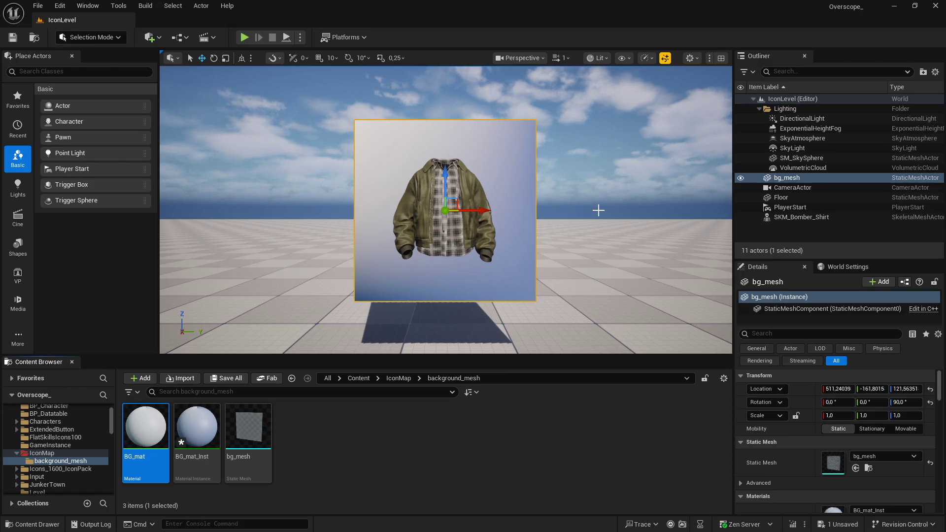
key("super")
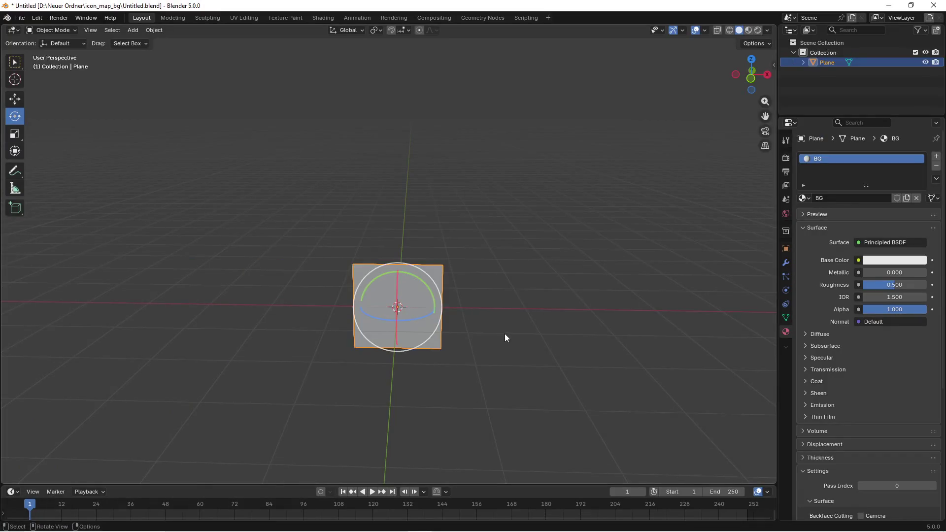
- In Blender's front view, add a new mesh Cube
left_click(504, 333)
key("KP_1")
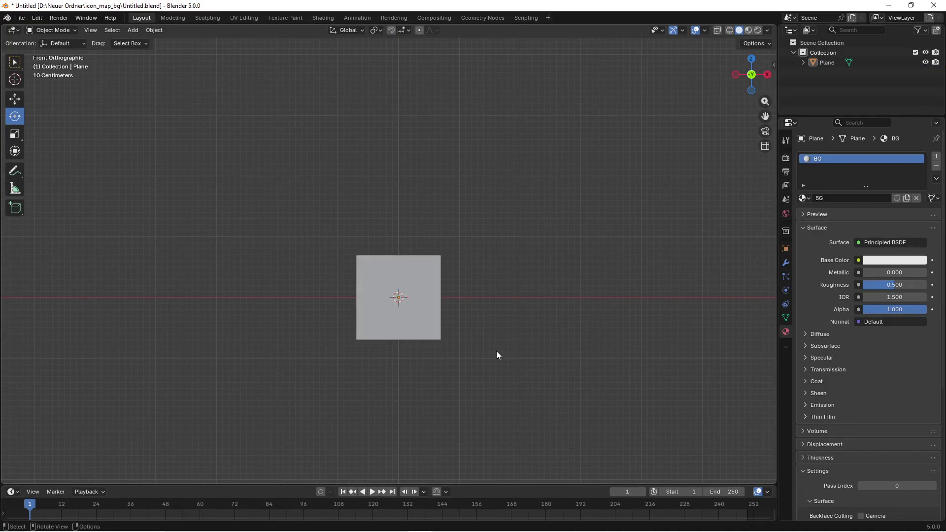
scroll(496, 353, "up", 4)
scroll(574, 351, "down", 3)
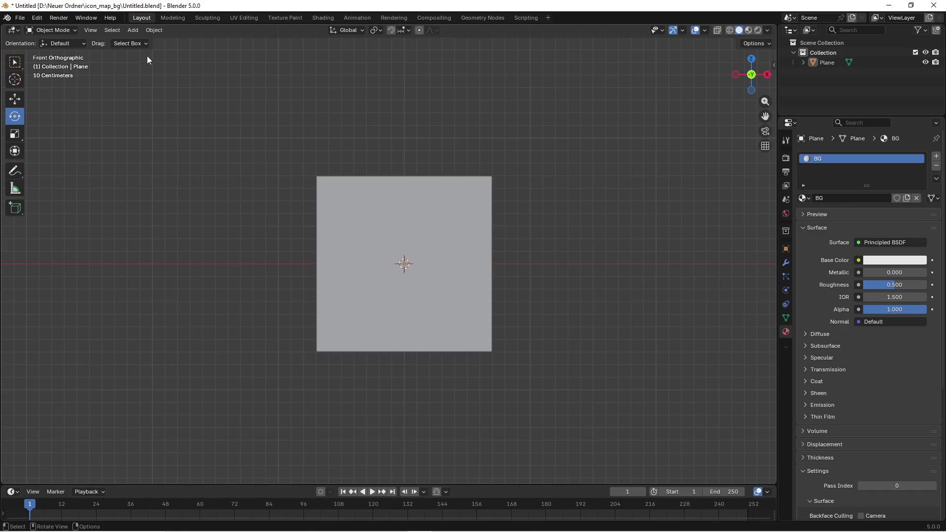
left_click(133, 30)
mouse_move(157, 43)
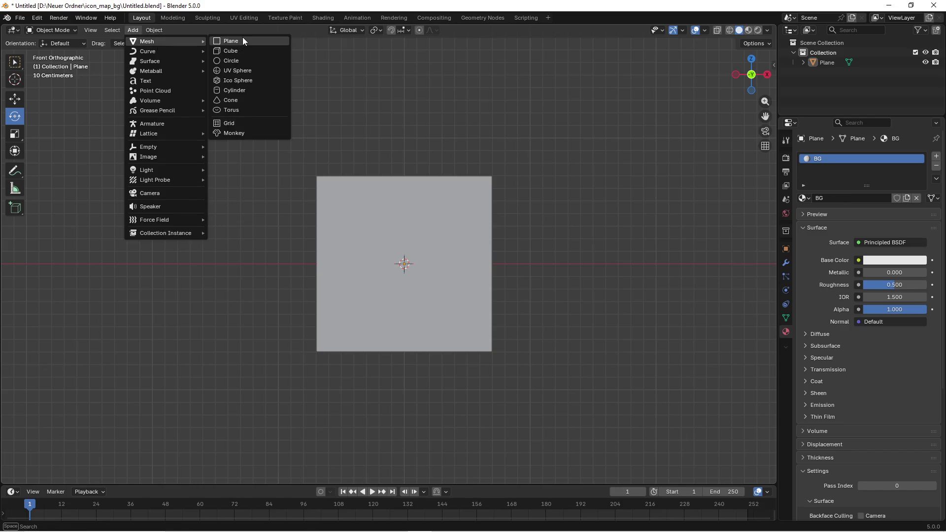
left_click(243, 52)
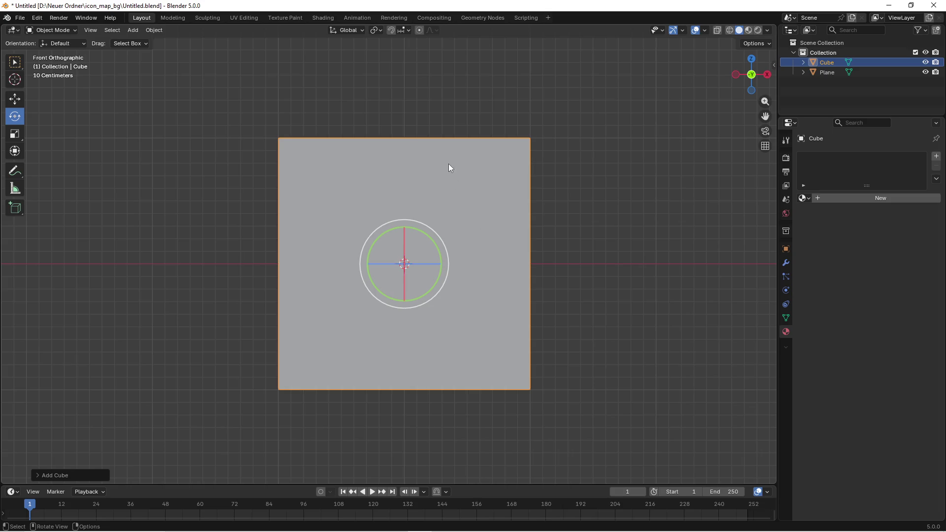
- Scale the cube to about 0.3155 and move it onto the plane's lower-right corner
key("s")
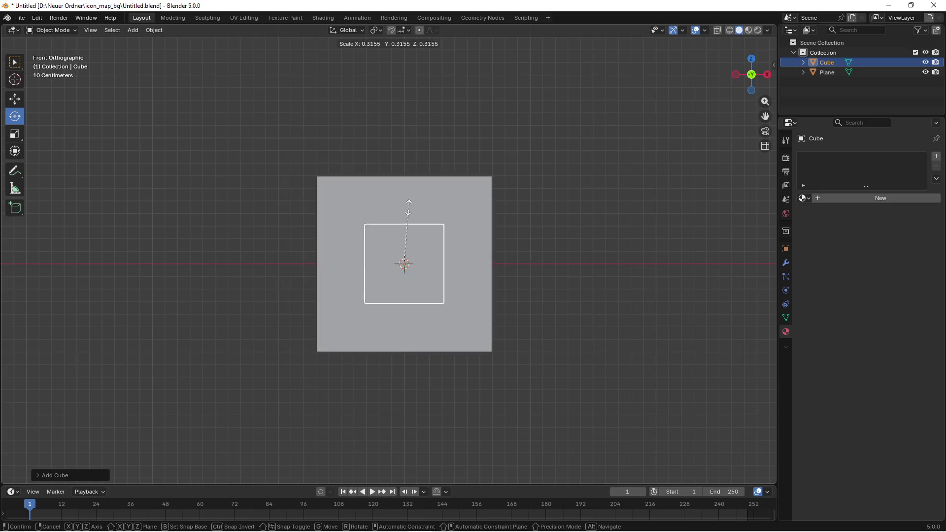
left_click(410, 206)
mouse_move(403, 266)
left_mouse_down()
mouse_move(376, 288)
mouse_move(407, 288)
mouse_move(427, 268)
mouse_move(456, 269)
mouse_move(454, 290)
left_mouse_up()
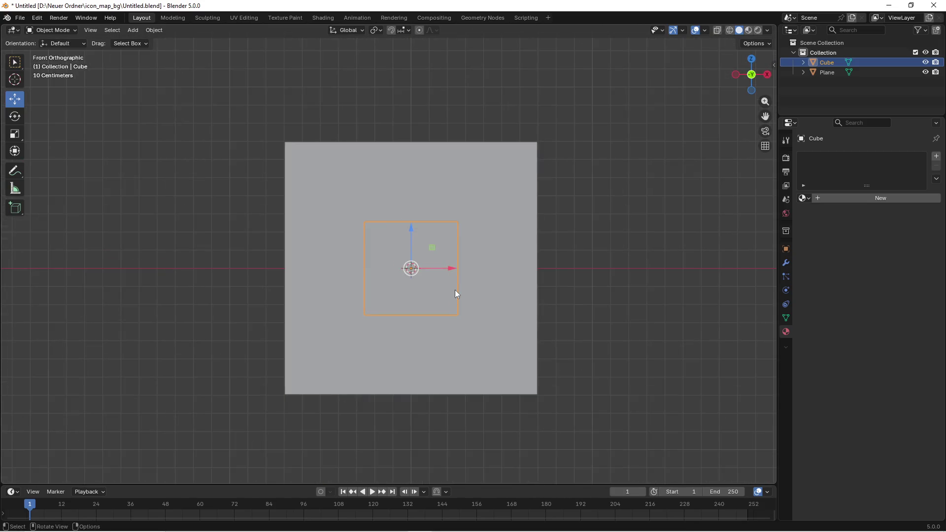
mouse_move(429, 261)
left_mouse_down()
mouse_move(561, 350)
mouse_move(540, 362)
left_mouse_up()
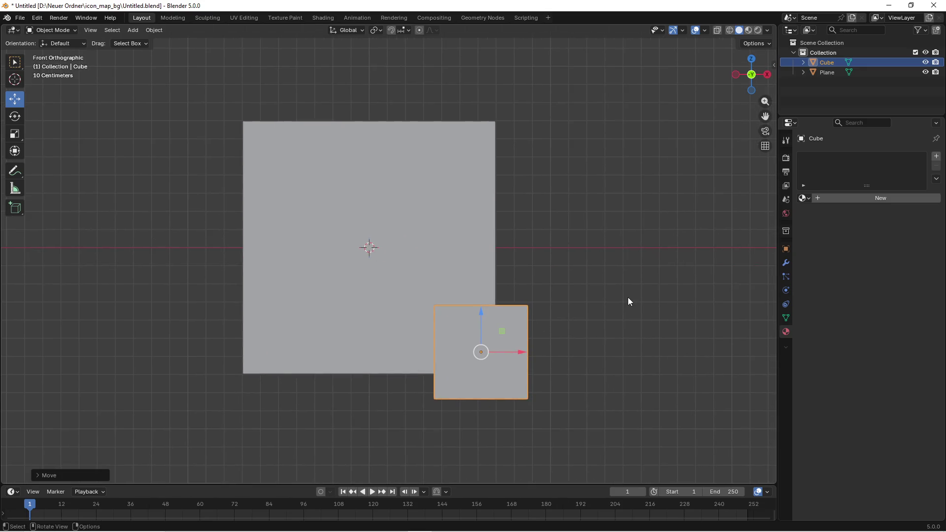
mouse_move(601, 273)
left_mouse_down()
mouse_move(626, 310)
mouse_move(598, 261)
left_mouse_up()
- Add a Subdivision modifier to the cube with viewport level 3
left_click(788, 262)
left_click(854, 156)
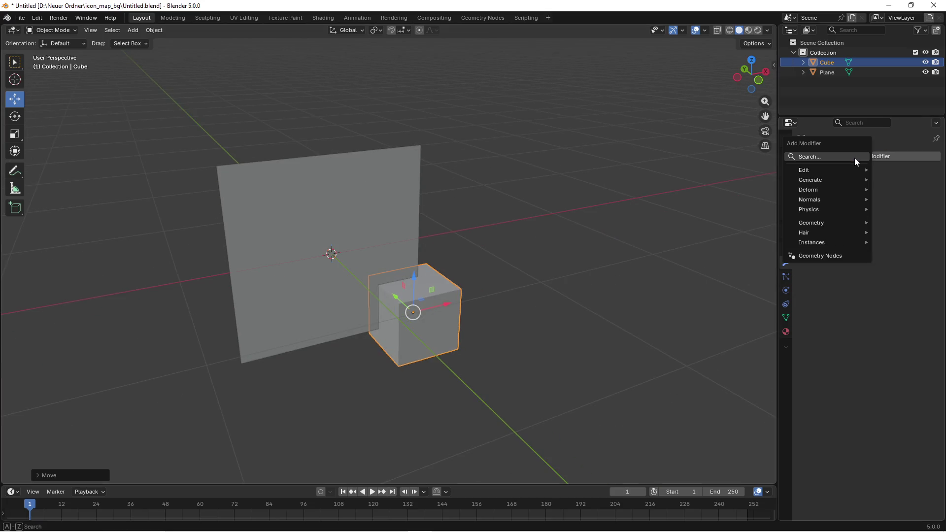
left_click(850, 156)
type("sub")
left_click(770, 175)
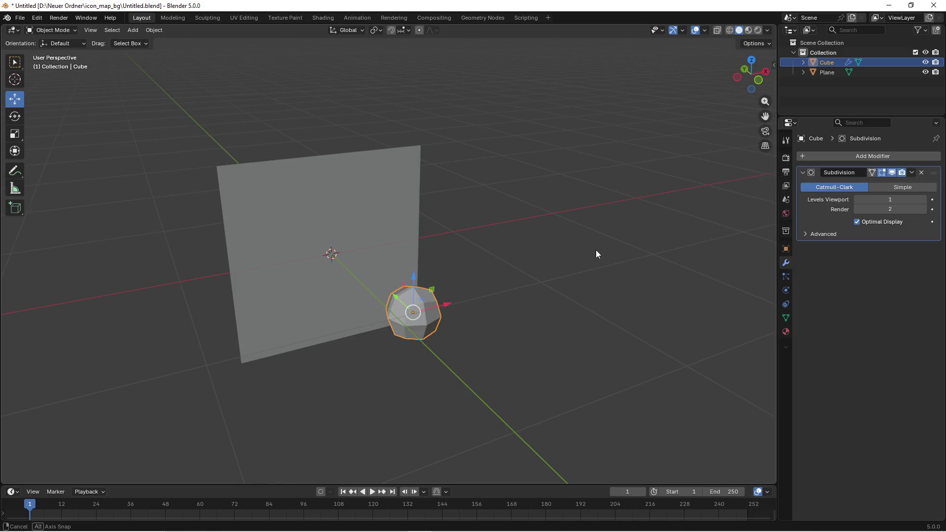
key("Tab")
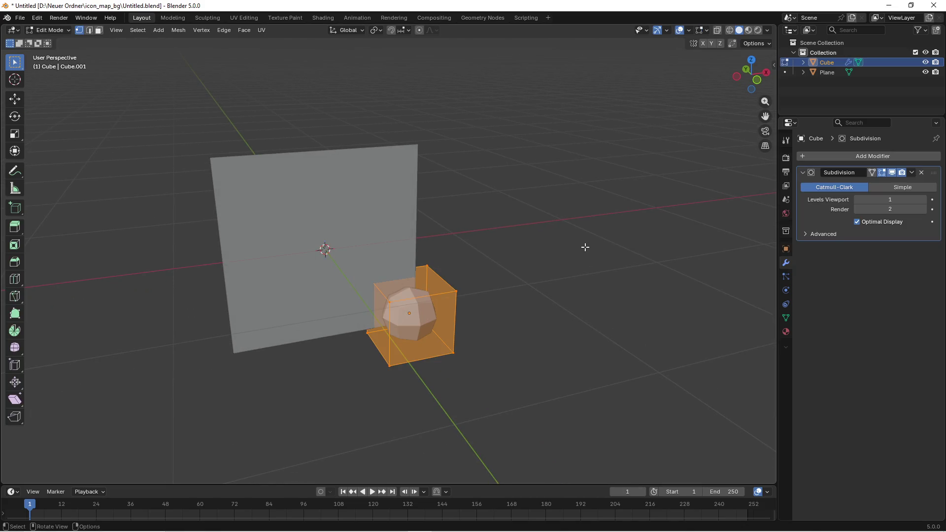
scroll(585, 247, "up", 2)
left_click(924, 199)
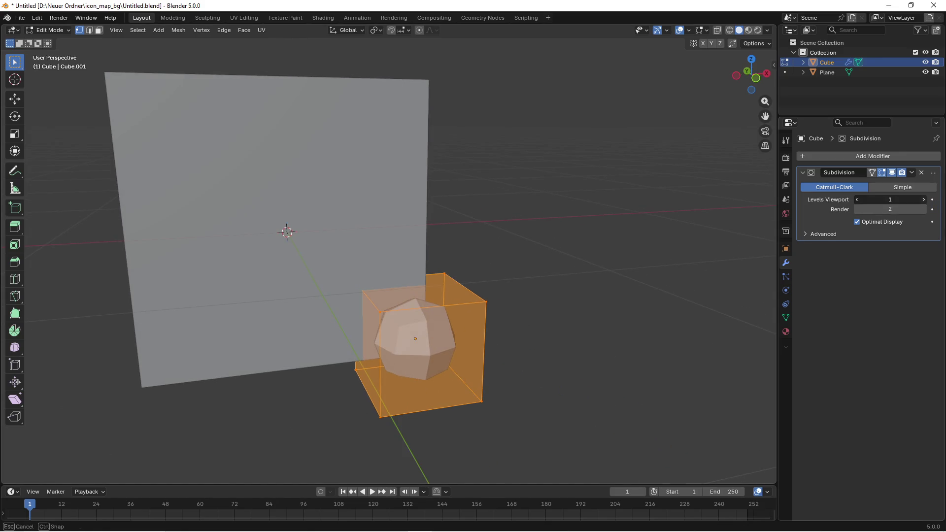
left_click(924, 200)
- Extrude the cube's top face upward and shift it up and to the right
left_click_drag(556, 291, 502, 256)
left_click(446, 311)
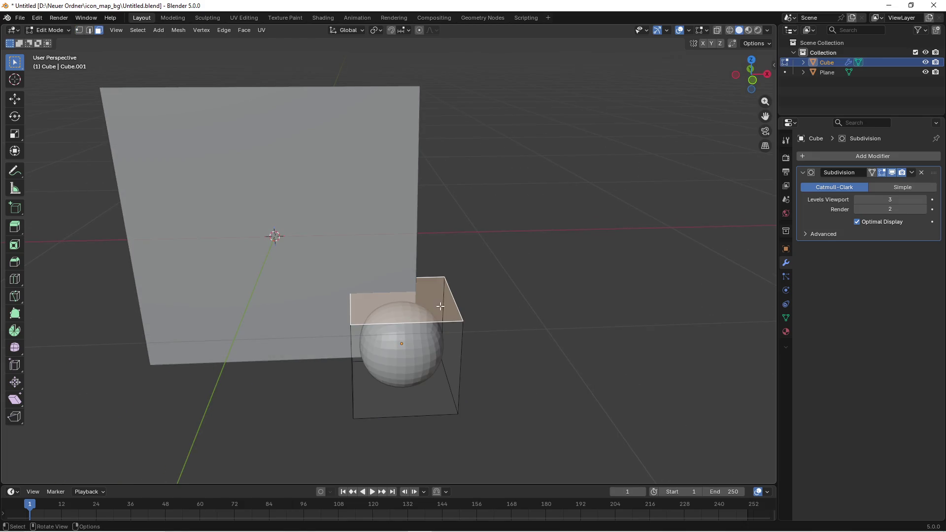
key("KP_1")
key("e")
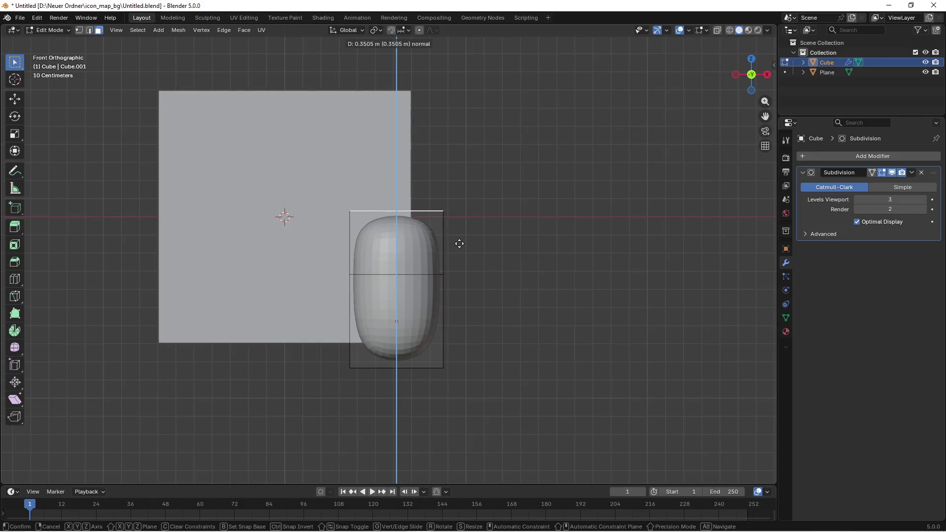
left_click(456, 244)
key("g")
left_click(509, 232)
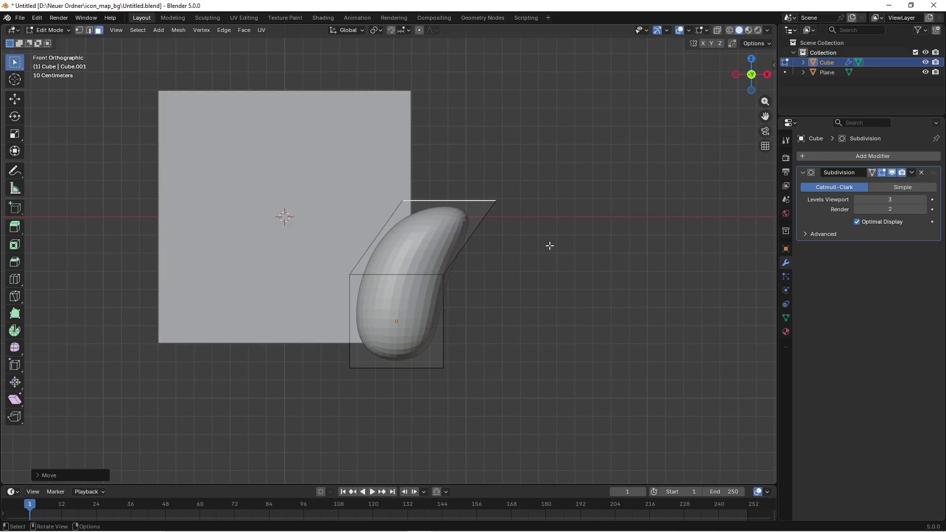
mouse_move(536, 265)
left_mouse_down()
mouse_move(463, 299)
mouse_move(325, 335)
mouse_move(394, 316)
left_mouse_up()
- Shade the cube smooth, move it along Y, and select its bottom face in Edit Mode
key("Tab")
right_click(477, 284)
left_click(477, 284)
key("g")
key("y")
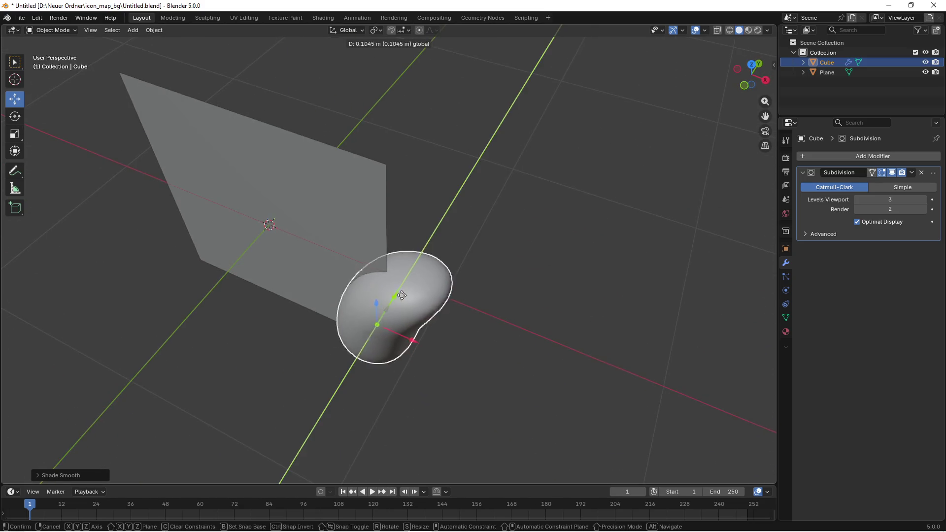
left_click(408, 297)
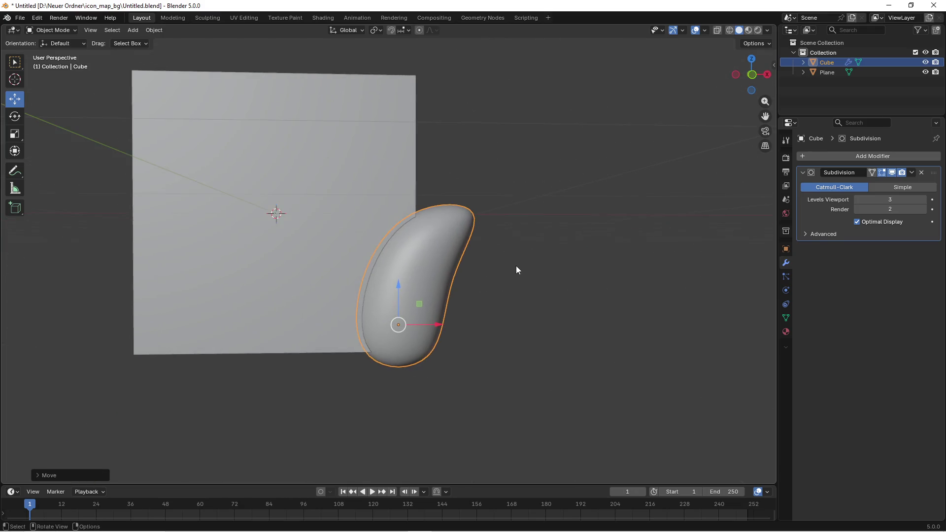
key("Tab")
left_click(411, 336)
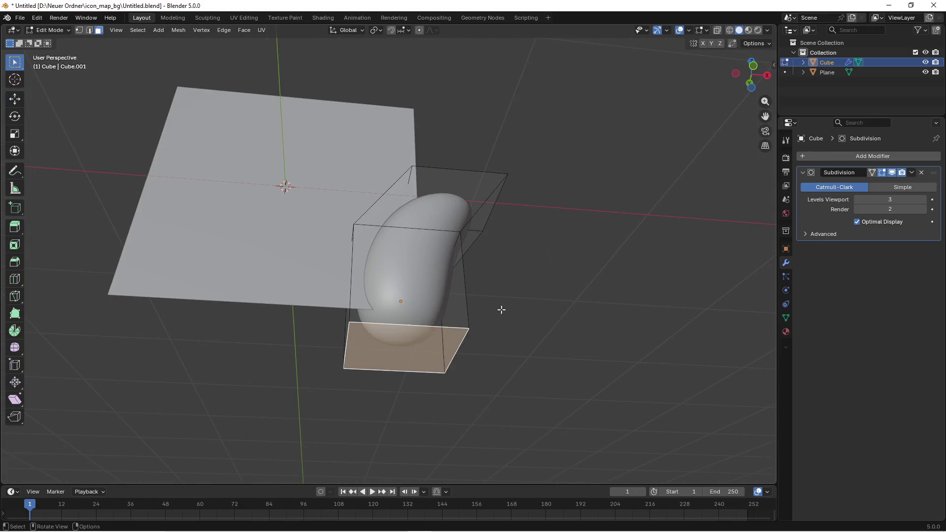
- Add three edge loops to the shape, sliding two toward its sides for crisper corners
left_click(15, 278)
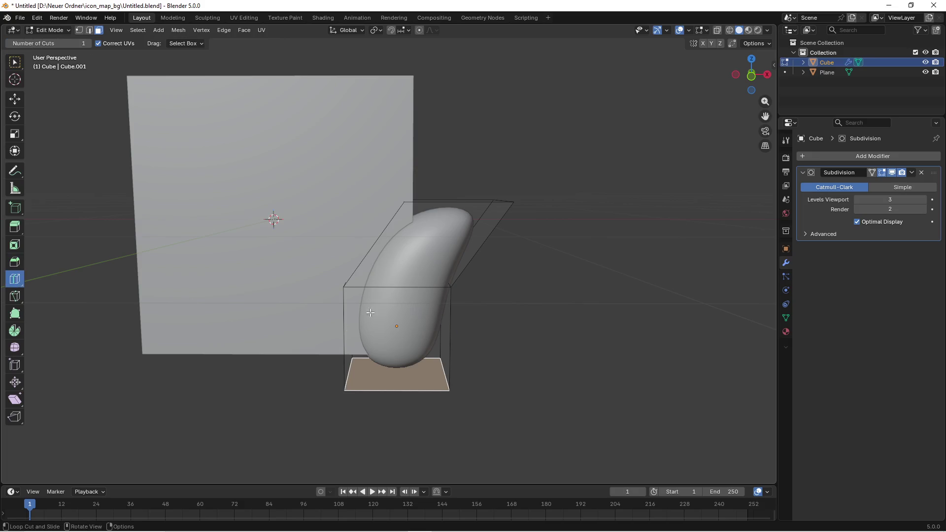
left_click(371, 314)
left_click(14, 371)
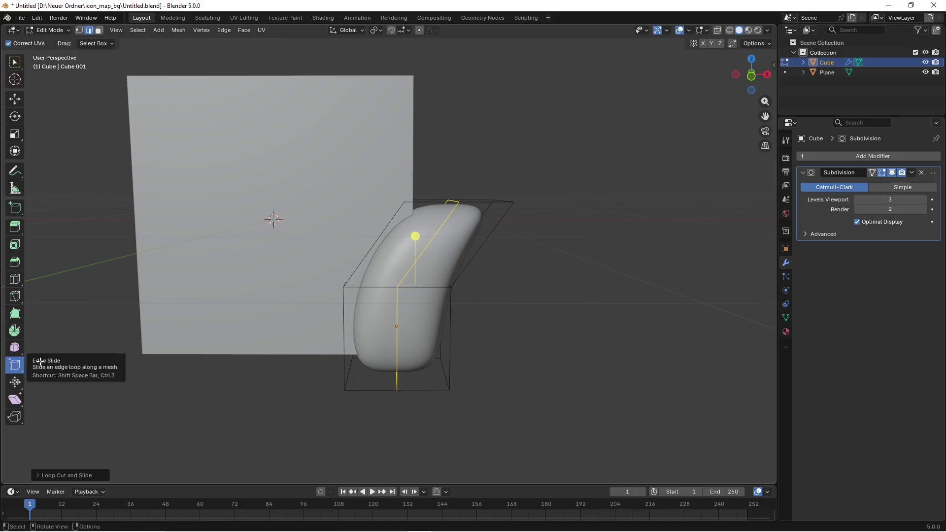
left_click_drag(416, 237, 348, 237)
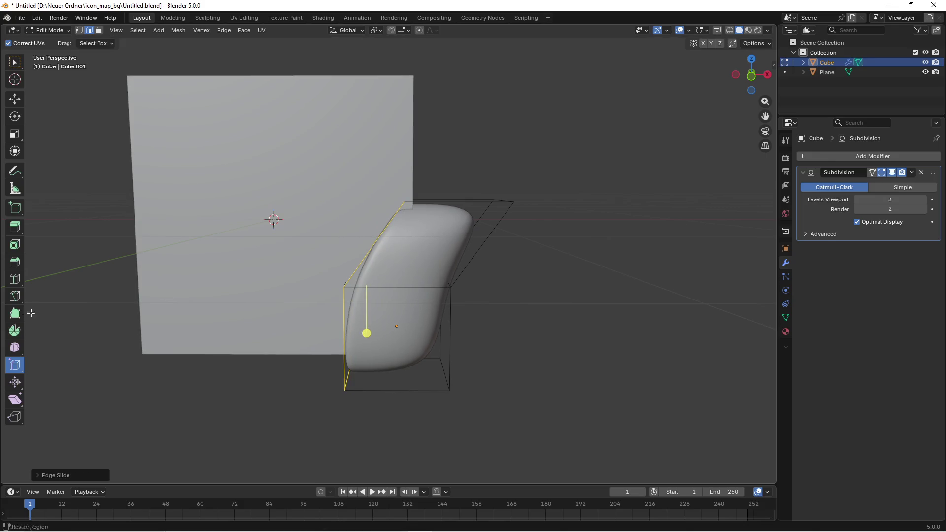
left_click(15, 279)
left_click(423, 287)
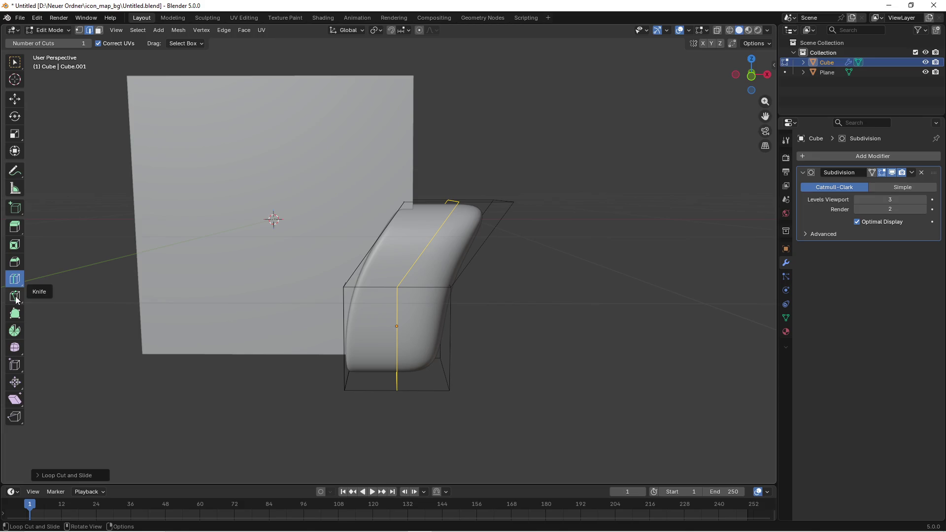
left_click(15, 227)
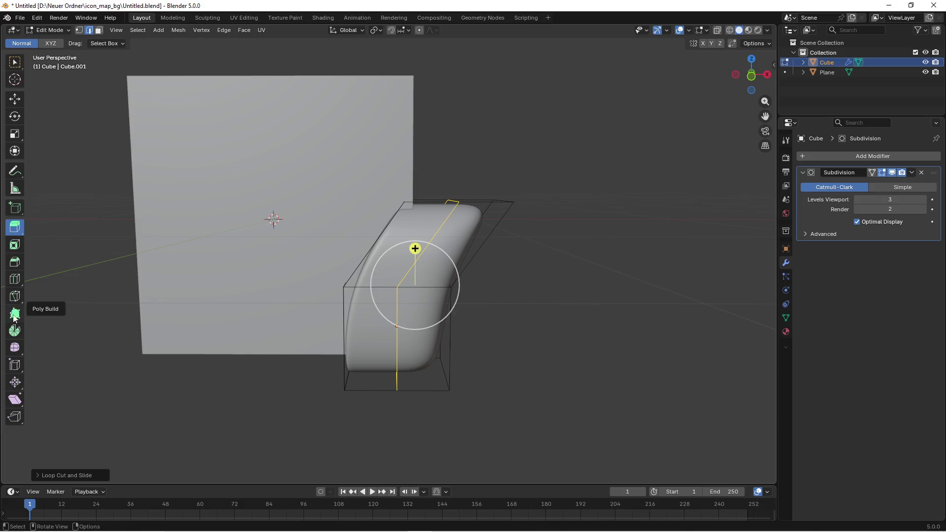
left_click(14, 364)
left_click_drag(414, 235, 545, 266)
- Back in Object Mode, nudge the cube against the plane's lower-right corner and check front view
key("Tab")
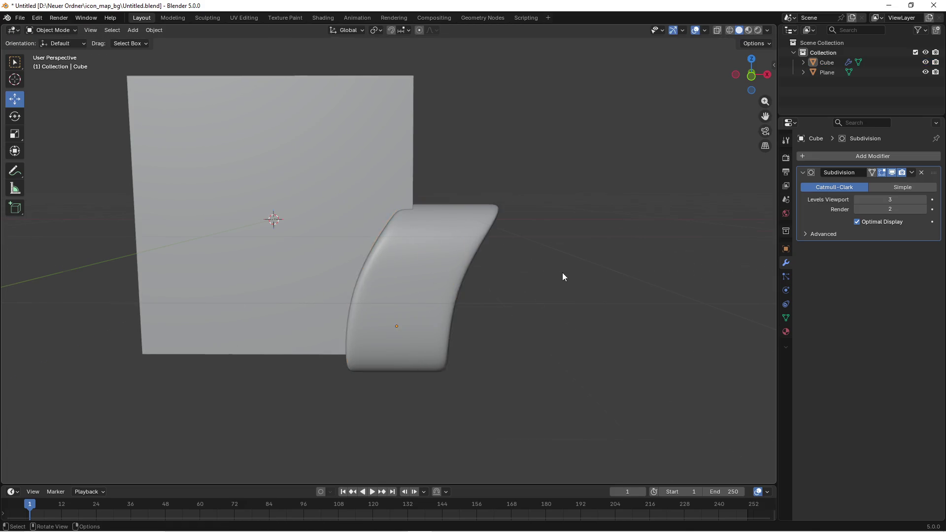
left_click(446, 295)
mouse_move(446, 294)
left_mouse_down()
mouse_move(431, 307)
mouse_move(483, 328)
left_mouse_up()
left_click_drag(382, 309, 384, 343)
left_click_drag(384, 343, 430, 317)
key("KP_1")
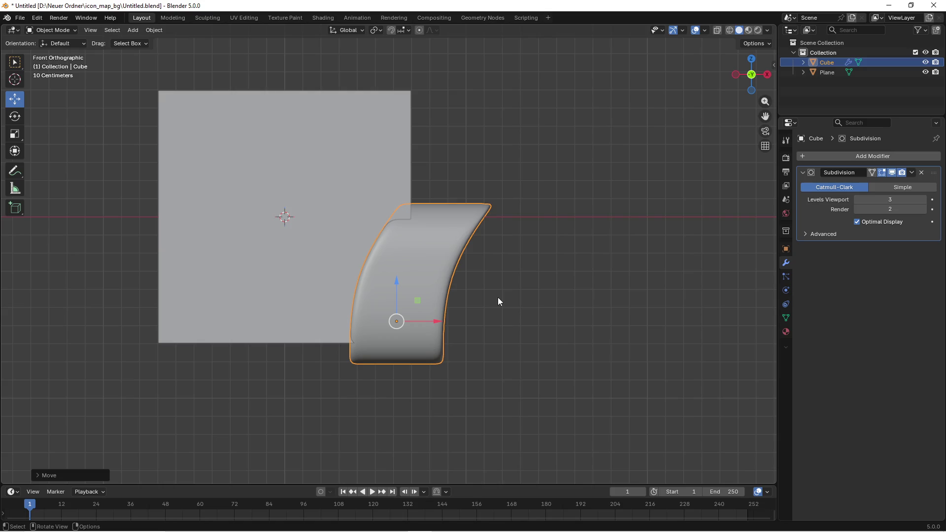
- Rotate the cube onto its side and place it below-left of the plane
left_click(15, 120)
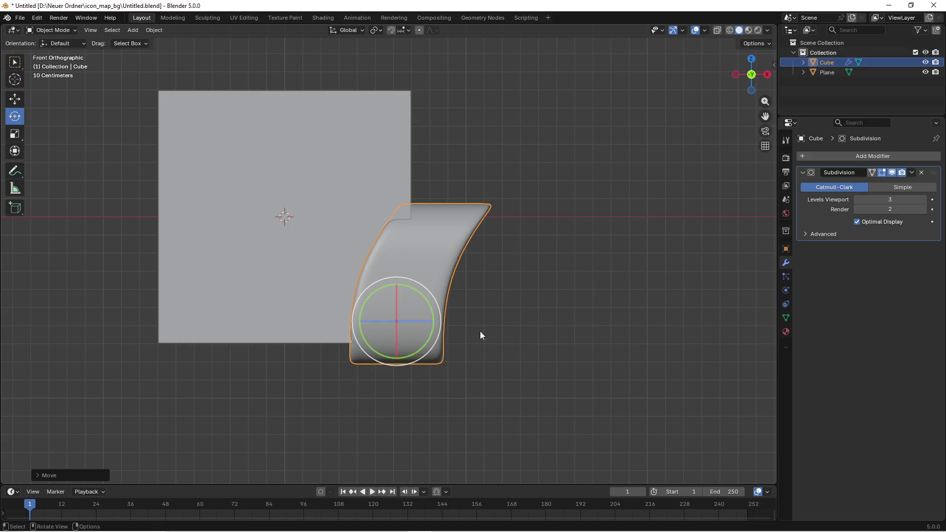
left_click_drag(429, 301, 444, 389)
key("g")
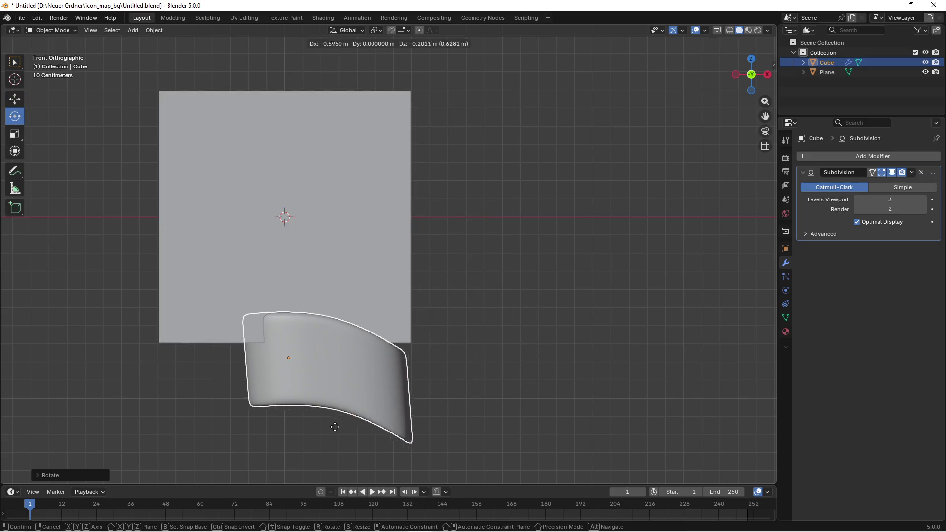
left_click(189, 433)
- In Edit Mode, select the cube's right side face and reposition it
key("Tab")
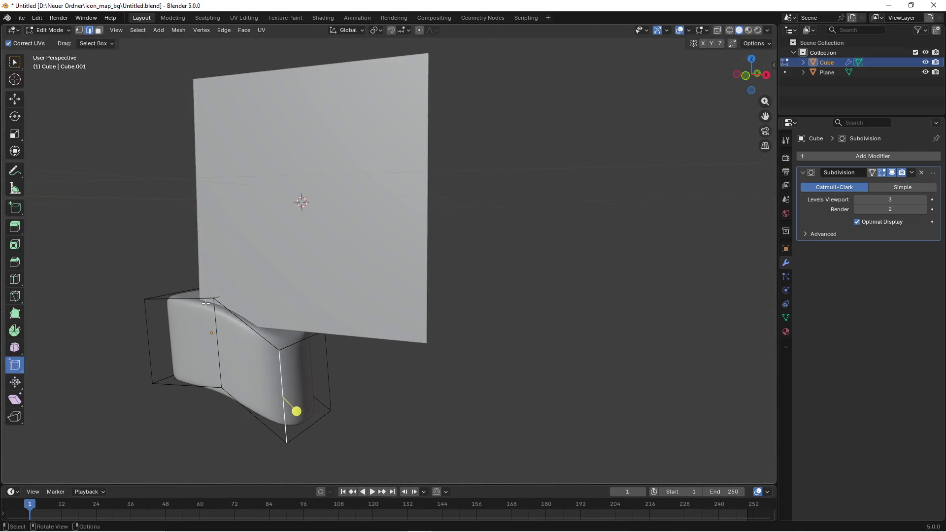
left_click(15, 99)
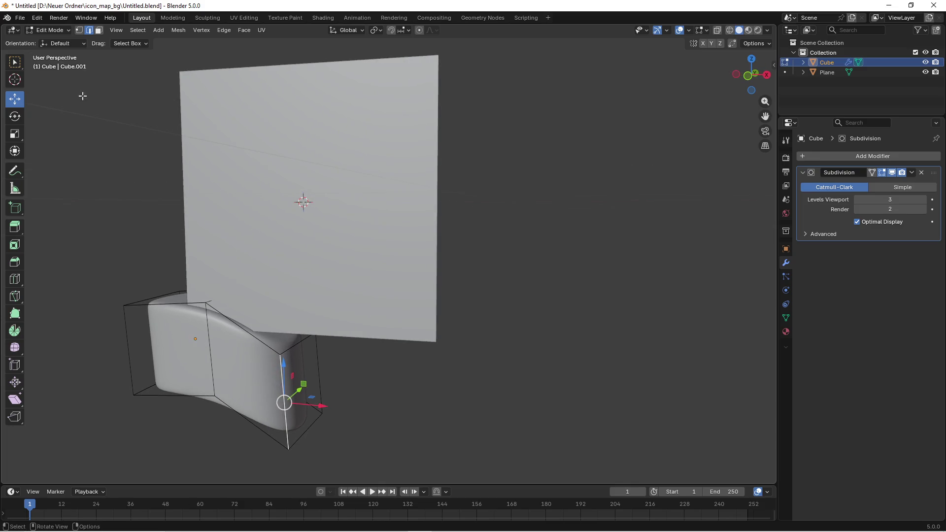
left_click(99, 30)
left_click(306, 384)
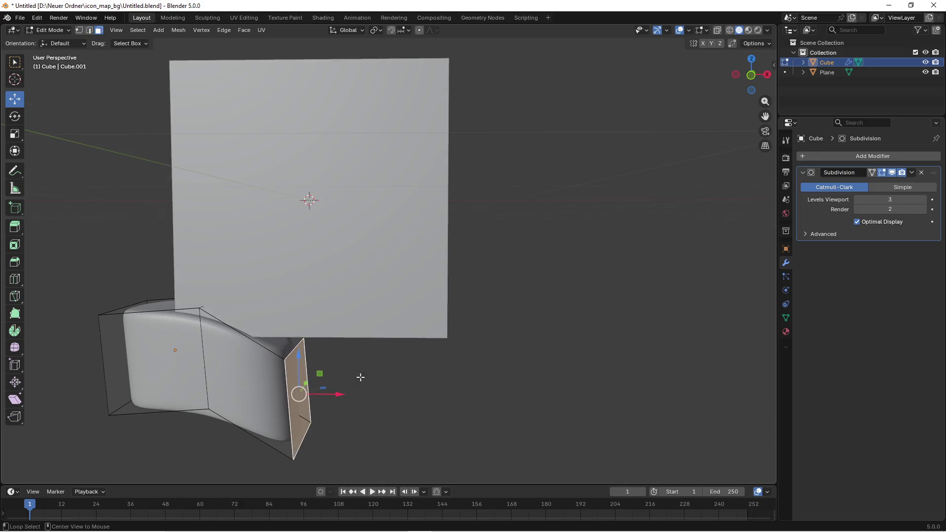
key("KP_1")
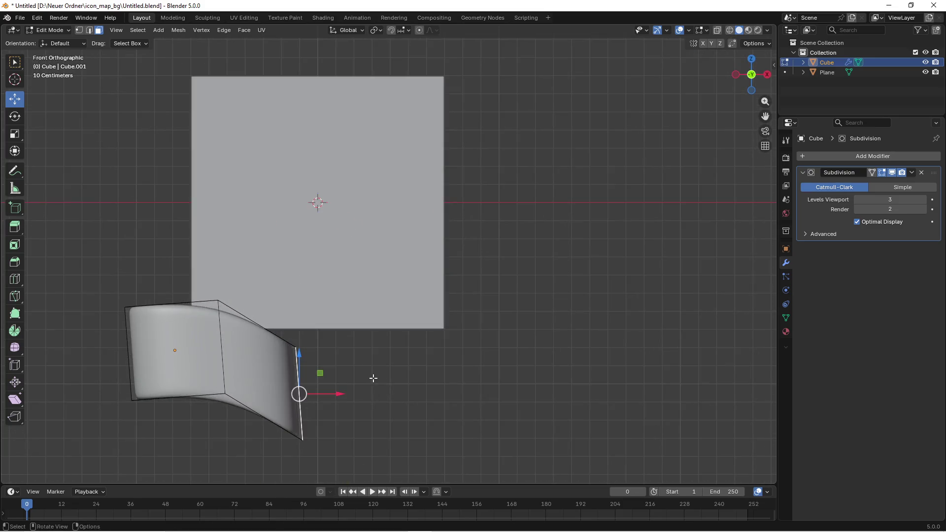
key("g")
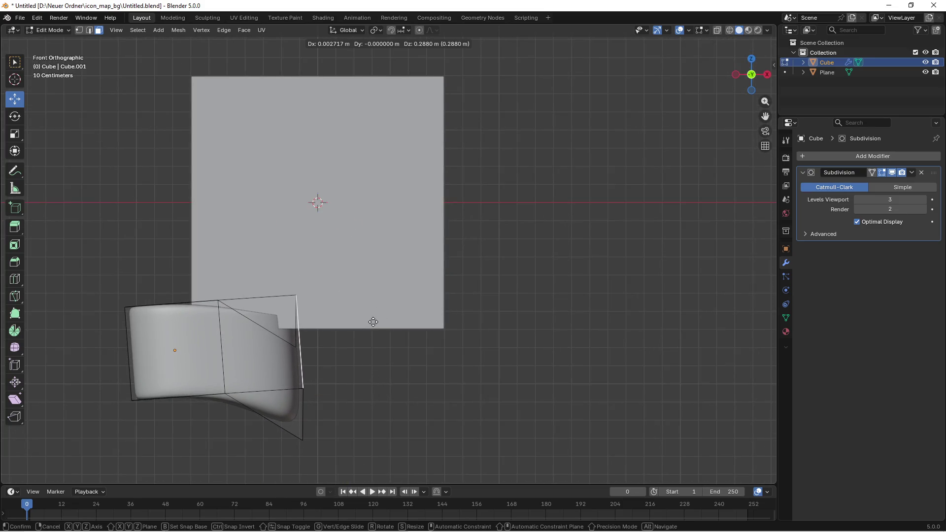
left_click(373, 323)
- Select all right-end vertices through wireframe and move the end face to square it off
key("z")
left_click(310, 350)
left_click_drag(275, 349, 354, 468)
key("z")
left_click(445, 417)
key("g")
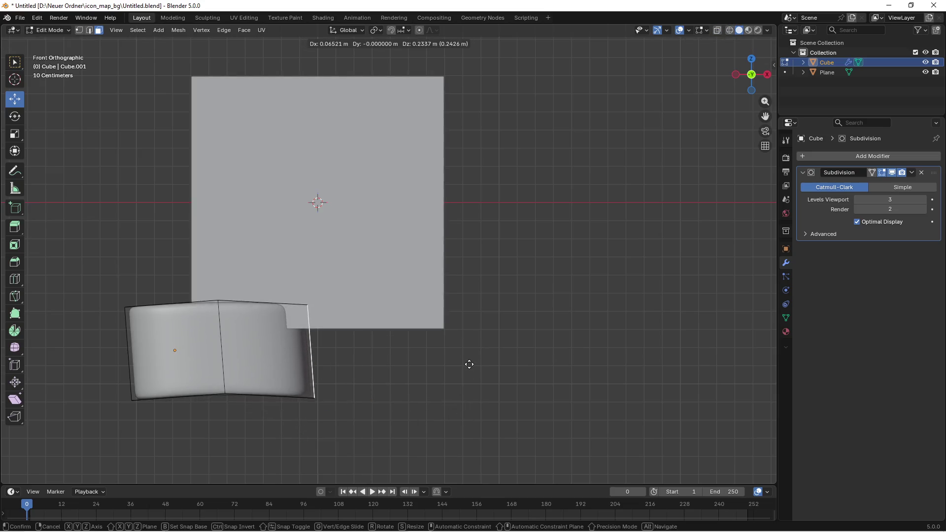
left_click(467, 361)
- Adjust the end face along Z in front view, then extrude a new segment from it
left_click_drag(491, 402, 331, 364)
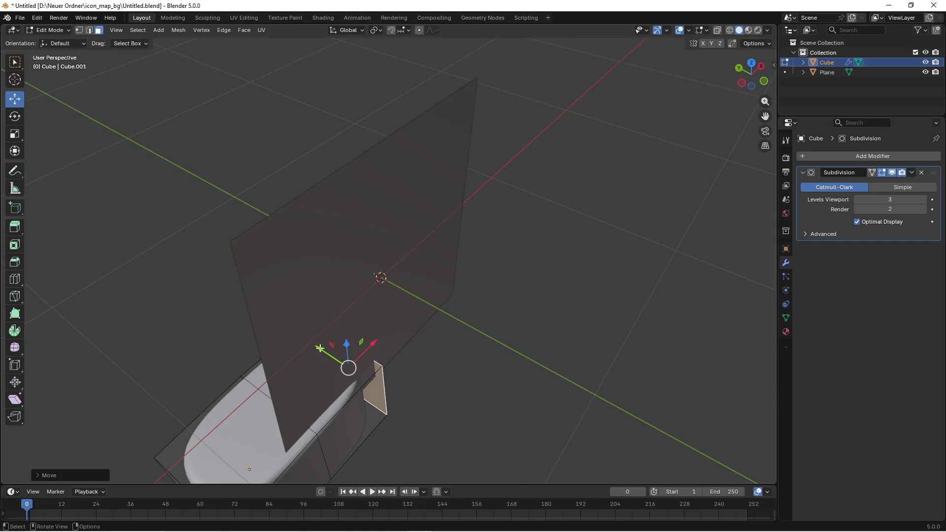
key("KP_1")
key("g")
key("z")
key("z")
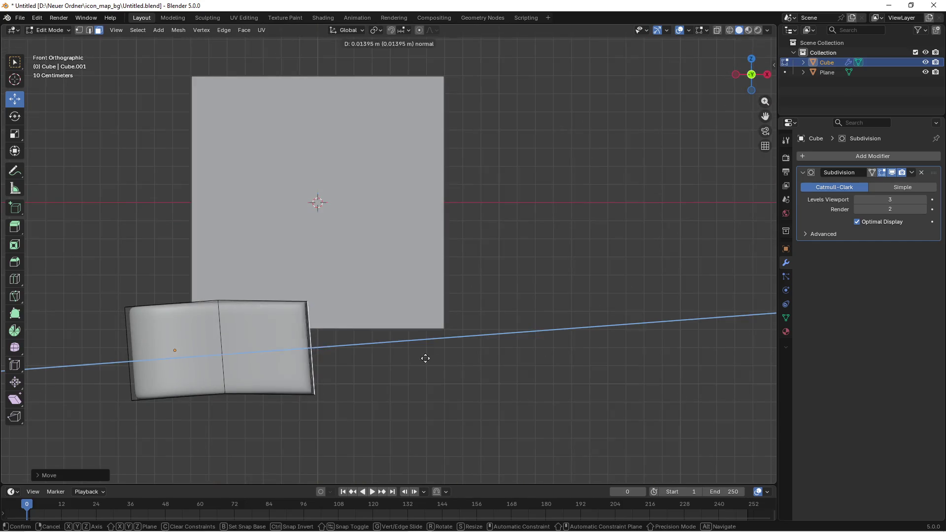
left_click(453, 341)
key("e")
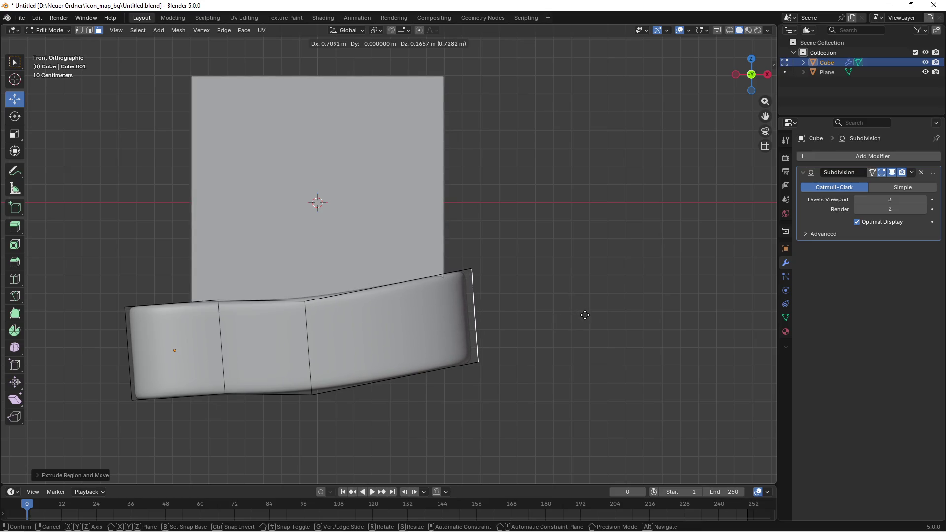
- Place the extruded segment to the right and slide a new edge loop toward the right end
left_click(584, 315)
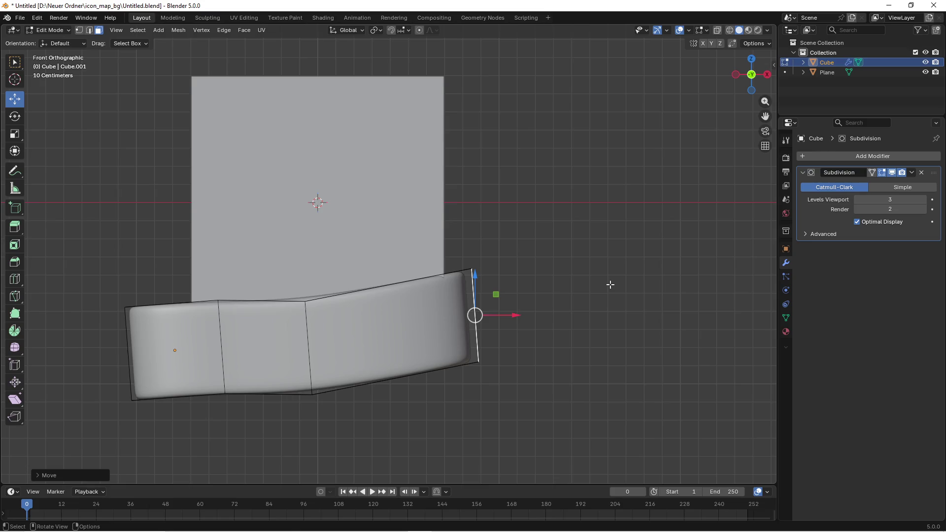
left_click_drag(608, 284, 606, 327)
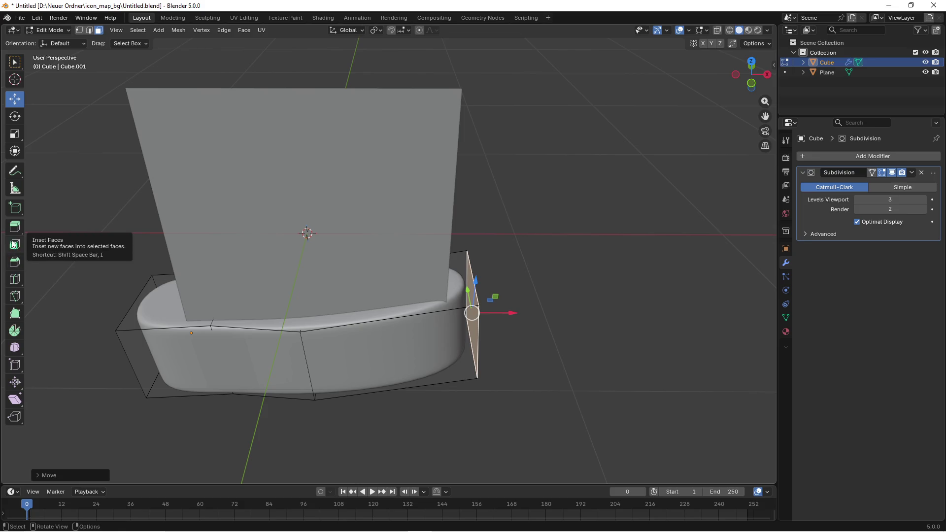
left_click(14, 279)
left_click_drag(257, 306, 442, 339)
left_click(442, 339)
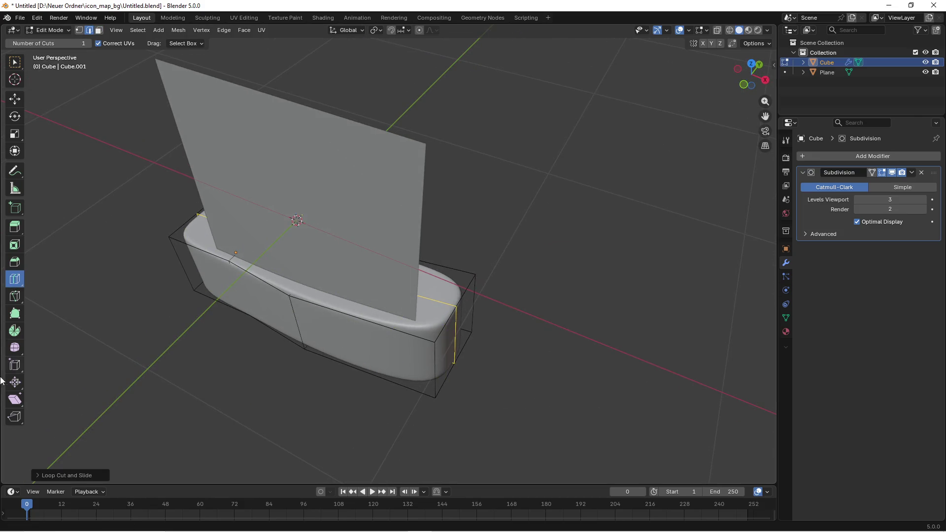
left_click(16, 369)
left_click_drag(299, 246, 266, 271)
- Check the lengthened bar in top and front views, then re-enter face-select Edit Mode
key("Tab")
key("KP_7")
key("KP_1")
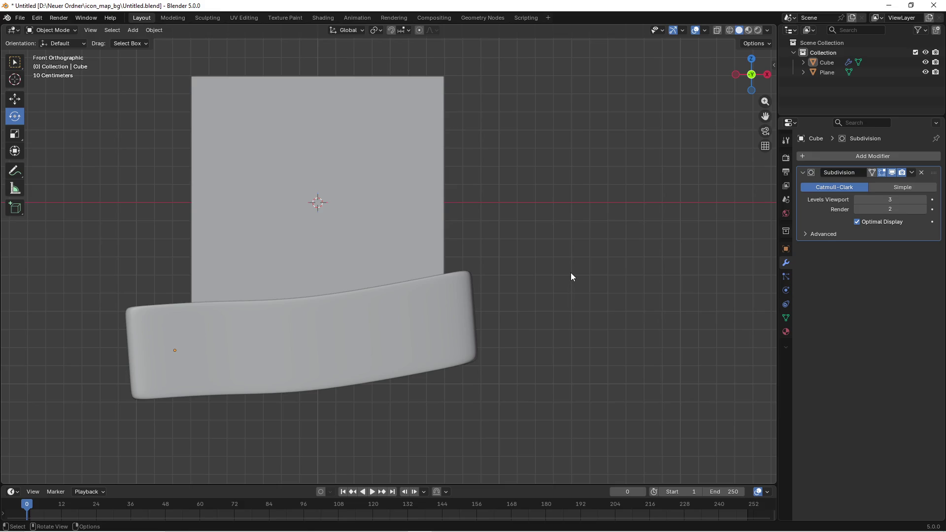
left_click(384, 318)
key("Tab")
key("Tab")
key("Tab")
mouse_move(451, 287)
left_mouse_down()
mouse_move(199, 323)
mouse_move(116, 268)
left_mouse_up()
left_click(98, 30)
- Select the block's end, top and front faces, try raising them, undo, and switch to wireframe
left_click(159, 319)
left_click(15, 99)
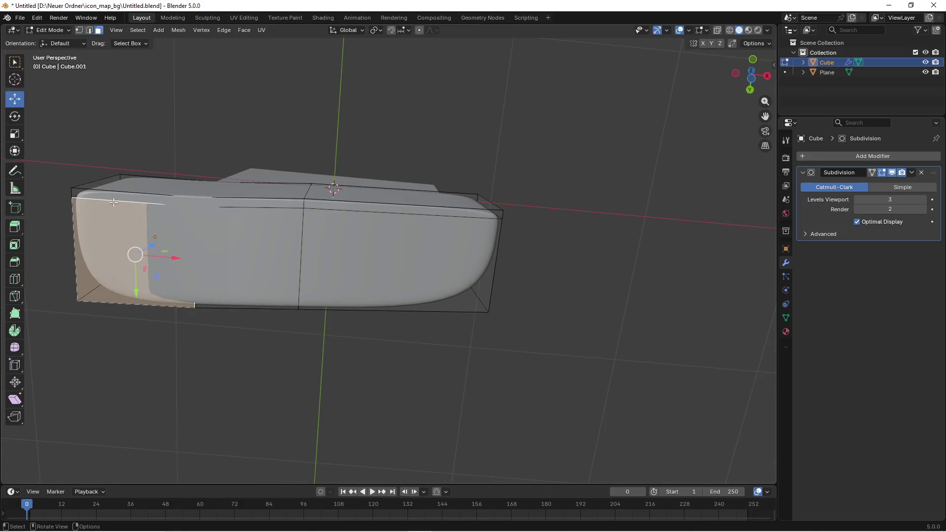
left_click(144, 199, "shift")
left_click(261, 204, "shift")
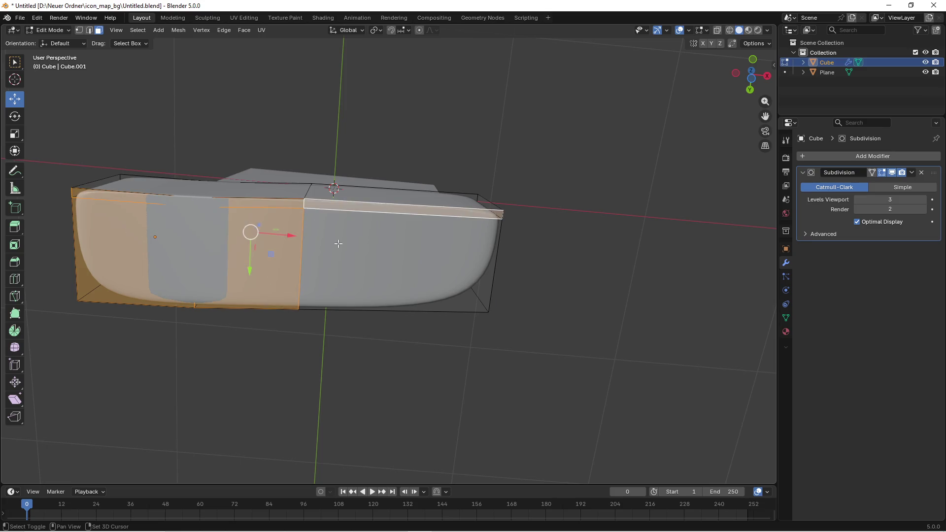
left_click_drag(262, 204, 24, 122)
key("KP_7")
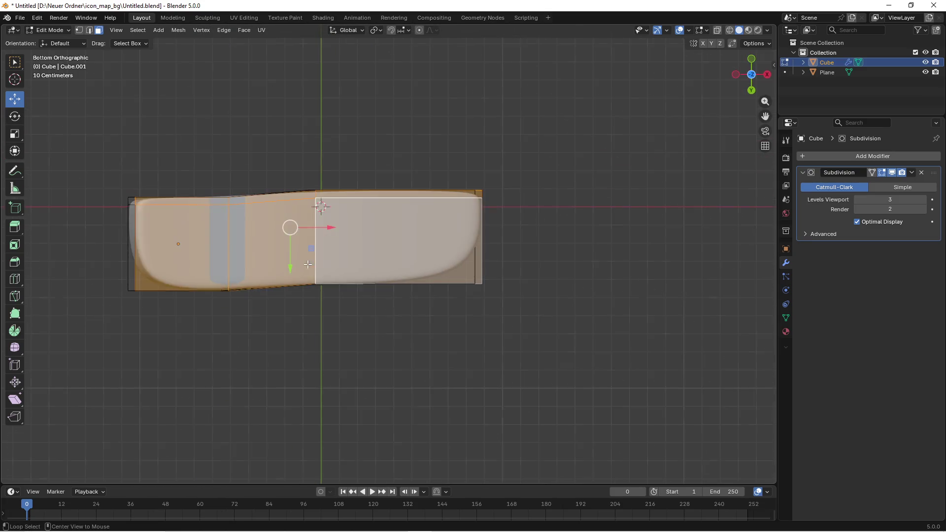
key("KP_1")
left_click_drag(296, 302, 297, 239)
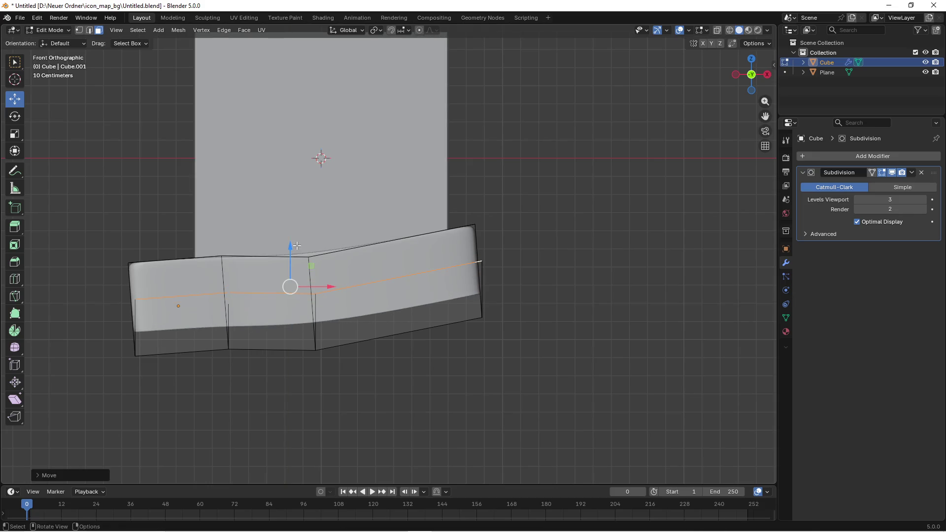
key("ctrl+z")
key("z")
left_click(235, 248)
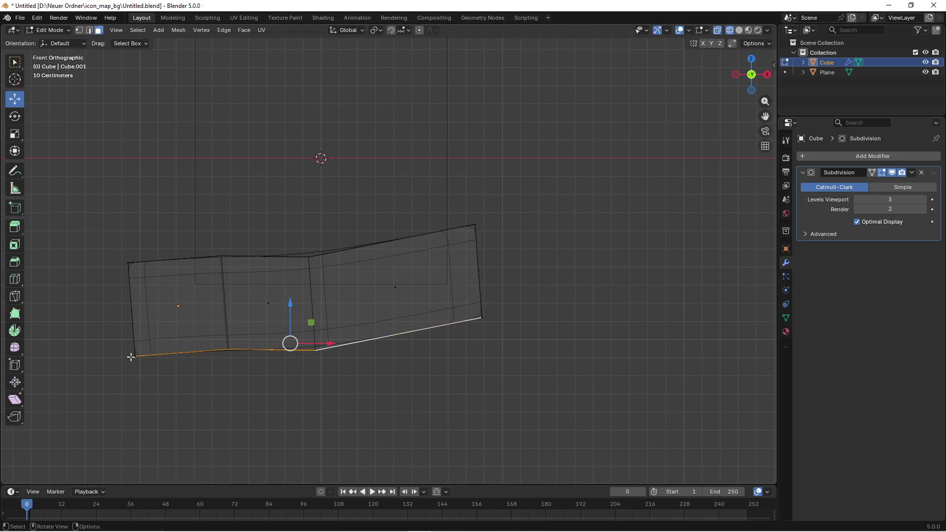
- Lasso-select the block's bottom edges in Front view and raise them 0.2853 m on Z
left_click(16, 65)
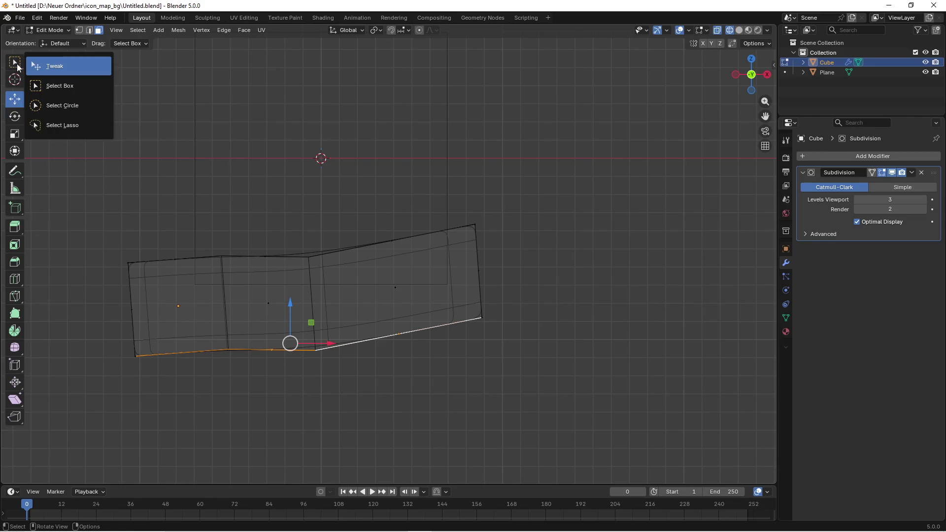
left_click(60, 105)
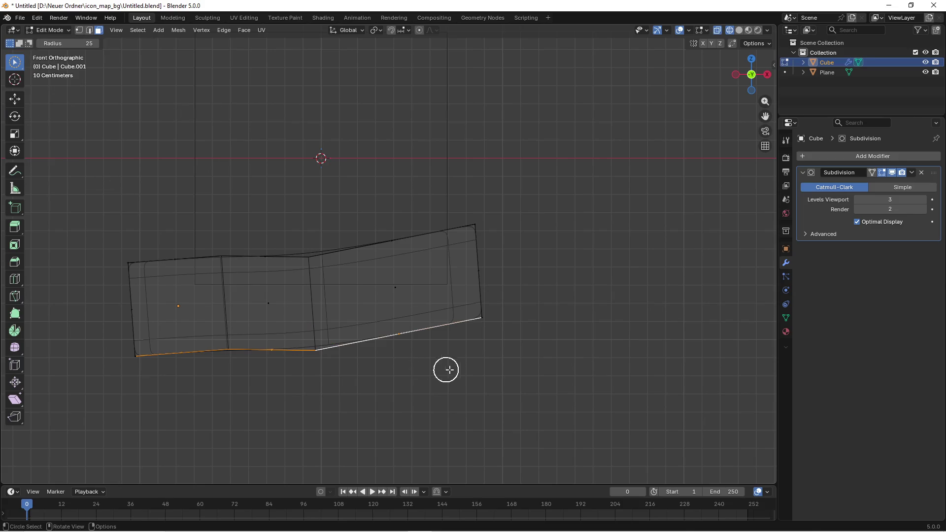
key("w")
mouse_move(137, 264)
left_mouse_down()
mouse_move(238, 274)
mouse_move(450, 253)
mouse_move(354, 422)
mouse_move(437, 405)
mouse_move(352, 397)
mouse_move(448, 389)
mouse_move(454, 370)
mouse_move(351, 320)
mouse_move(126, 395)
mouse_move(341, 382)
left_mouse_up()
key("KP_1")
key("z")
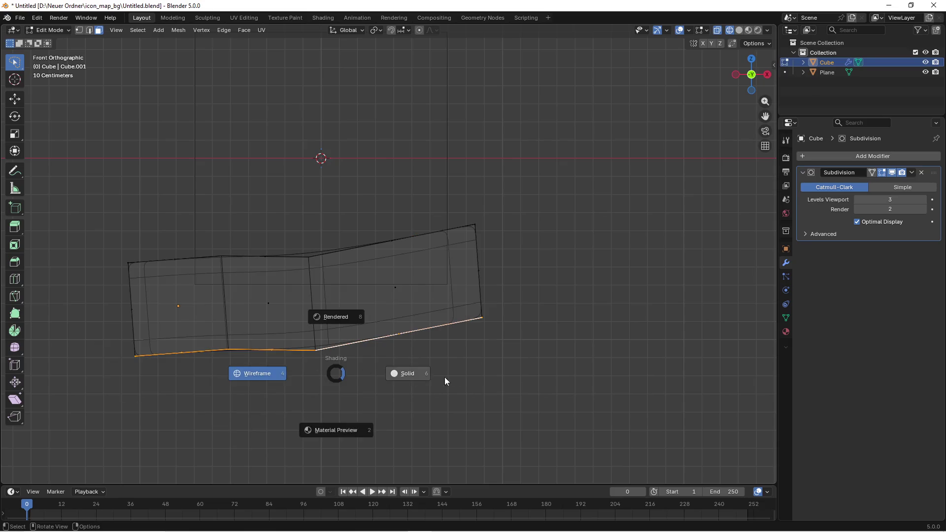
left_click(444, 376)
left_click(14, 98)
left_click_drag(293, 305, 289, 219)
- Back in Object Mode, nudge the flattened bar slightly along Y
key("Tab")
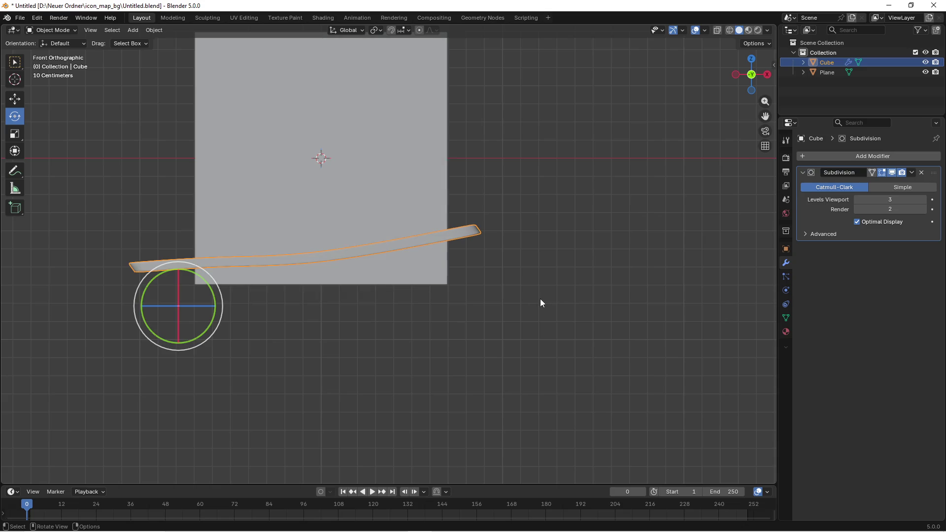
left_click(540, 299)
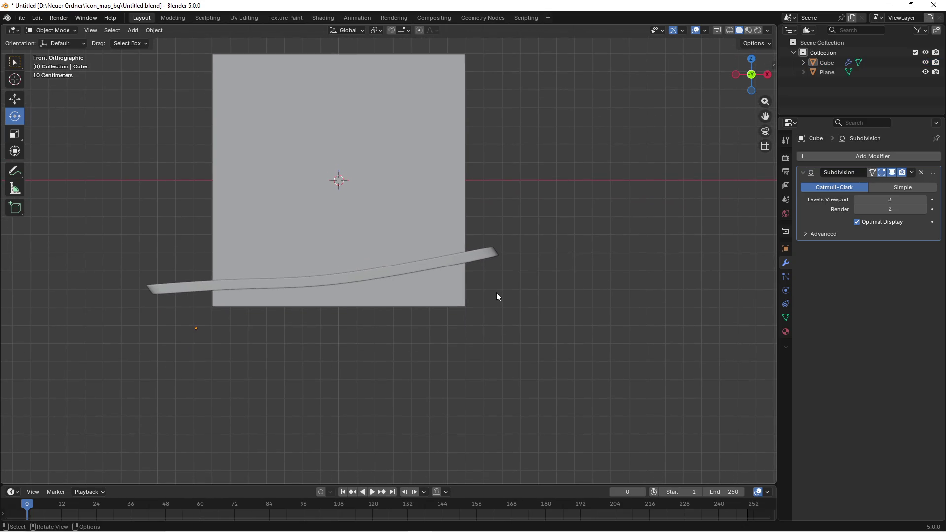
left_click(472, 259)
left_click(15, 99)
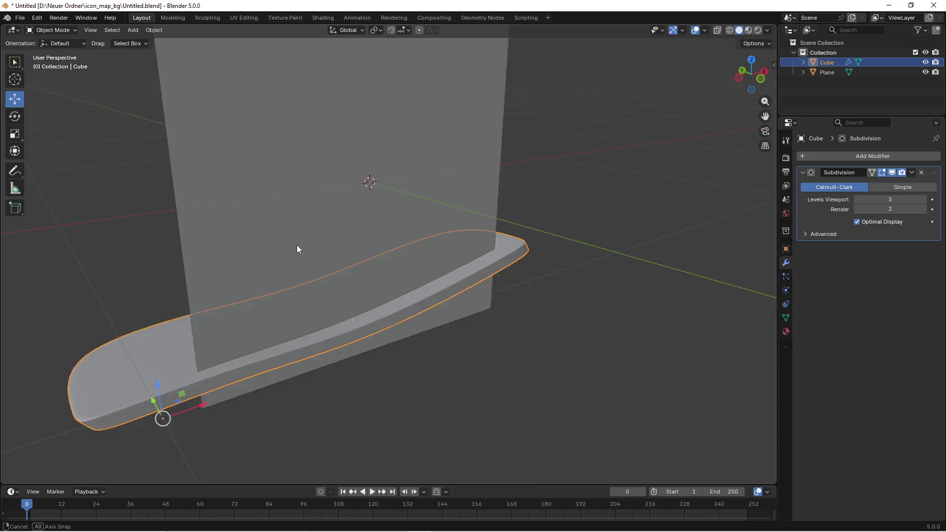
left_click_drag(152, 433, 162, 415)
left_click(437, 379)
key("KP_1")
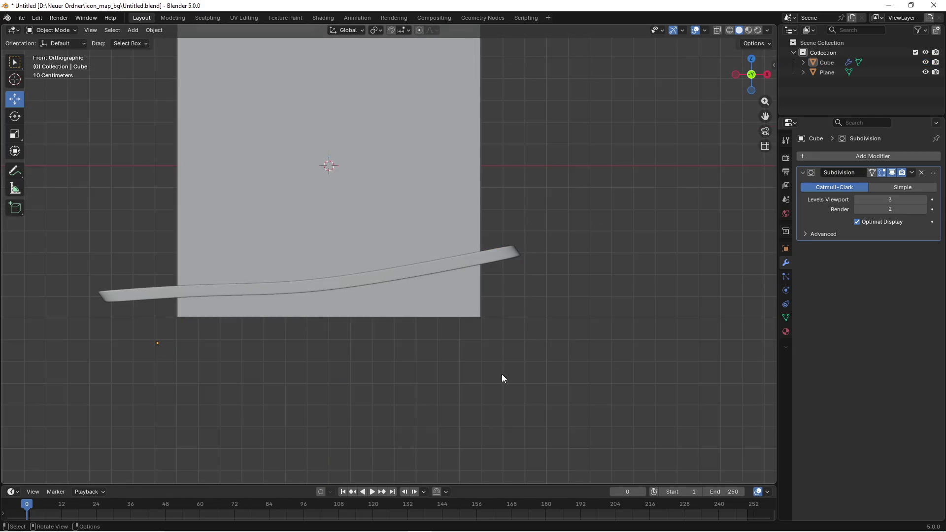
- Duplicate the curved bar and place the copy just below the original on Z
left_click(383, 273)
key("shift+d")
key("z")
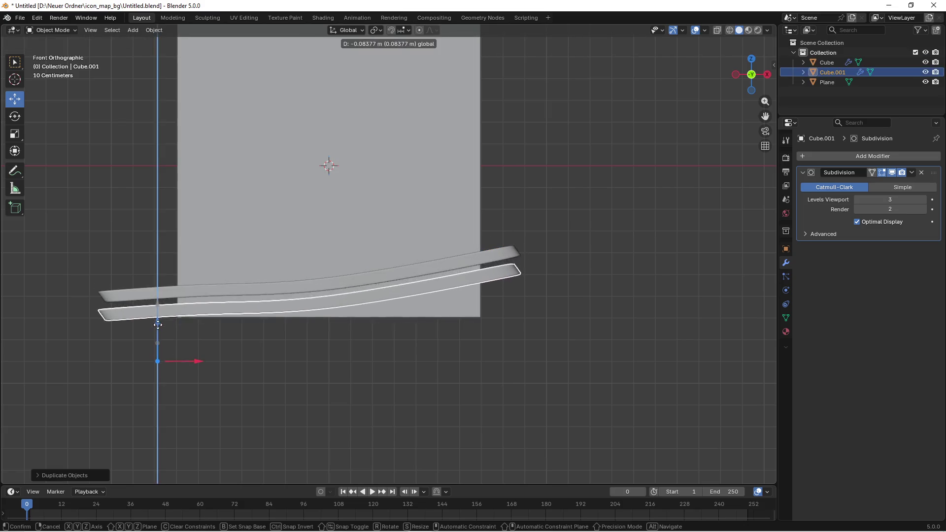
left_click(256, 313)
left_click_drag(256, 312, 222, 315)
mouse_move(222, 314)
left_mouse_down()
mouse_move(295, 294)
mouse_move(279, 304)
left_mouse_up()
left_click(514, 345)
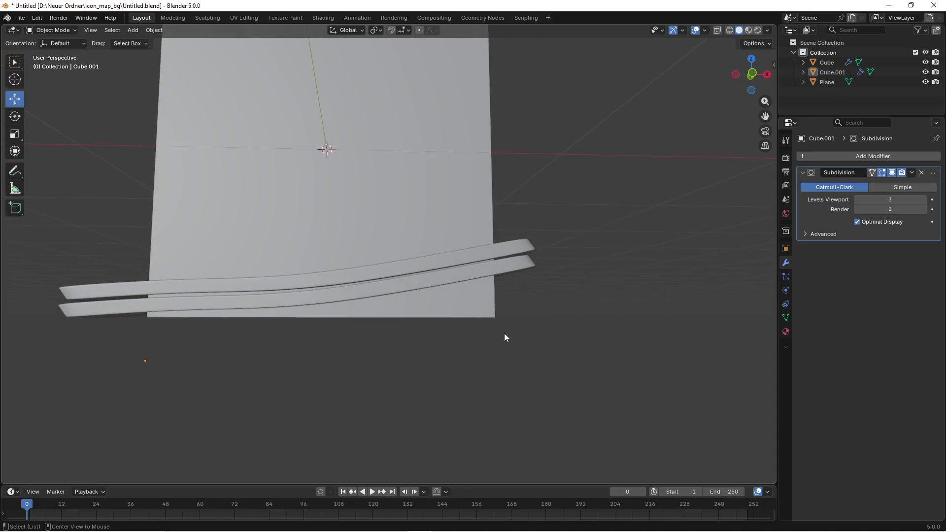
key("KP_1")
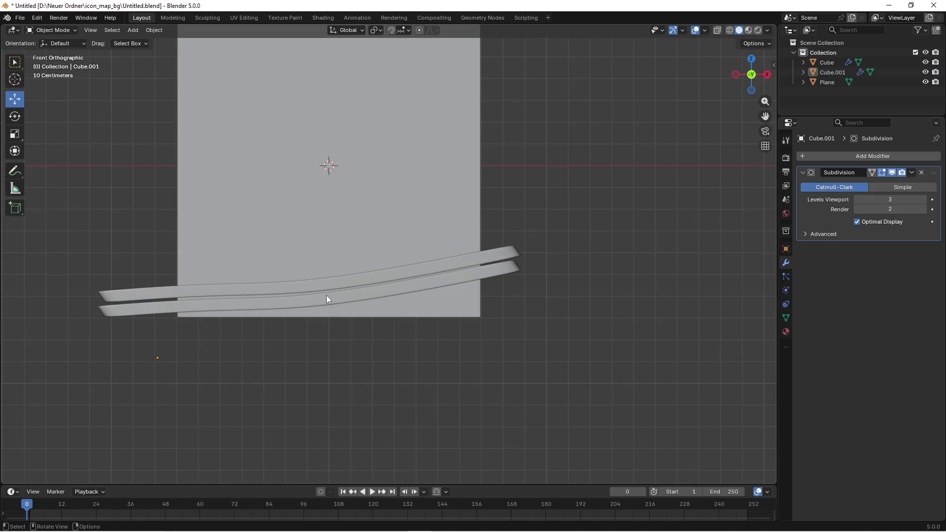
- Rotate both bars to a more level angle and shift them along Z
left_click(326, 296)
left_click(140, 292, "shift")
left_click(15, 116)
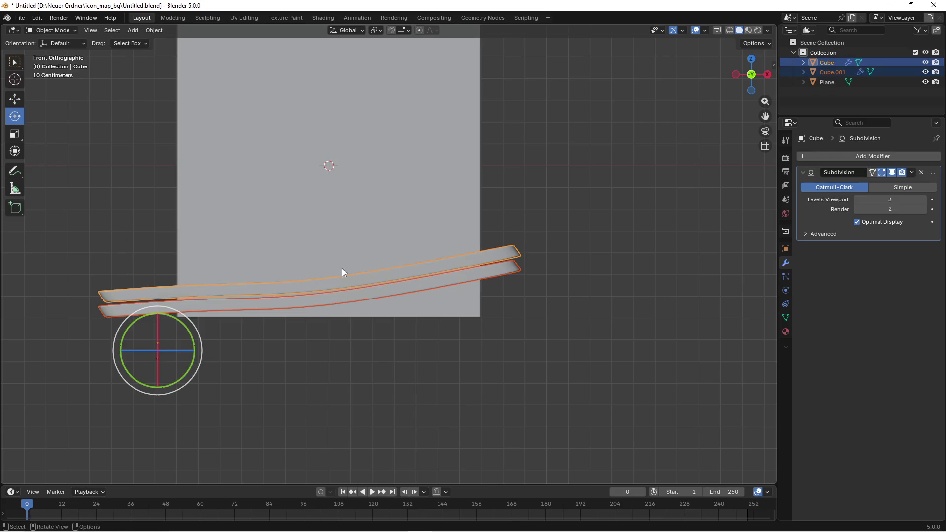
left_click_drag(190, 335, 248, 305)
left_click(14, 99)
left_click_drag(156, 324, 154, 345)
key("KP_1")
left_click(443, 387)
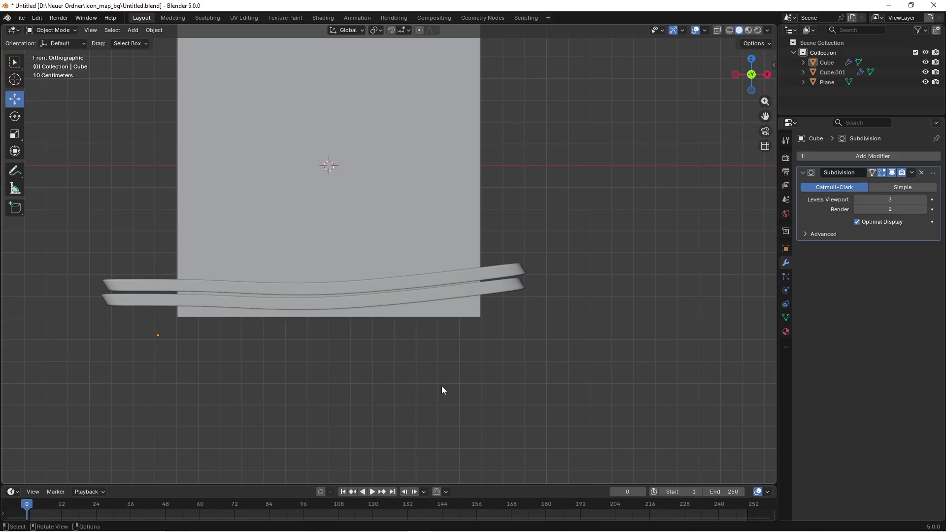
mouse_move(545, 224)
left_mouse_down()
mouse_move(509, 306)
mouse_move(517, 326)
mouse_move(466, 253)
left_mouse_up()
left_click(554, 291)
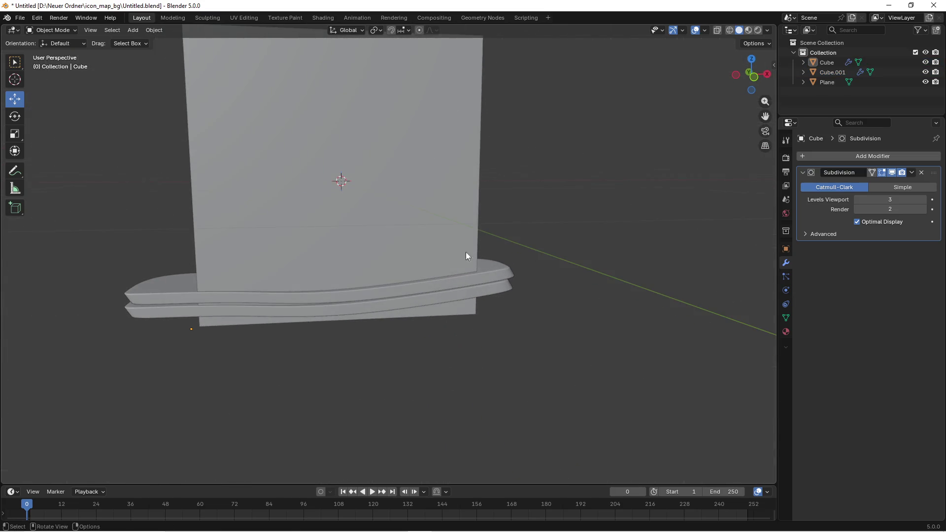
left_click(127, 31)
- Add a new cube, scale it to 0.3146 and apply the scale
mouse_move(147, 43)
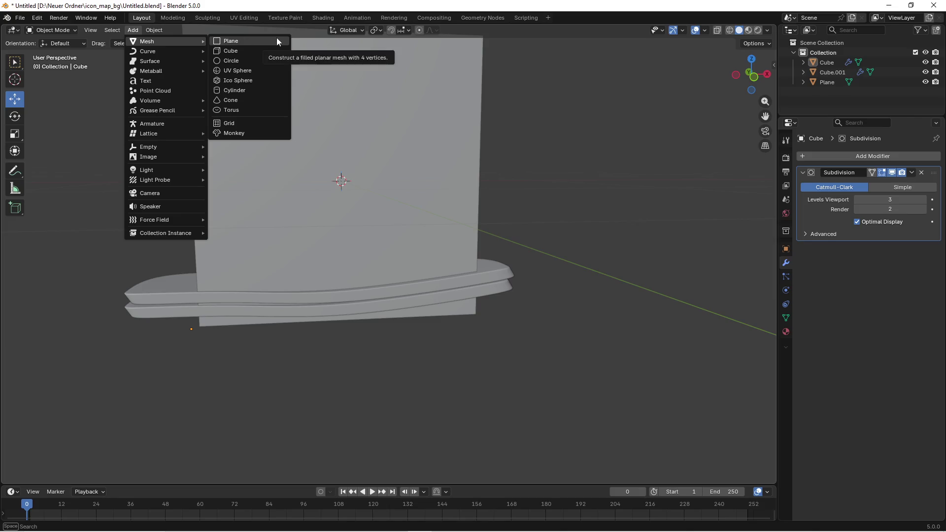
left_click(272, 51)
mouse_move(440, 244)
left_mouse_down()
mouse_move(442, 264)
mouse_move(537, 250)
left_mouse_up()
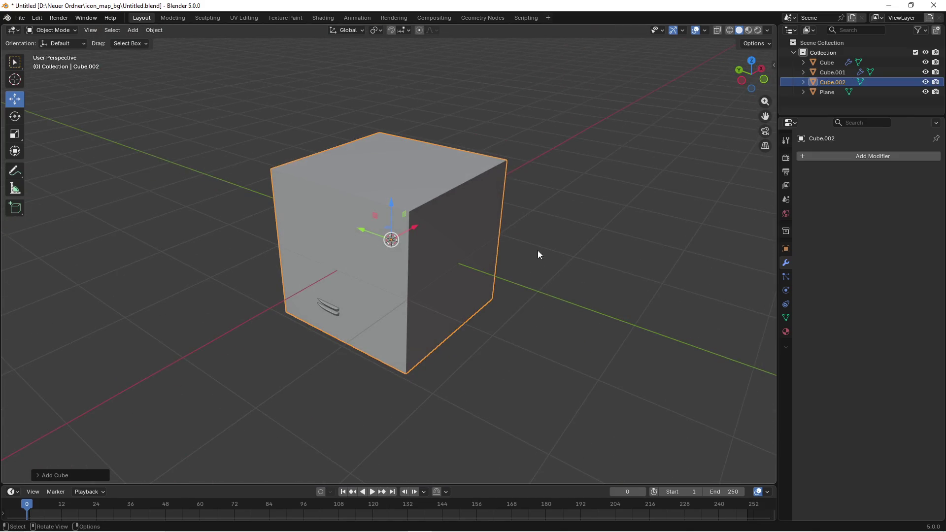
key("s")
left_click(395, 200)
scroll(395, 207, "up", 3)
mouse_move(428, 192)
left_mouse_down()
mouse_move(472, 193)
mouse_move(452, 204)
left_mouse_up()
key("ctrl+a")
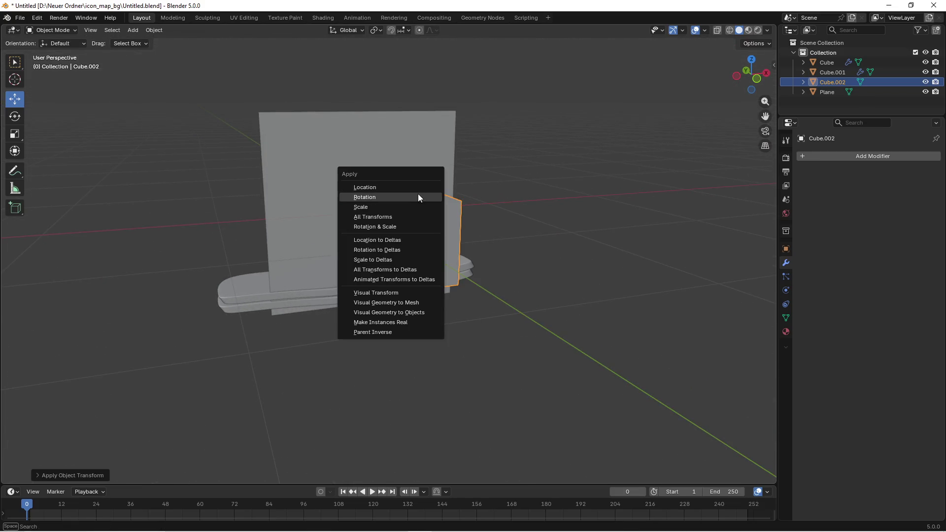
left_click(379, 214)
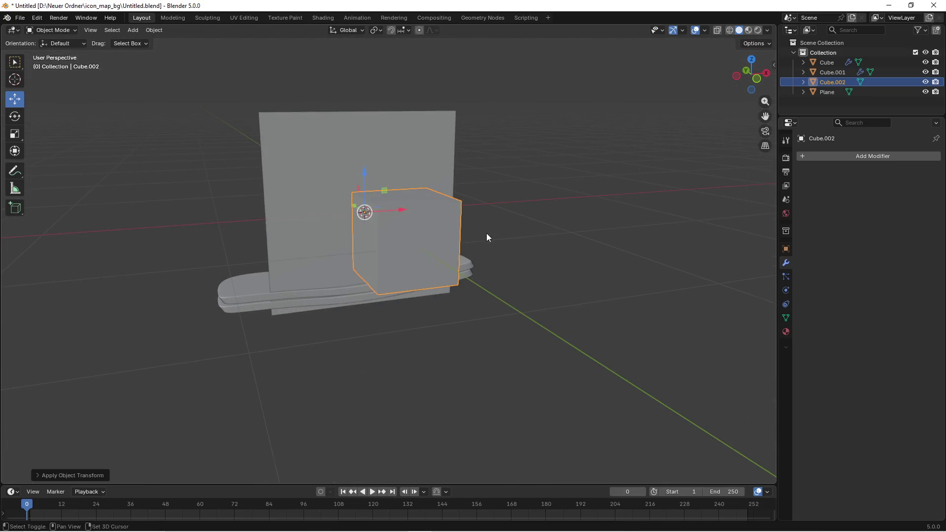
- Give the small cube a Subdivision Surface modifier at viewport level 3 and shade it smooth
left_click(834, 155)
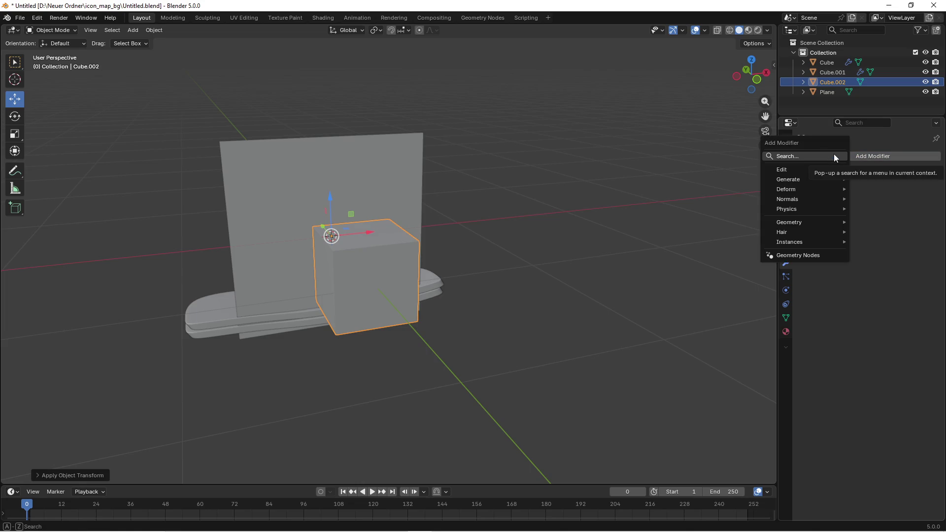
left_click(809, 155)
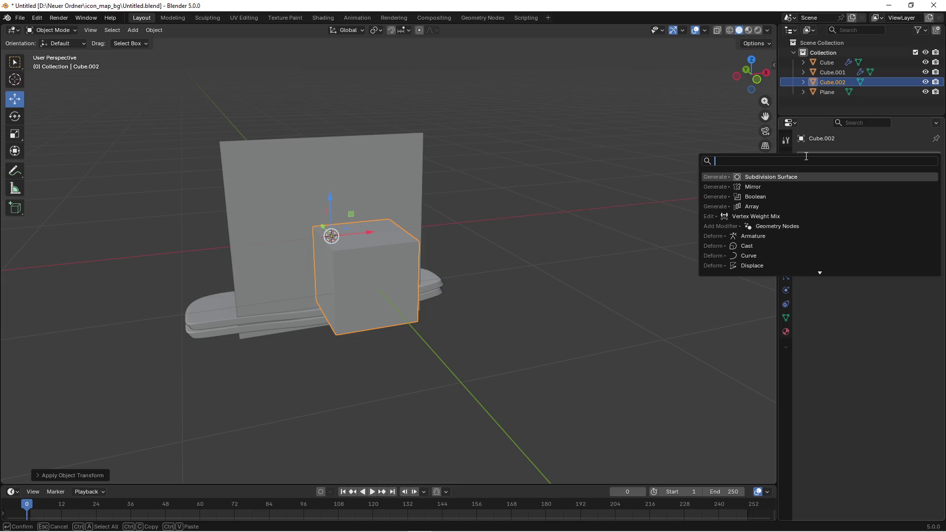
type("sub")
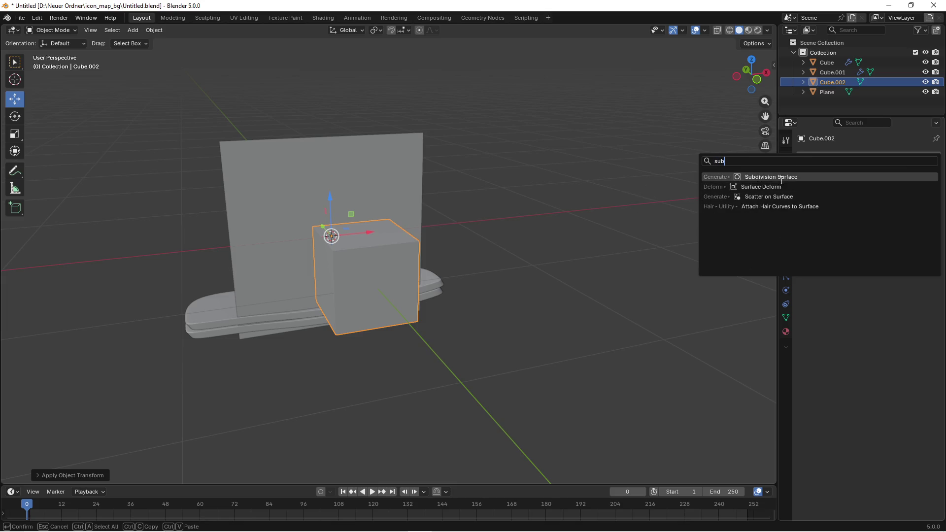
left_click(781, 178)
left_click(923, 200)
left_click(923, 202)
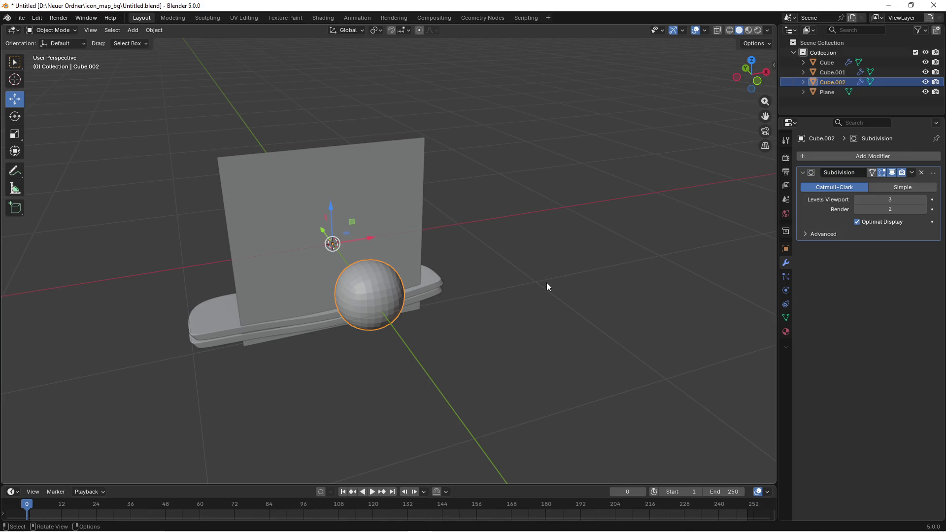
right_click(365, 296)
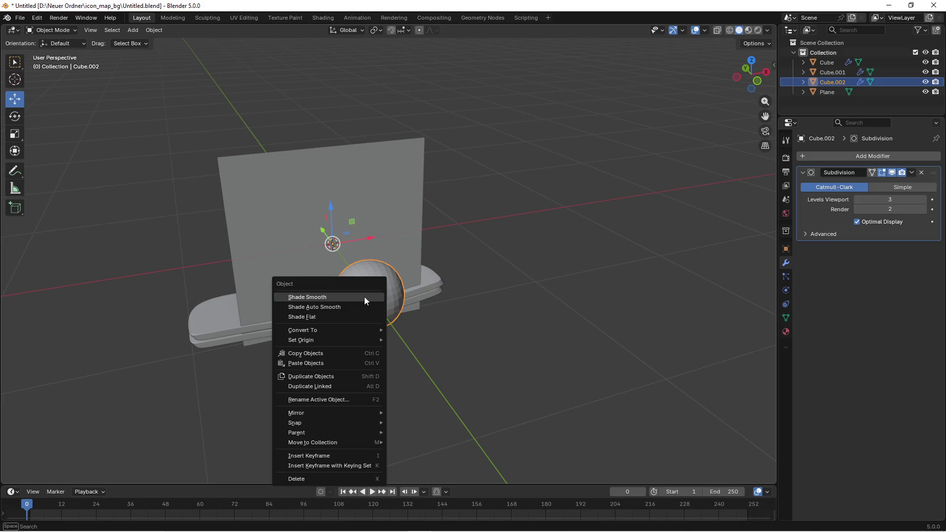
left_click(322, 297)
- Drop the sphere's subdivision level to 2, then delete the sphere object
key("Tab")
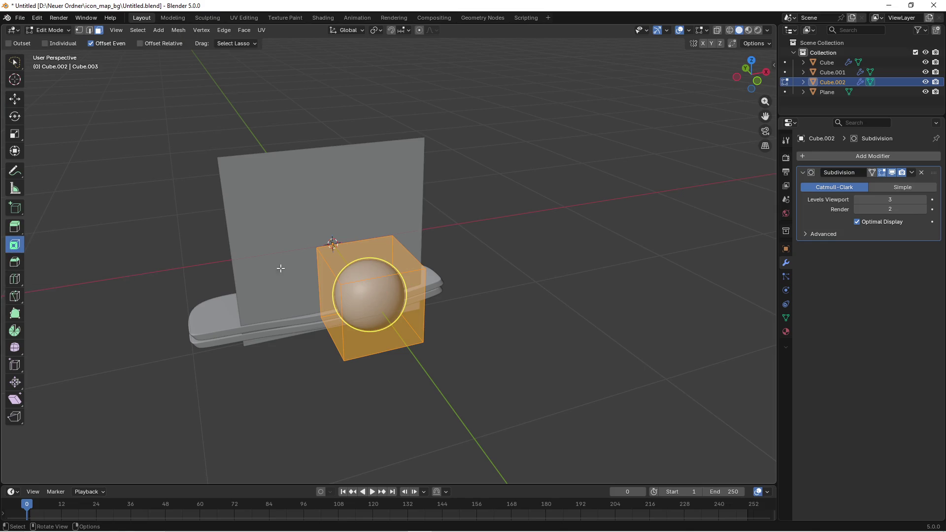
key("Tab")
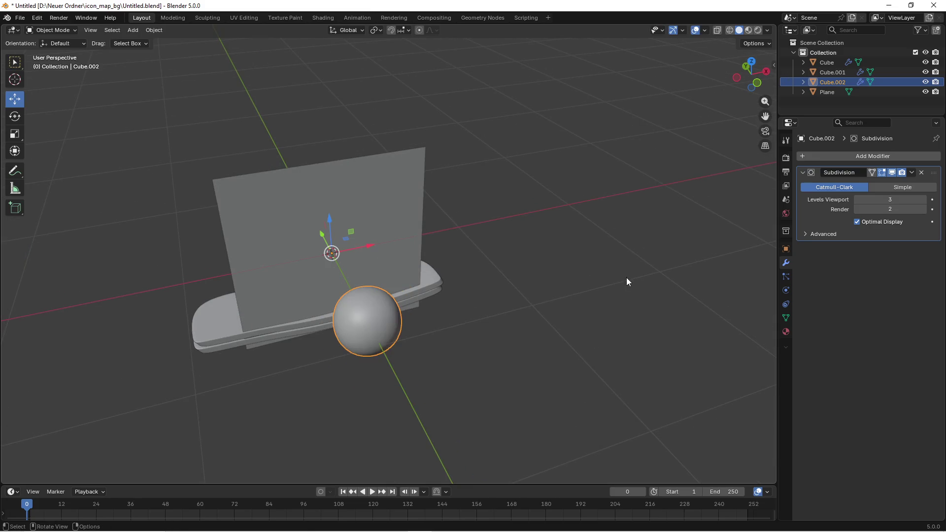
left_click(52, 30)
left_click(49, 49)
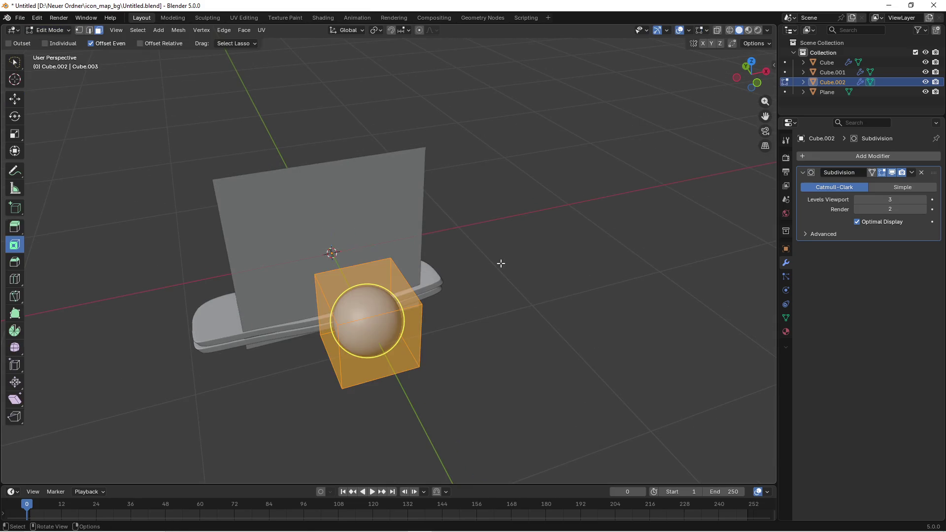
key("Tab")
key("ctrl+2")
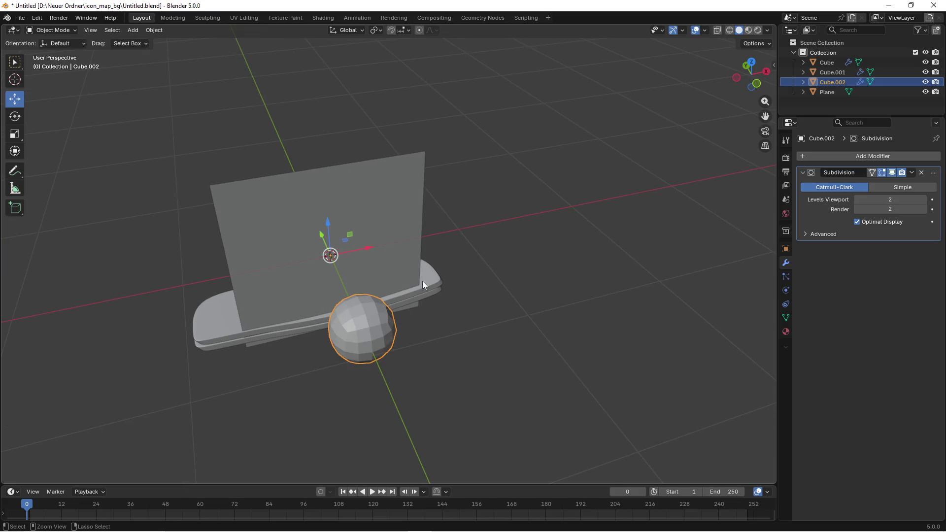
key("Tab")
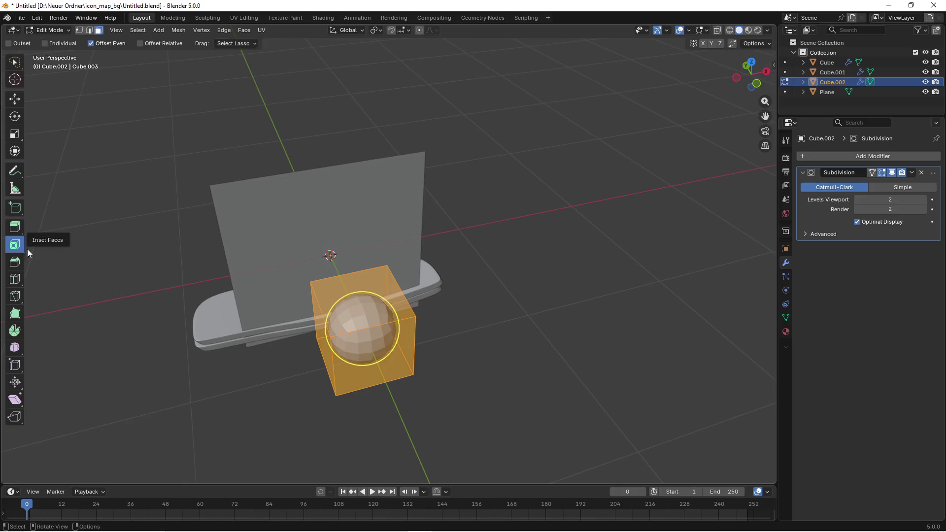
key("Tab")
key("Delete")
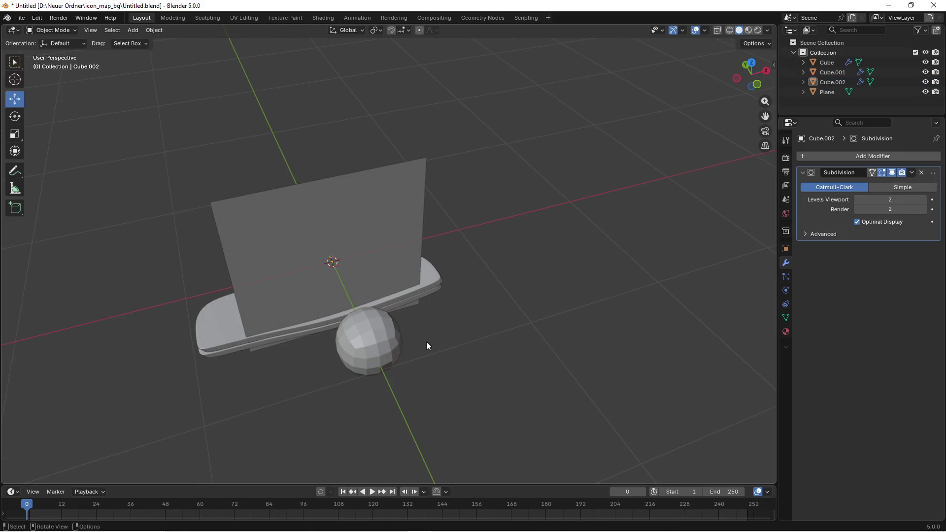
left_click(132, 30)
- Add a cube with a Subdivision Surface modifier at viewport level 4 and enter Edit Mode
mouse_move(153, 43)
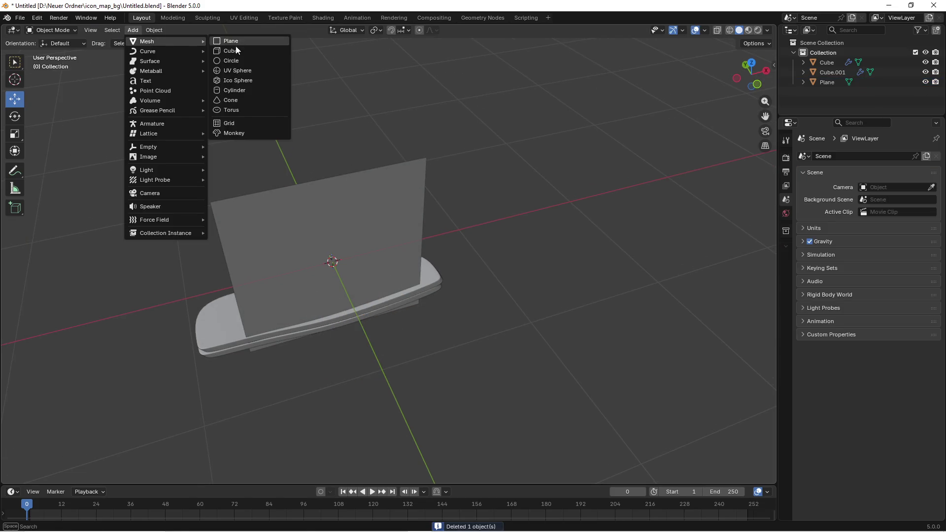
left_click(244, 52)
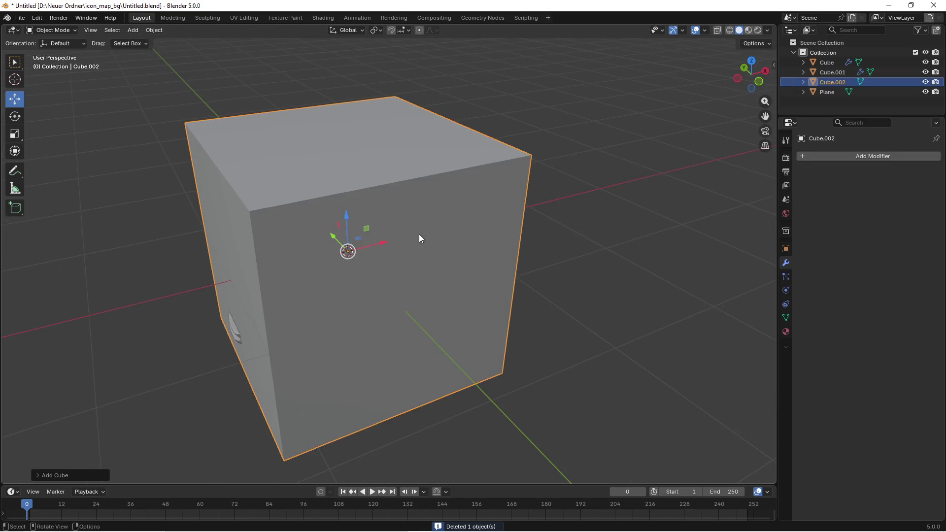
left_click(850, 156)
type("b")
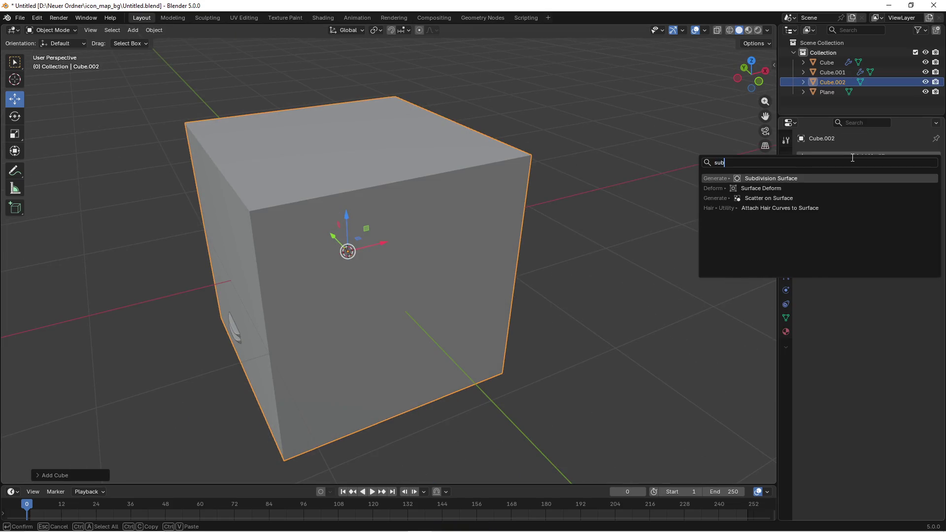
left_click(774, 179)
scroll(461, 279, "down", 3)
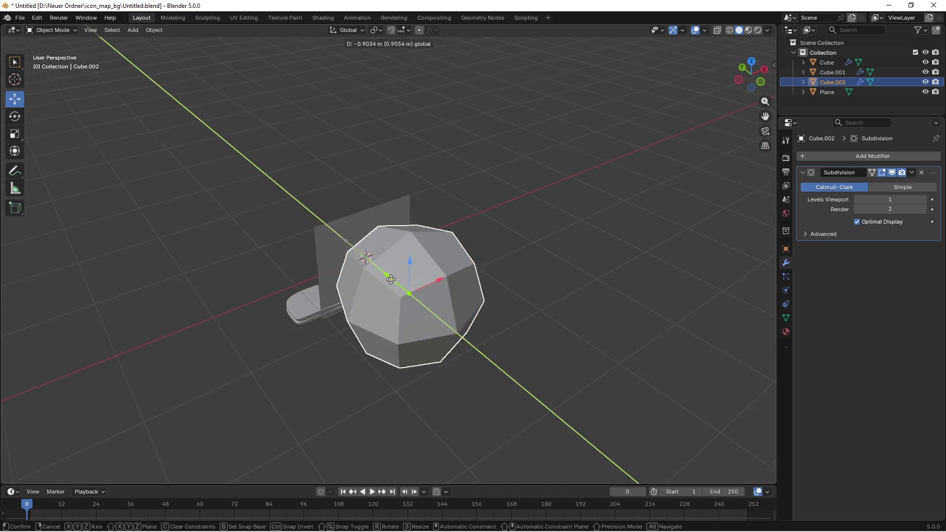
left_click(923, 199)
left_click(923, 199)
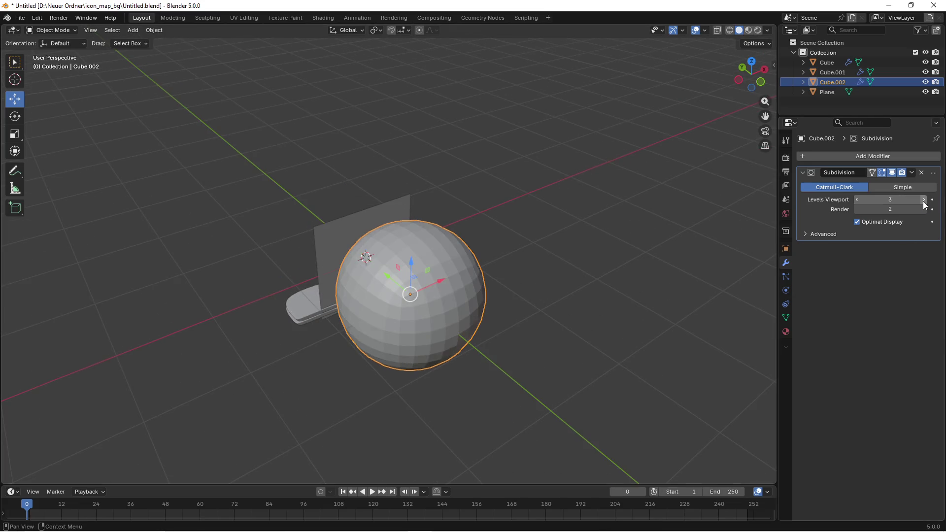
left_click(923, 199)
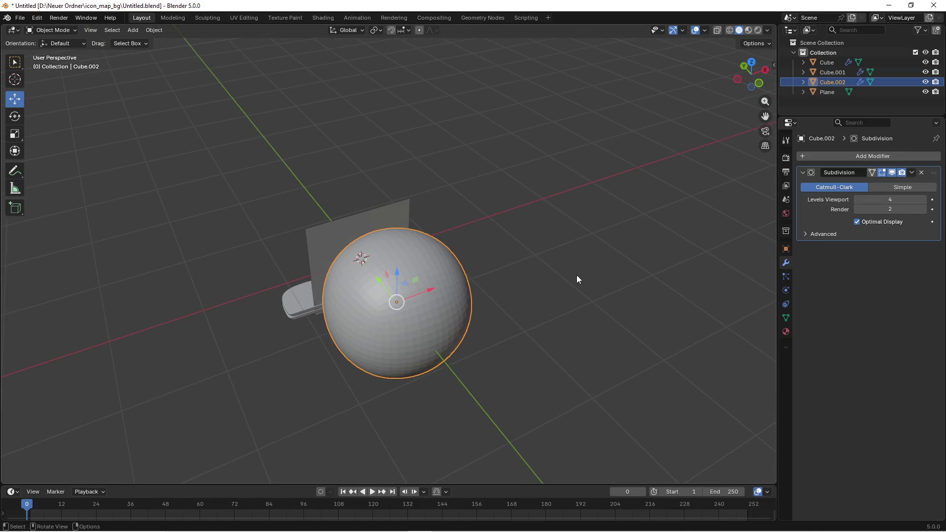
right_click(434, 311)
key("Tab")
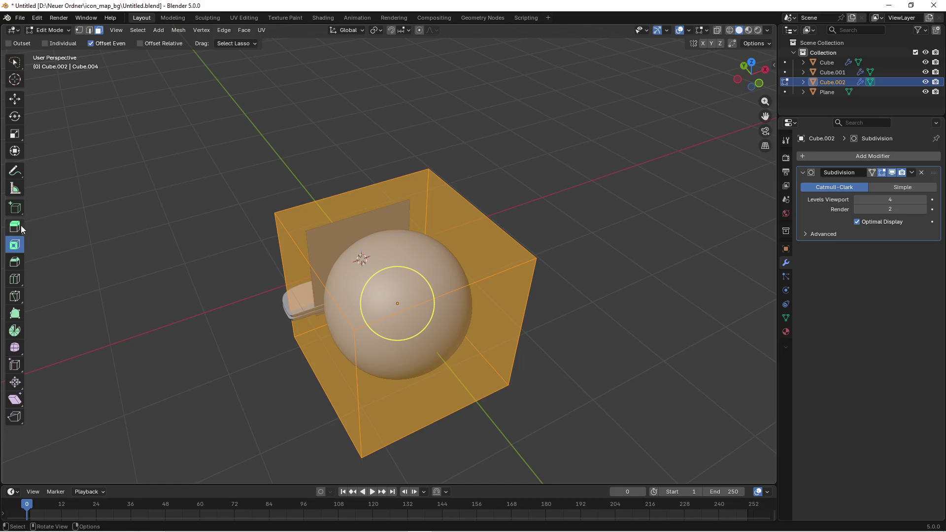
- Cut two edge loops and slide them toward the cube's left side and right end
left_click(15, 278)
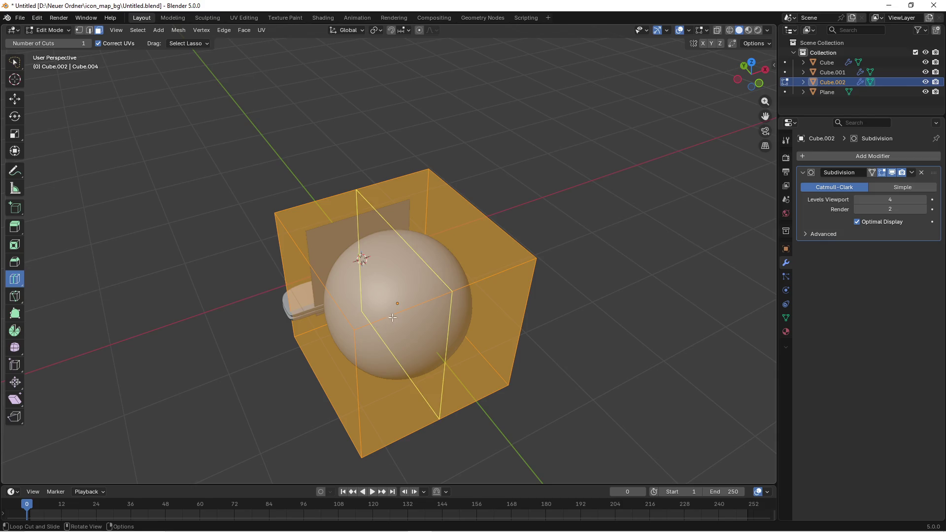
left_click(388, 316)
left_click(15, 364)
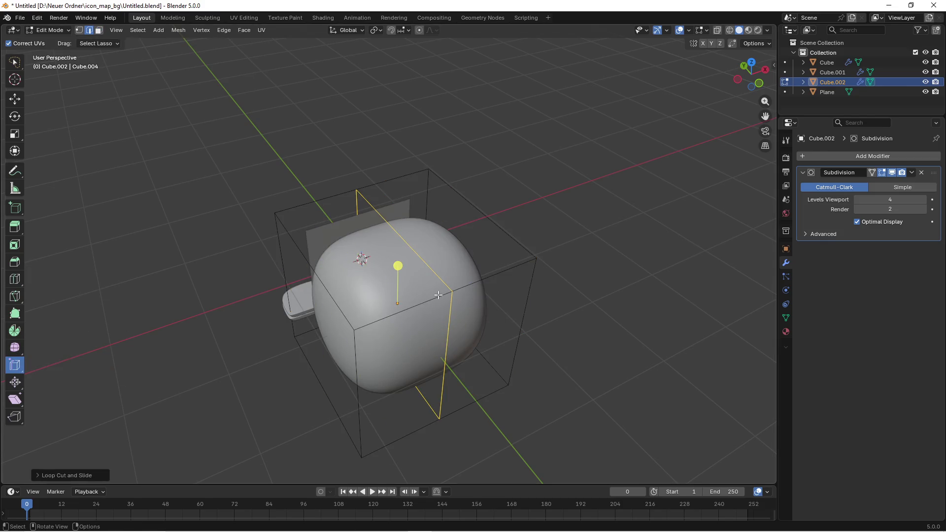
left_click_drag(399, 267, 222, 330)
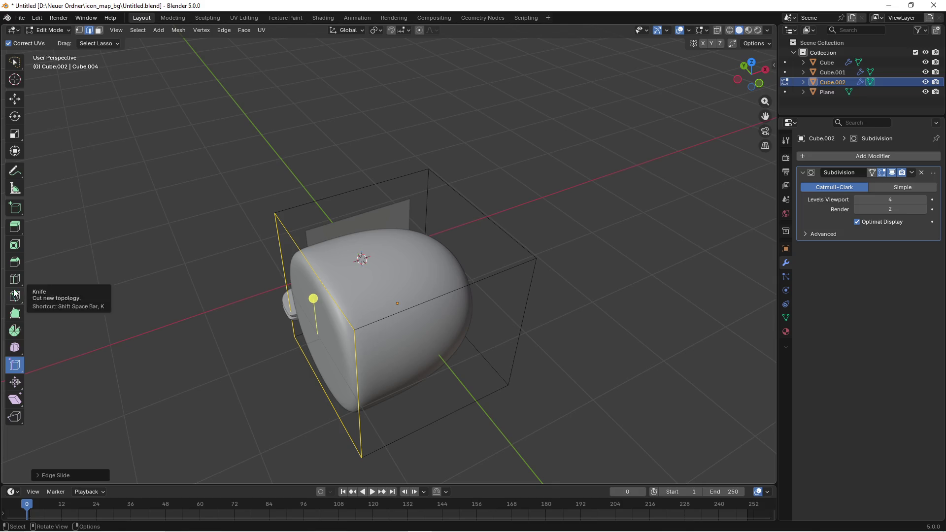
key("ctrl+r")
left_click(424, 276)
left_click(427, 273)
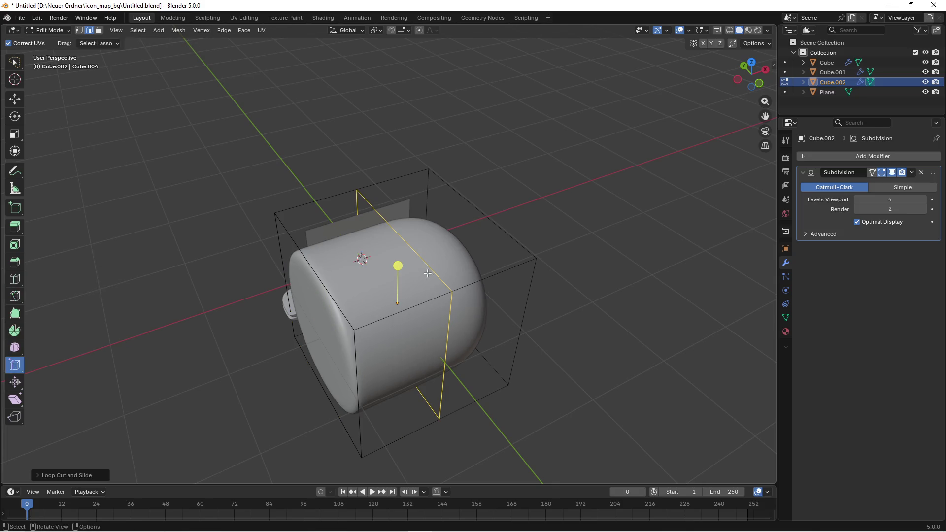
left_click_drag(400, 266, 544, 234)
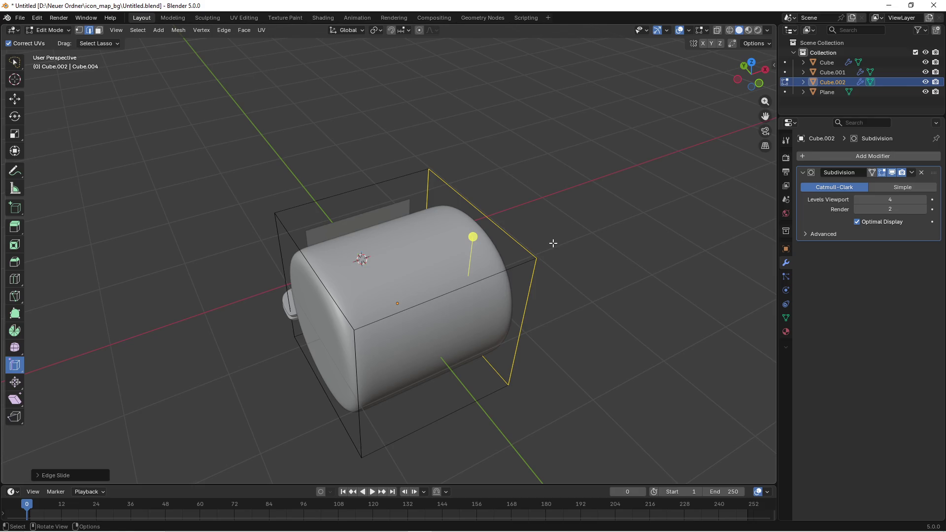
- Cut and slide more loops near the cube's edges, then check the rounded-corner shape
left_click(14, 279)
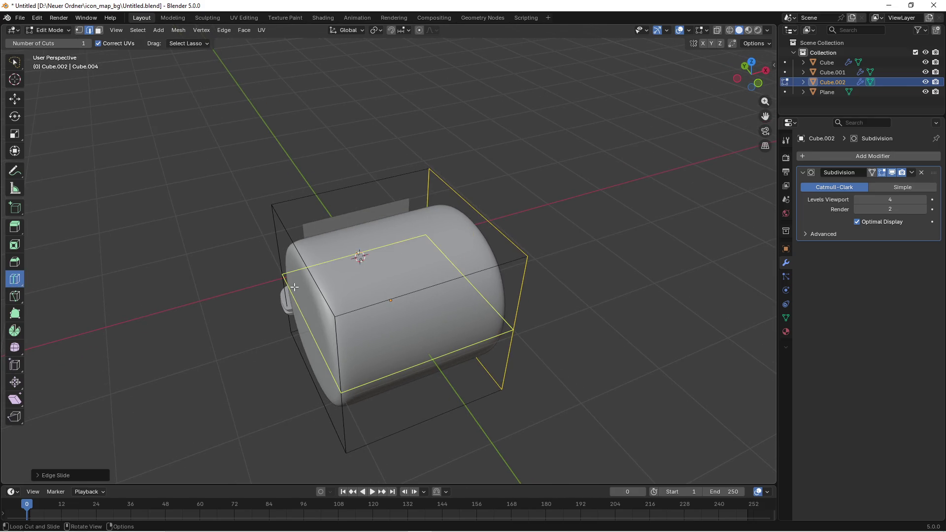
left_click(305, 274)
left_click(17, 368)
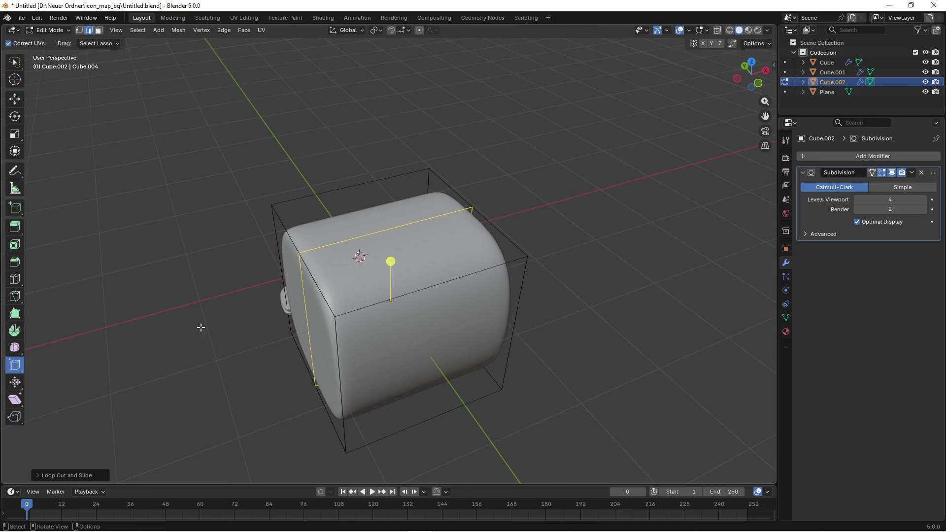
left_click_drag(393, 266, 448, 340)
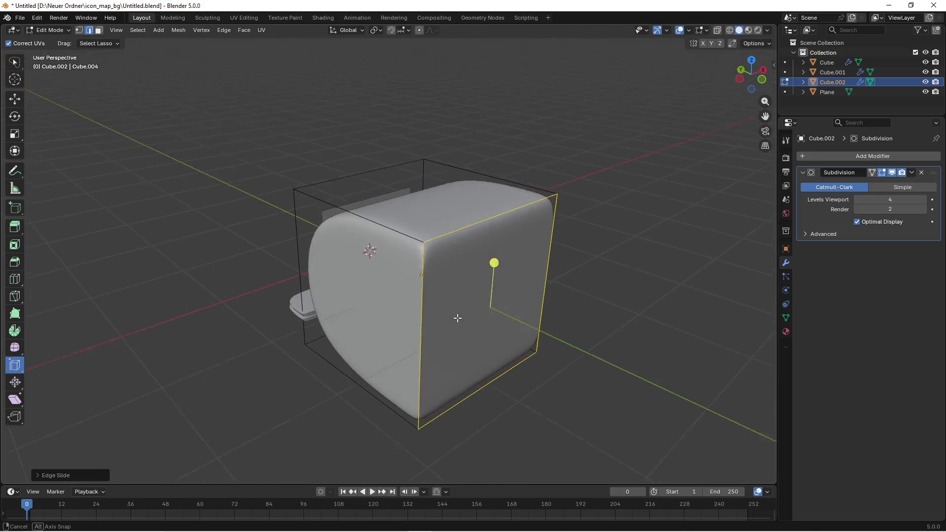
left_click_drag(488, 313, 477, 321)
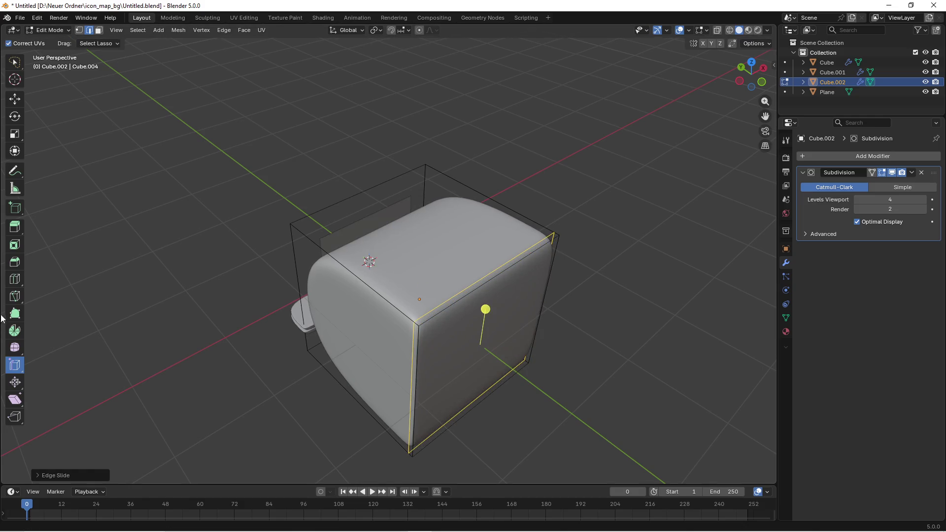
left_click(14, 278)
left_click(344, 294)
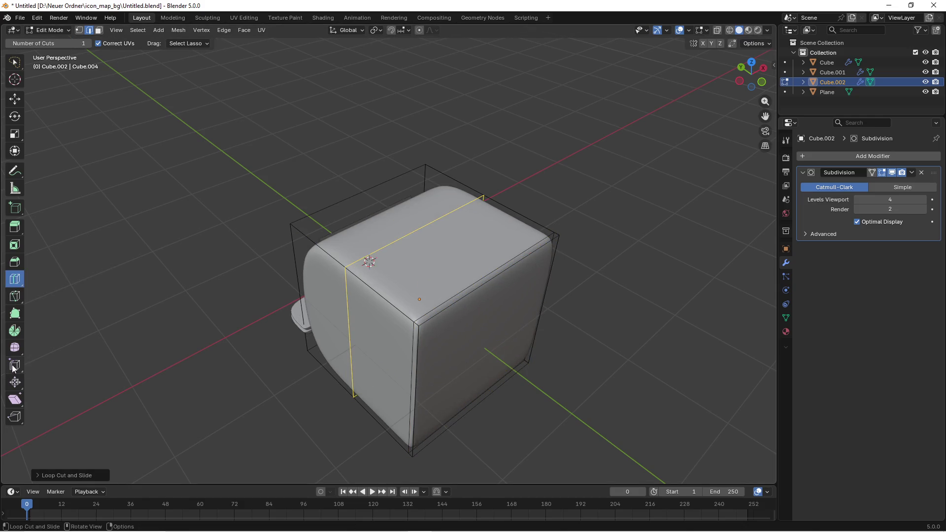
left_click(15, 367)
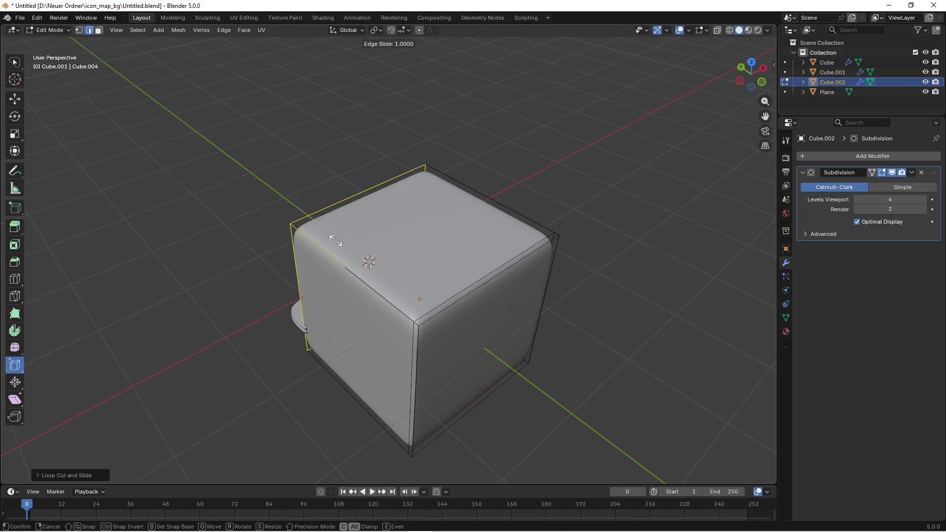
key("Tab")
scroll(423, 292, "down", 4)
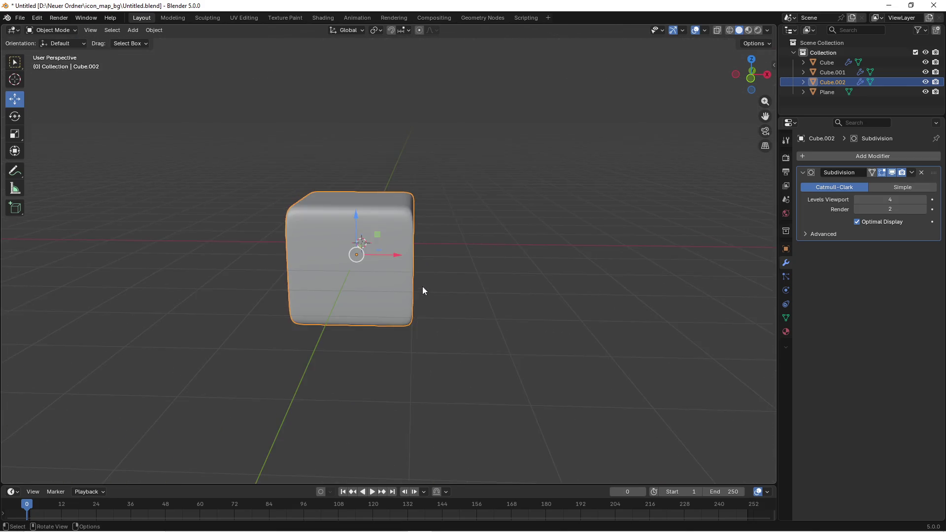
key("Tab")
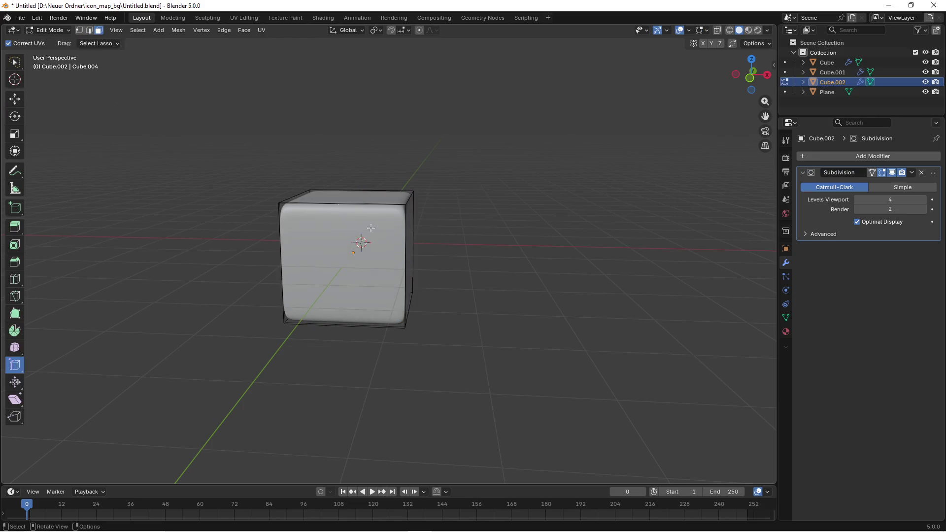
- In front wireframe view, select the cube's bottom faces and raise them to thin it
key("3")
mouse_move(429, 290)
left_mouse_down()
mouse_move(490, 302)
mouse_move(422, 289)
mouse_move(434, 323)
left_mouse_up()
key("z")
left_click(325, 319)
mouse_move(261, 285)
left_mouse_down()
mouse_move(424, 331)
mouse_move(418, 342)
mouse_move(241, 276)
left_mouse_up()
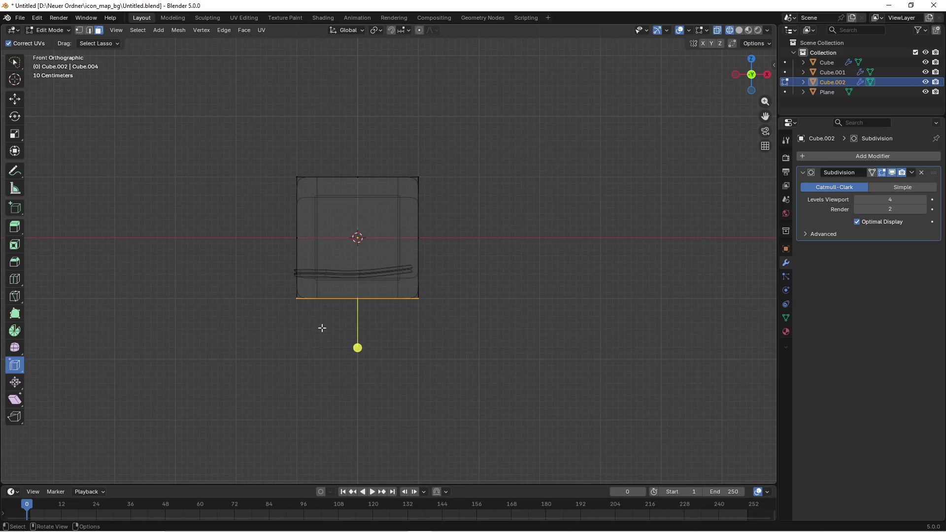
left_click(15, 99)
left_click_drag(355, 266, 355, 170)
- Raise the bottom edge further, then check the thin bar in solid perspective
scroll(341, 199, "up", 3)
scroll(342, 199, "up", 3)
left_click_drag(370, 277, 361, 230)
key("z")
left_click(433, 230)
mouse_move(458, 230)
left_mouse_down()
mouse_move(475, 240)
mouse_move(385, 227)
left_mouse_up()
key("KP_1")
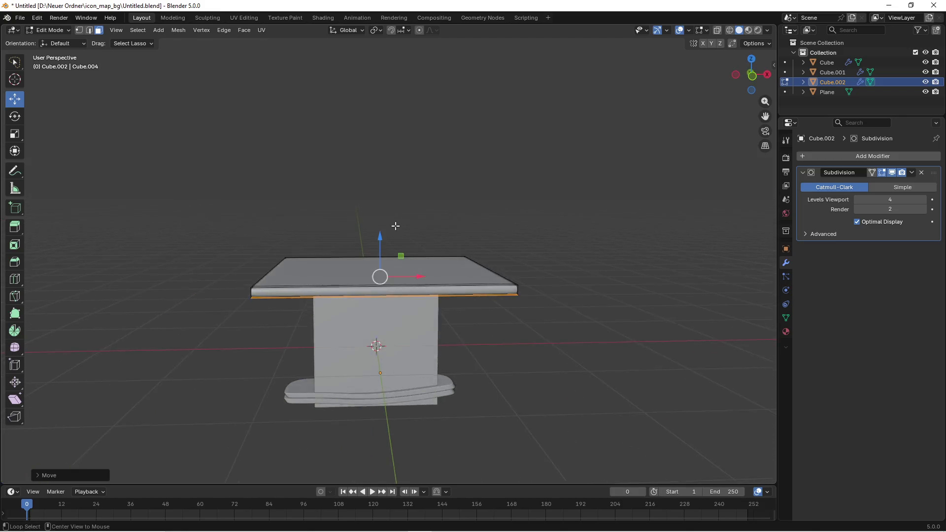
- Stretch the bar's right end further to the right in wireframe front view
key("z")
left_click(362, 241)
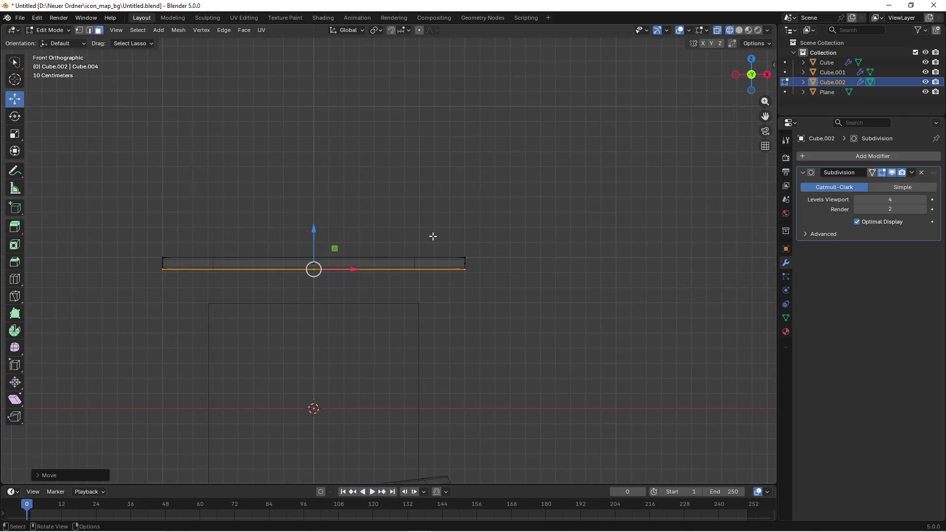
left_click_drag(432, 237, 519, 329)
key("shift+z")
scroll(534, 302, "down", 3)
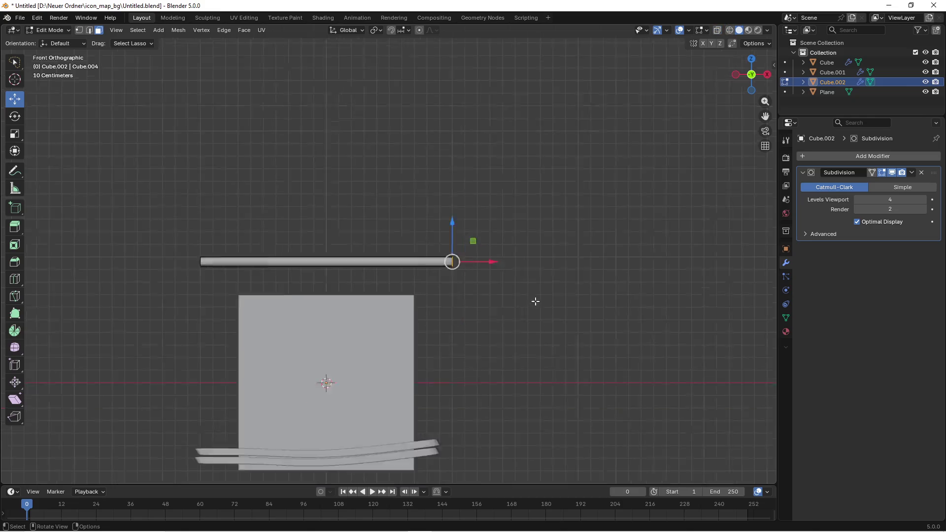
left_click_drag(459, 261, 559, 257)
key("Tab")
- Tilt the bar to a diagonal across the square's upper-right corner
left_click(489, 300)
left_click(330, 258)
key("Tab")
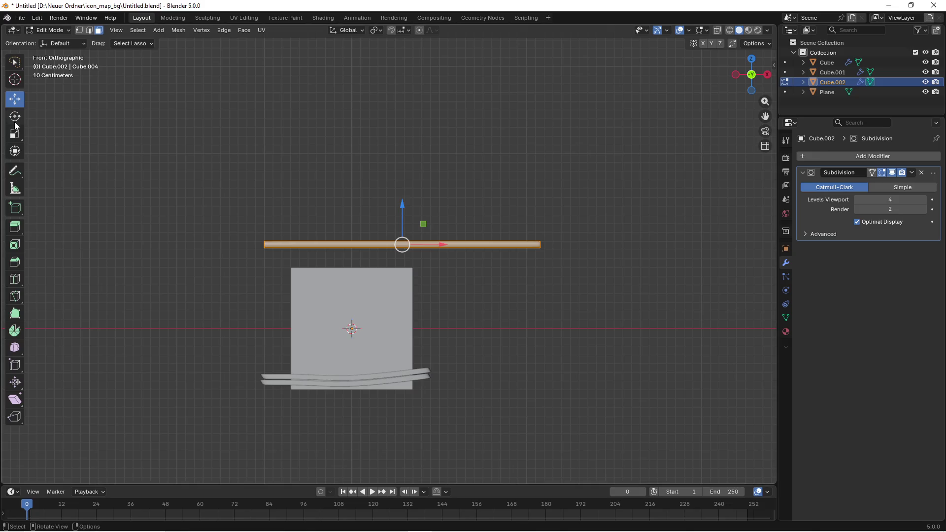
left_click(14, 117)
left_click_drag(433, 216, 443, 253)
key("g")
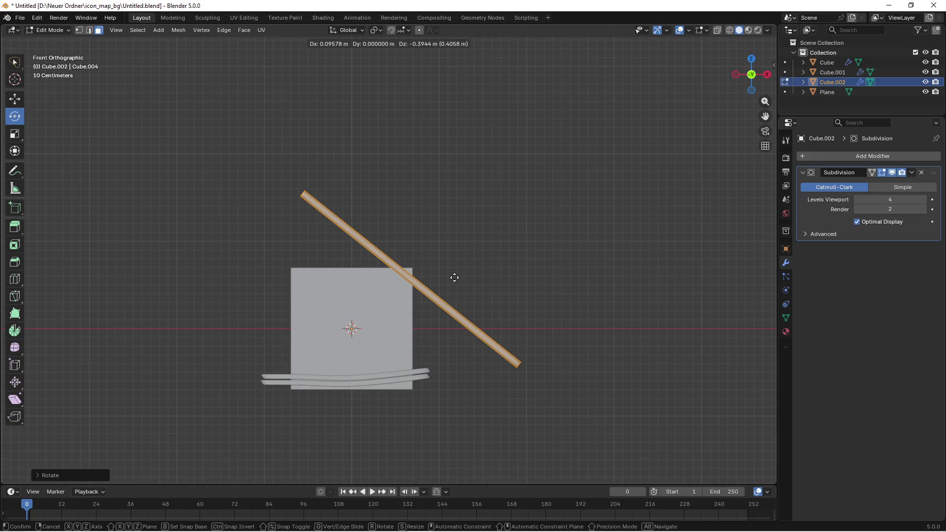
left_click(453, 283)
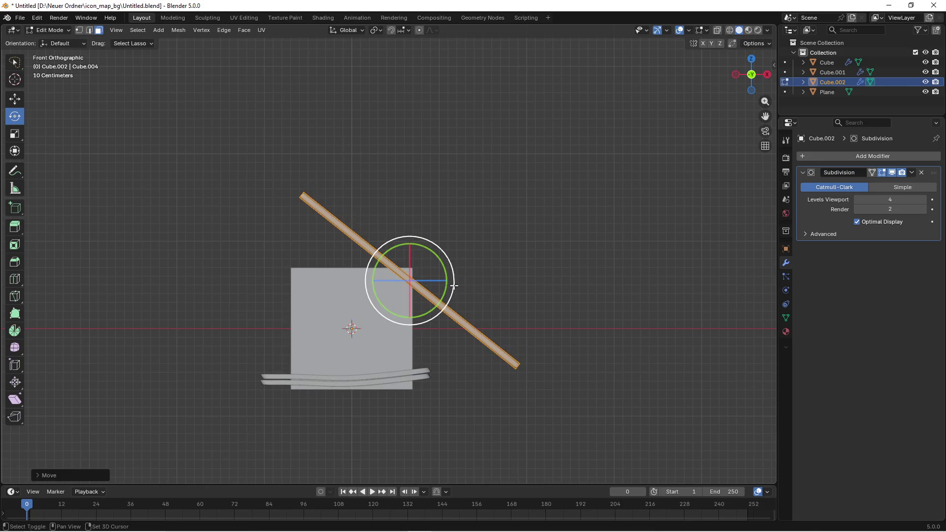
- Push the diagonal rod back in depth along the Y axis
left_click(14, 99)
left_click_drag(750, 74, 734, 81)
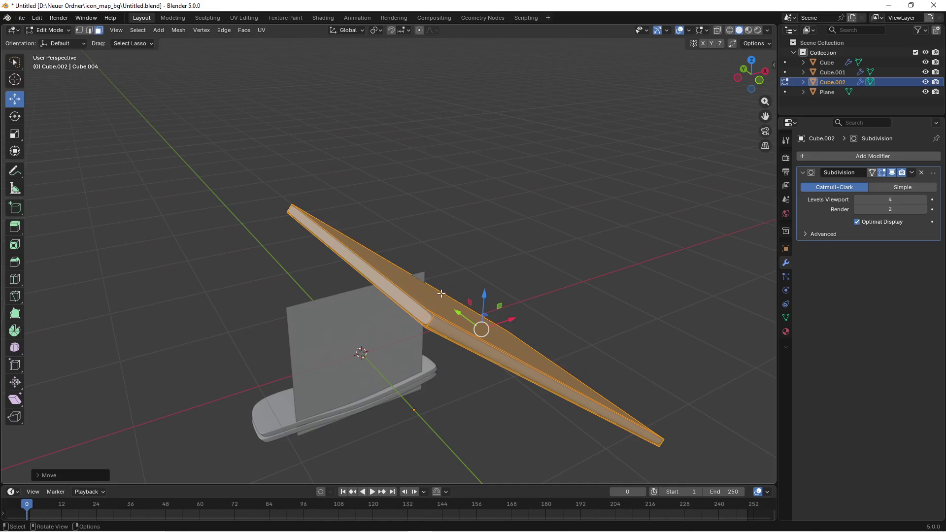
key("g")
key("y")
scroll(395, 249, "up", 5)
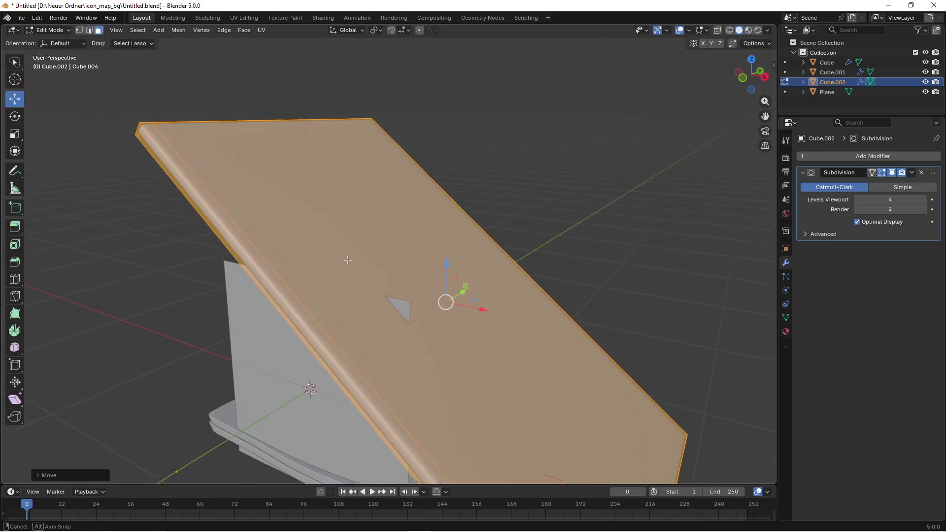
key("shift+y")
scroll(546, 274, "down", 3)
left_click(539, 274)
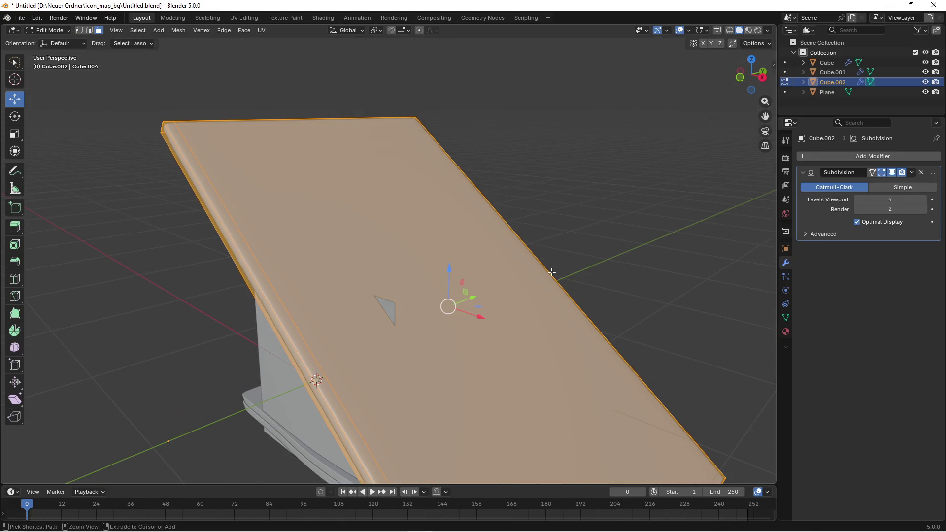
scroll(468, 299, "up", 4)
left_click_drag(468, 299, 558, 287)
scroll(507, 271, "down", 5)
key("KP_1")
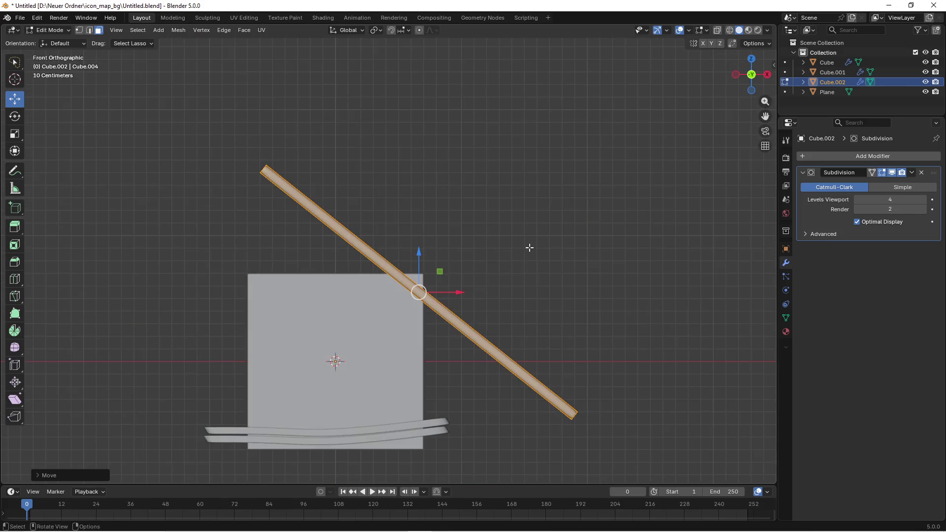
- Duplicate the diagonal rod in place as Cube.003
key("alt+a")
key("Tab")
key("shift+d")
key("Escape")
key("Tab")
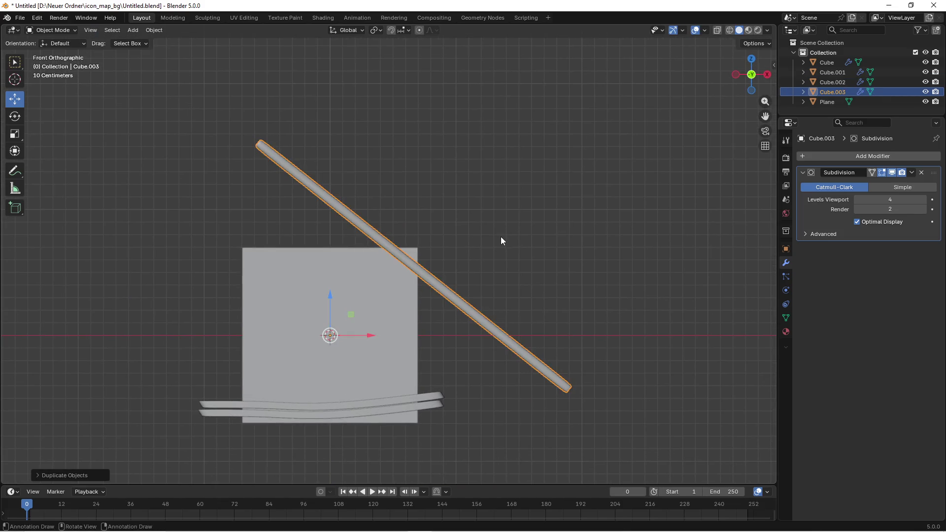
- Slide the copy down-left and add a third parallel diagonal rod below
left_click_drag(433, 245, 421, 257)
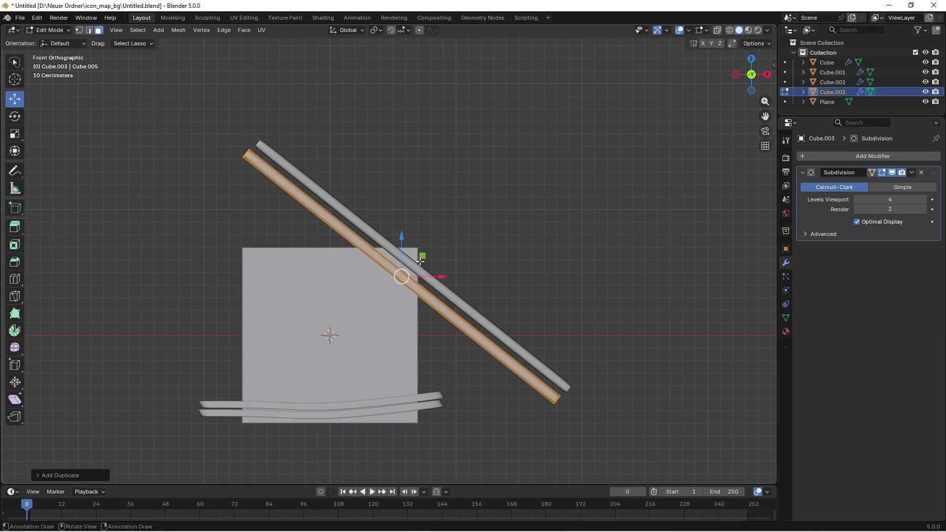
key("shift+d")
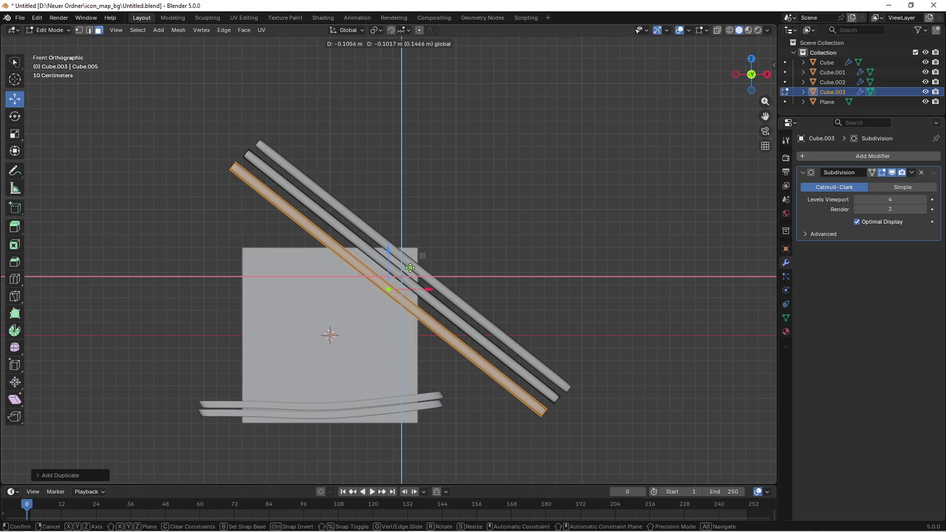
left_click(410, 267)
key("Tab")
- Duplicate the top diagonal rod in place as Cube.004
mouse_move(482, 247)
left_mouse_down()
mouse_move(480, 279)
mouse_move(520, 213)
left_mouse_up()
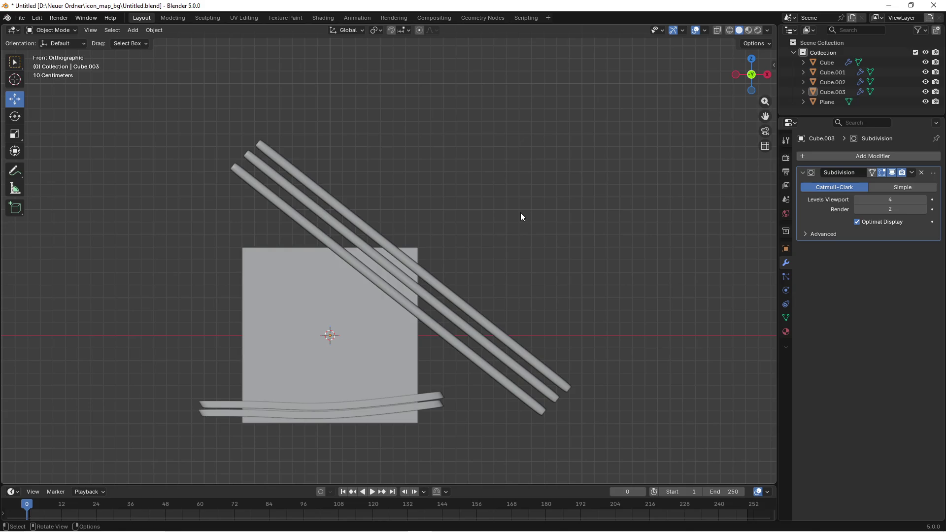
left_click(445, 291)
key("shift+d")
right_click(497, 269)
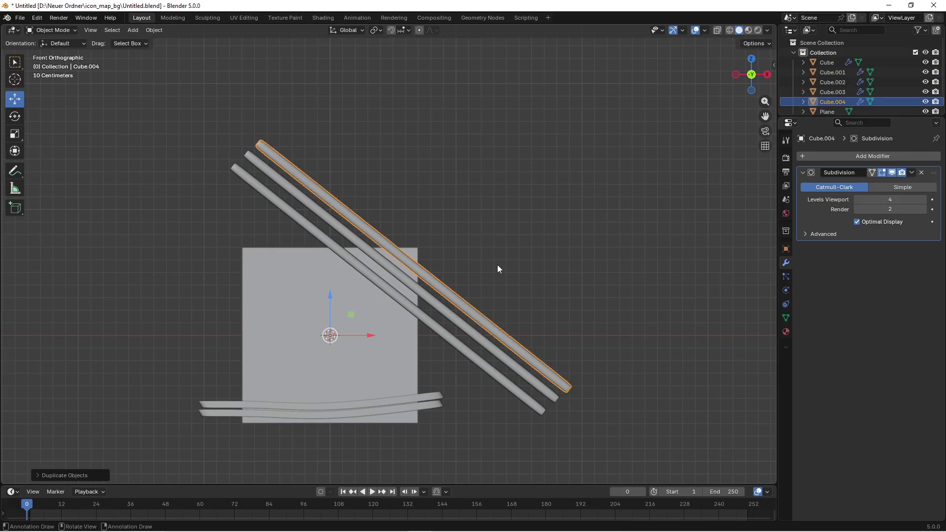
- Turn the copied rod horizontal and place it above the square
key("Tab")
key("a")
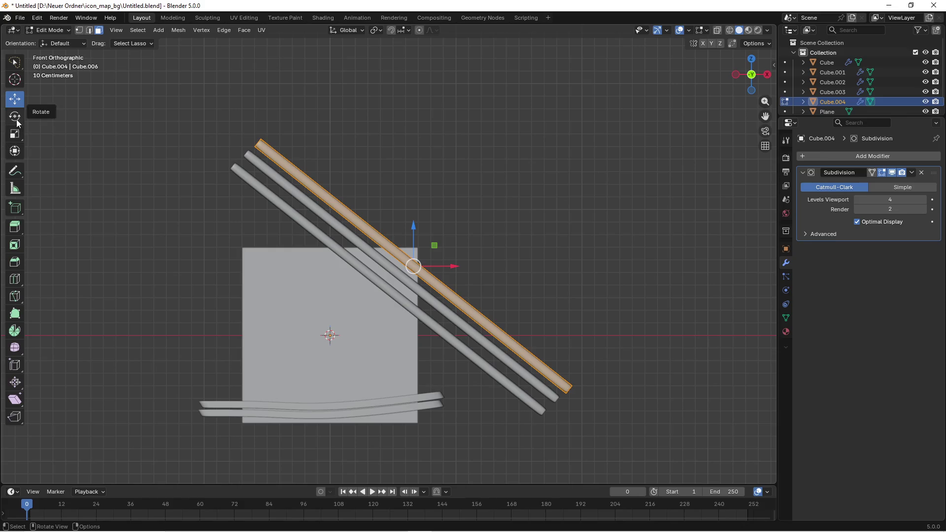
left_click(14, 116)
left_click_drag(441, 241, 420, 228)
key("shift+space")
key("g")
key("g")
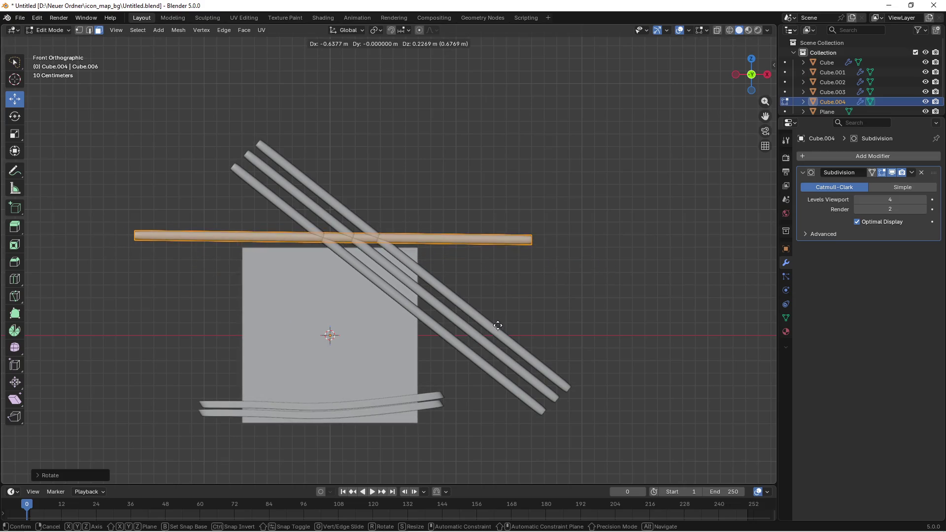
left_click(497, 330)
key("Tab")
- Delete the two curved bottom rods
left_click(478, 385)
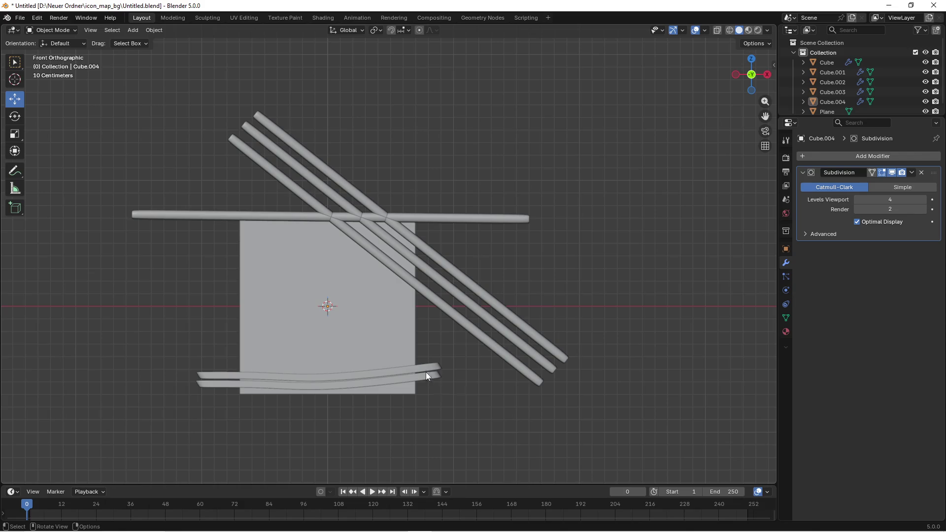
left_click(426, 371)
key("Delete")
left_click(427, 379)
key("Delete")
left_click_drag(442, 306, 447, 267)
- Reselect the horizontal rod and return to the front orthographic view
left_click(436, 226)
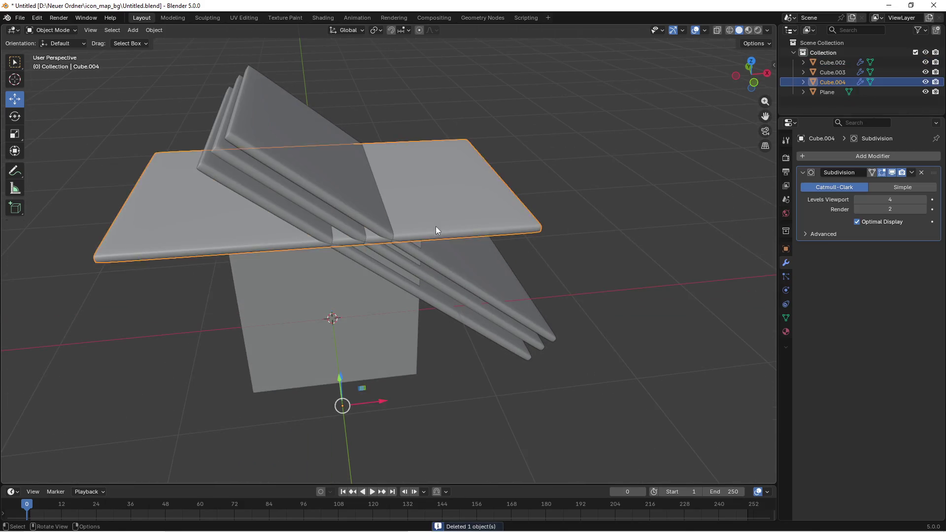
key("Tab")
left_click_drag(331, 317, 277, 191)
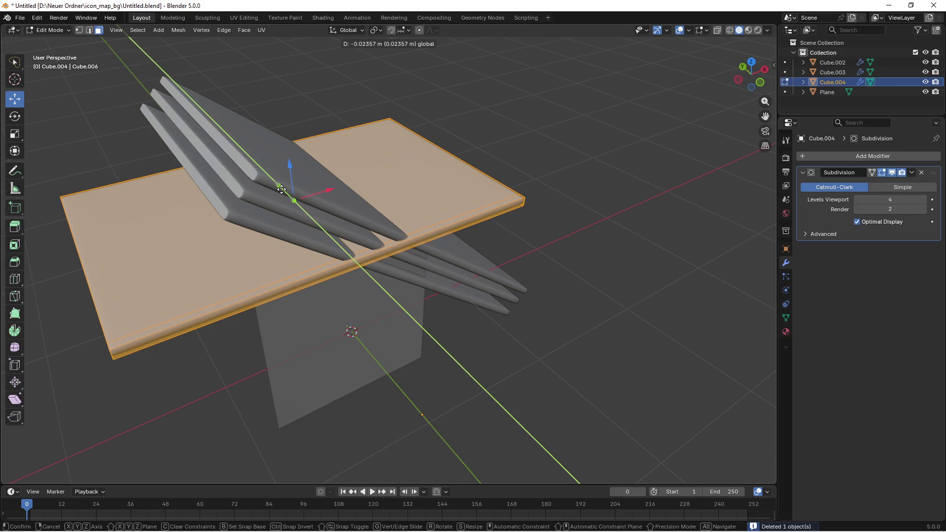
key("Tab")
left_click(522, 180)
key("KP_1")
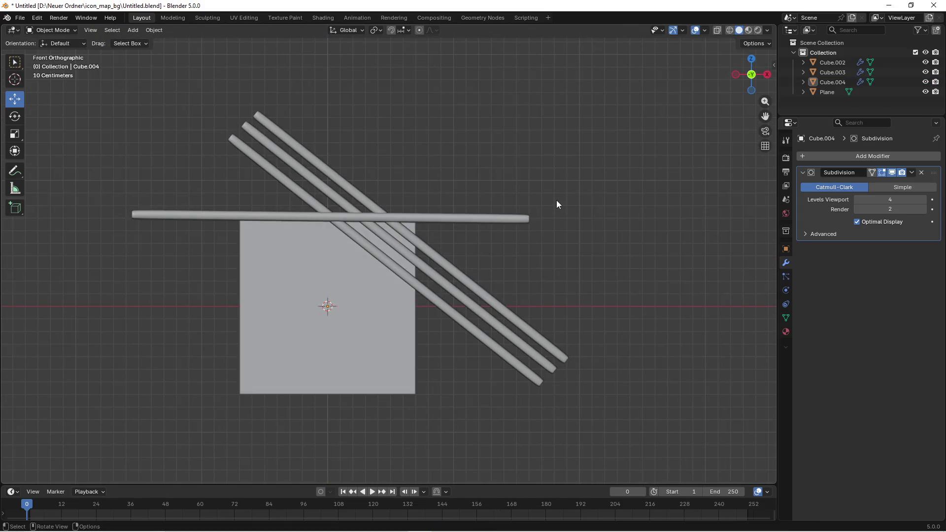
- Lower a horizontal rod along Z to the square's bottom edge
left_click(477, 207)
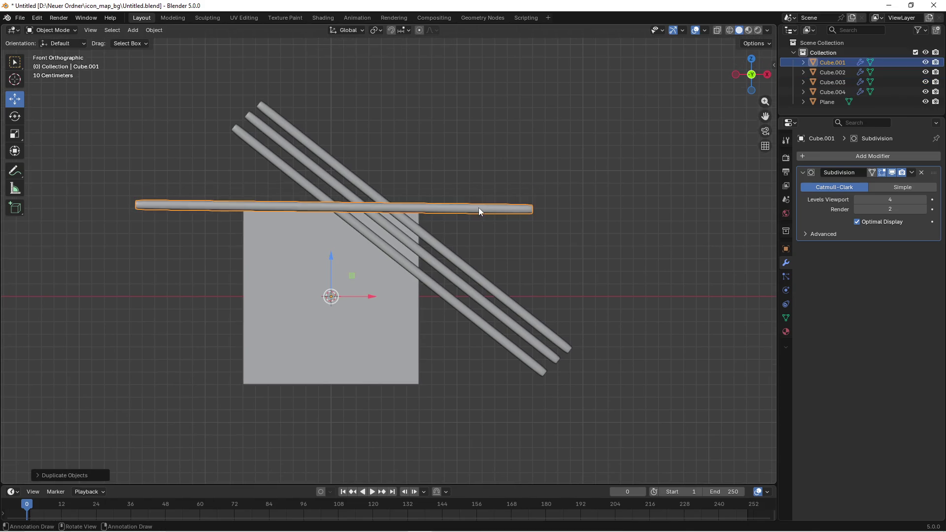
key("Tab")
left_click_drag(333, 170, 332, 335)
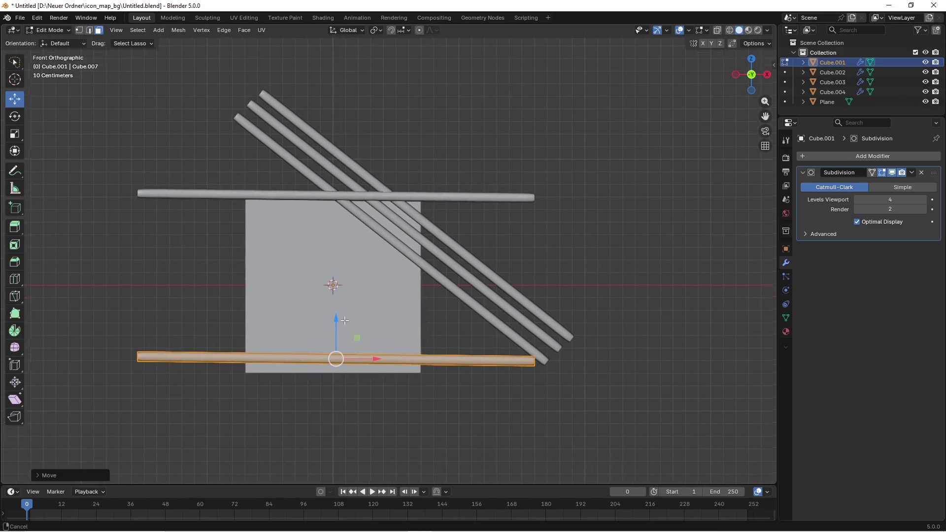
scroll(332, 336, "up", 3)
scroll(333, 320, "down", 2)
mouse_move(351, 288)
left_mouse_down()
mouse_move(350, 278)
mouse_move(351, 310)
left_mouse_up()
key("Tab")
left_click(515, 306)
- Rotate the bottom rod 90° to vertical and place it at the square's left edge
scroll(516, 306, "down", 2)
mouse_move(502, 332)
left_mouse_down()
mouse_move(420, 316)
mouse_move(417, 334)
left_mouse_up()
scroll(426, 334, "up", 2)
left_click(439, 333)
key("Tab")
type("r")
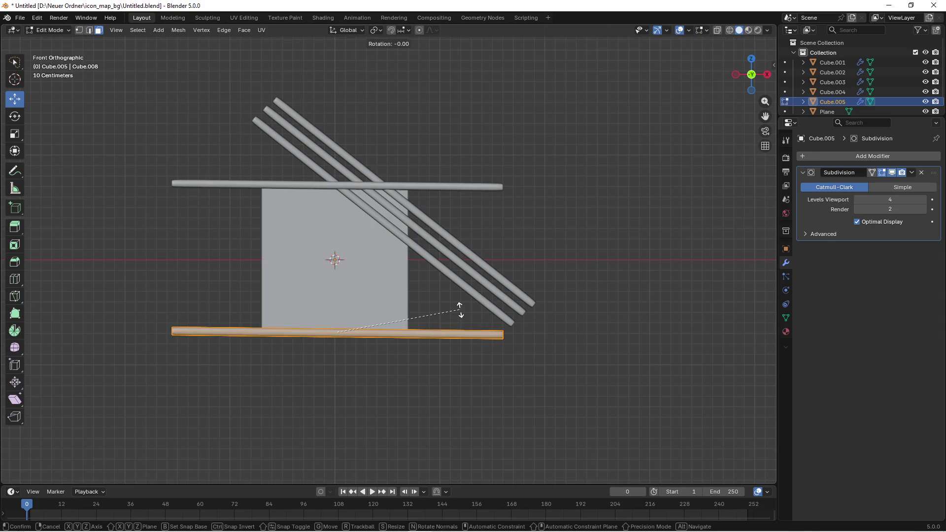
type("90")
key("Return")
key("g")
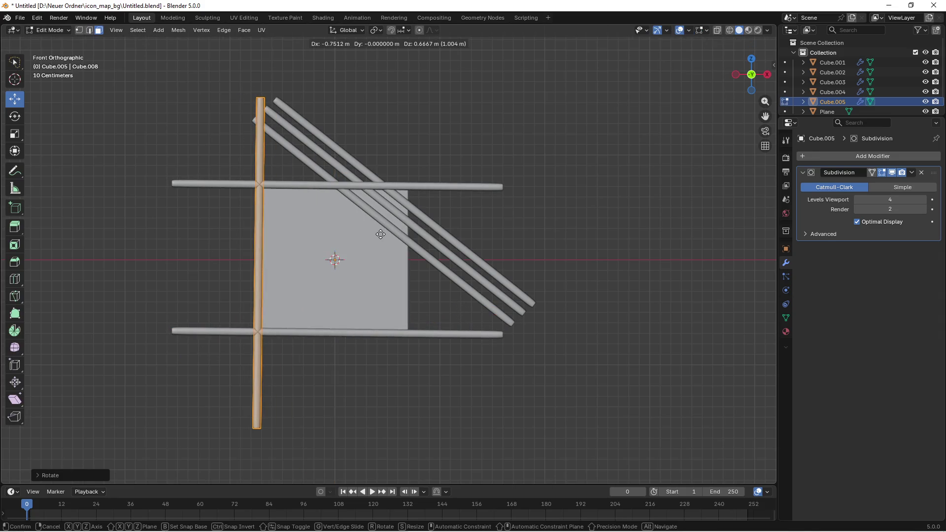
left_click(374, 227)
scroll(296, 284, "up", 2)
mouse_move(314, 281)
left_mouse_down()
mouse_move(305, 281)
mouse_move(328, 282)
mouse_move(318, 281)
left_mouse_up()
- Duplicate the vertical rod along X to the square's right edge as Cube.005
scroll(318, 280, "right", 1)
key("shift+d")
key("x")
left_click(511, 284)
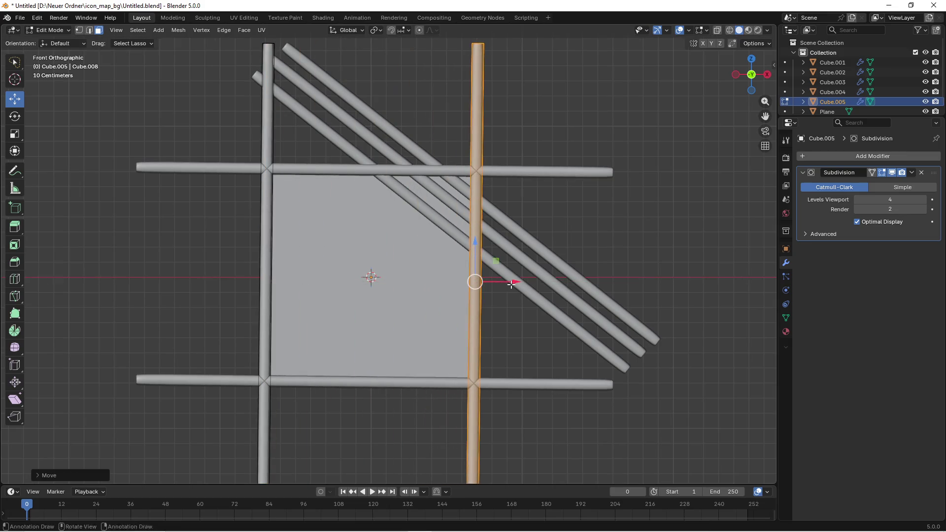
scroll(511, 285, "right", 3)
mouse_move(449, 293)
left_mouse_down()
mouse_move(473, 292)
mouse_move(453, 294)
left_mouse_up()
key("Tab")
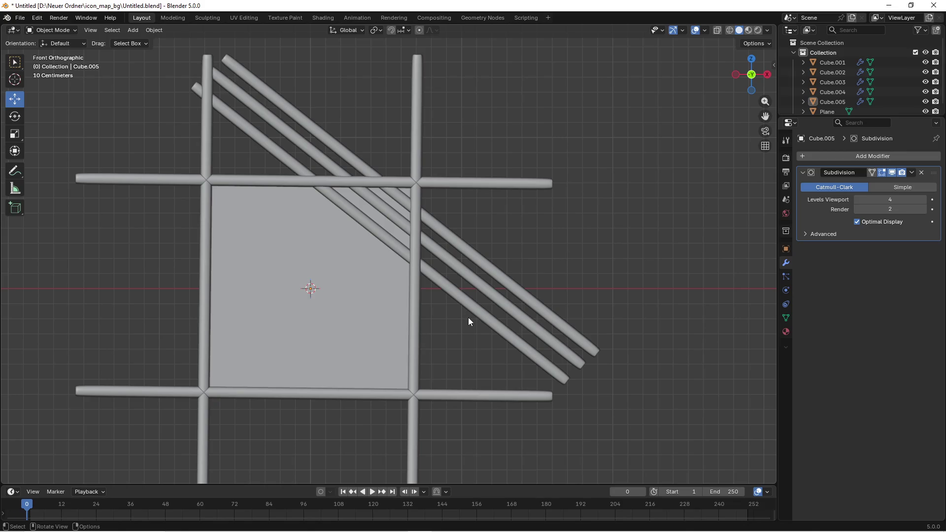
left_click(462, 305)
- Move the copied diagonal trio to the square's lower-left corner
left_click(462, 244)
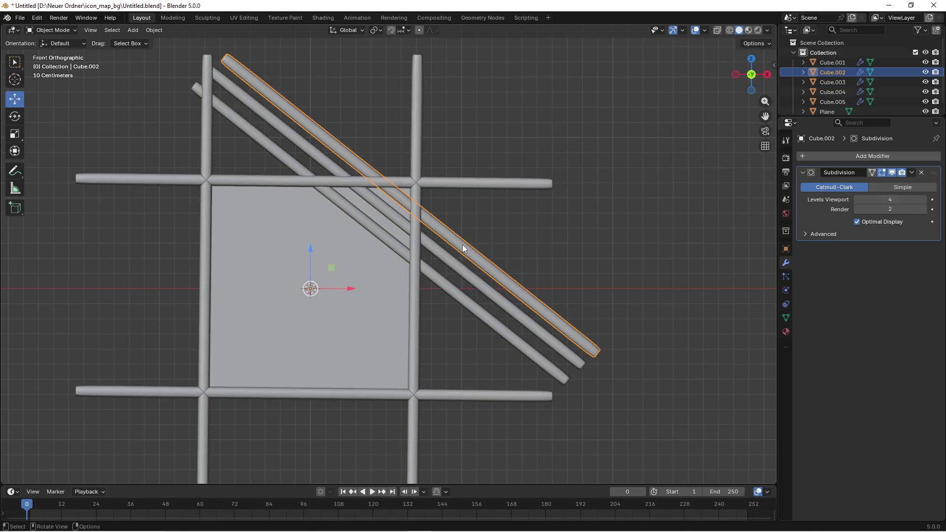
left_click(434, 268)
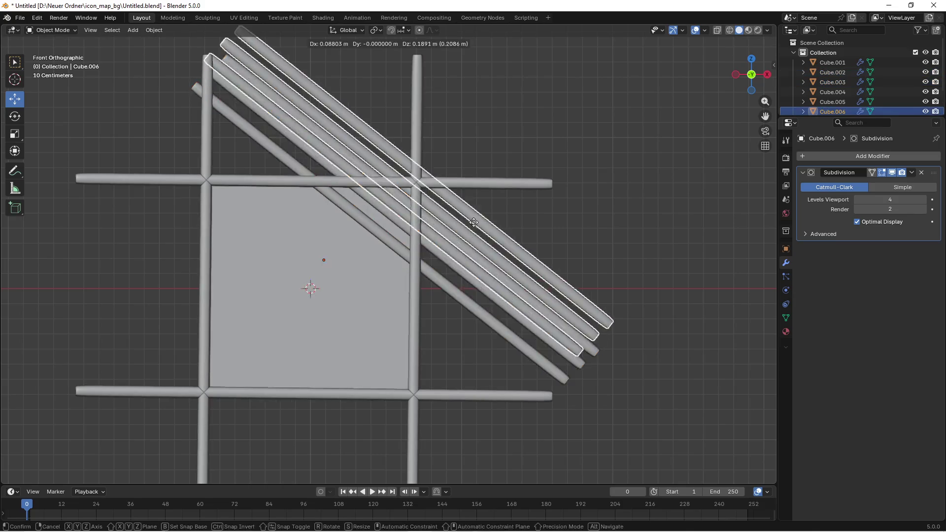
key("Tab")
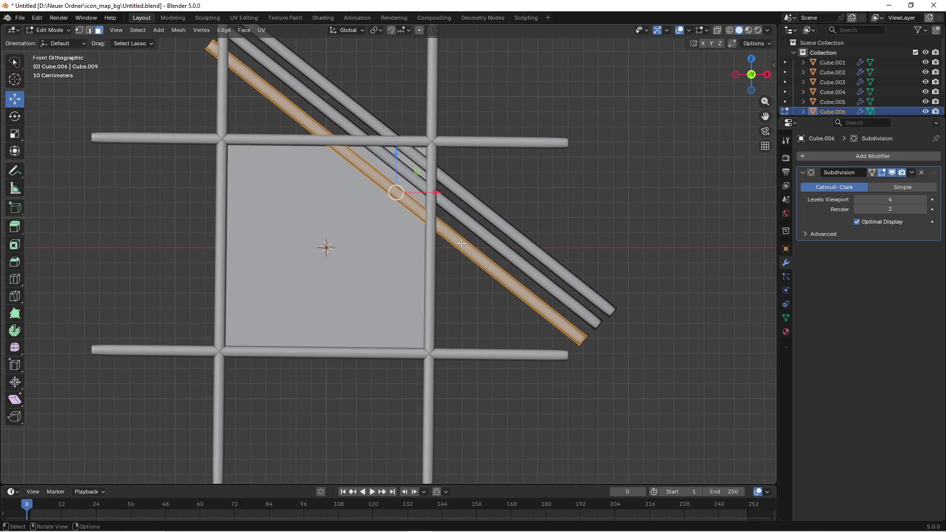
key("a")
key("g")
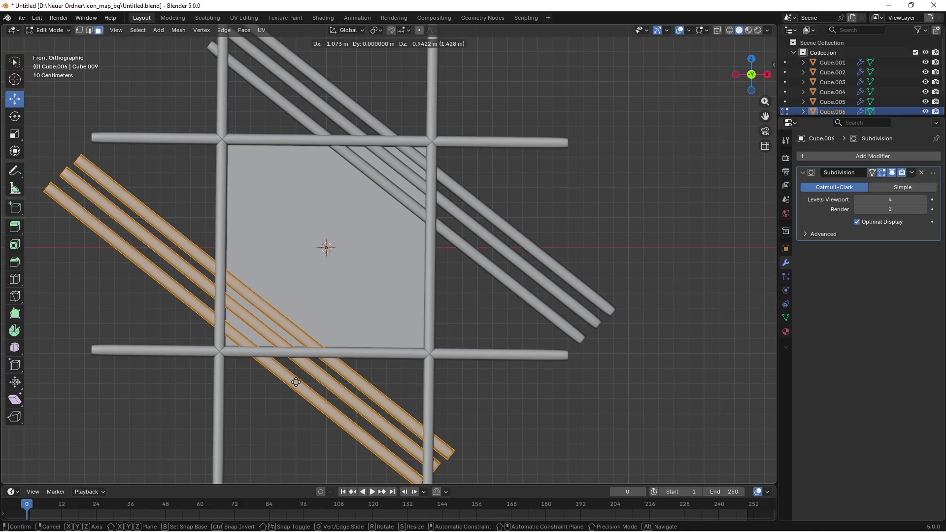
left_click(295, 382)
- Select two connected diagonal rods with L and return to object mode
left_click(266, 399)
left_click(269, 336)
left_click(306, 292)
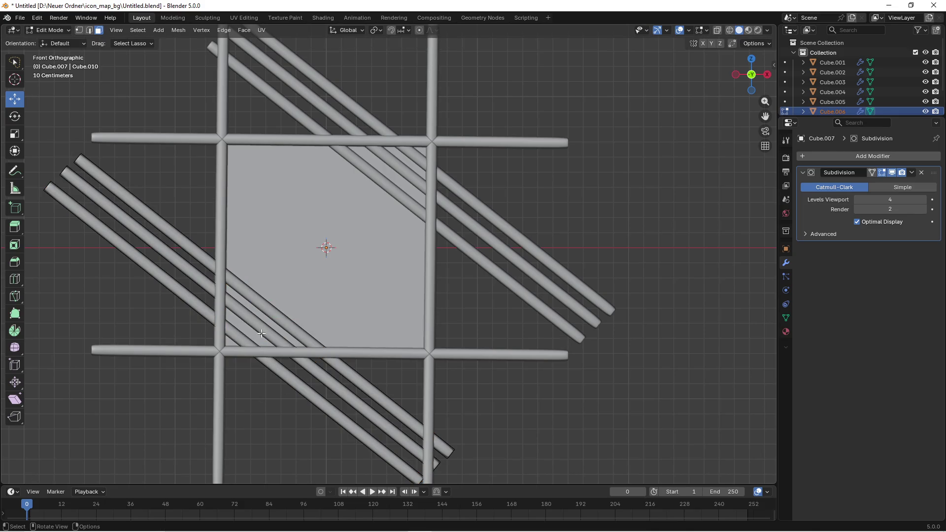
key("l")
key("l")
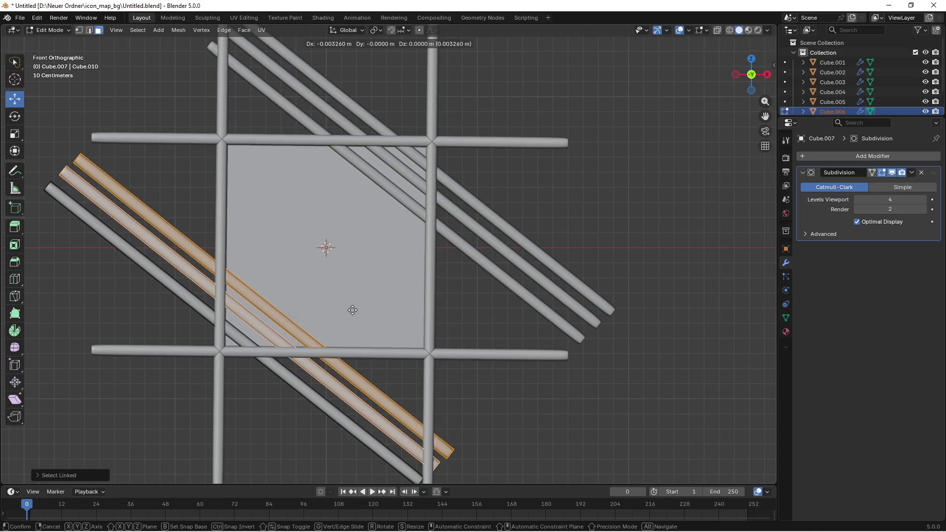
key("Tab")
- Select Cube.003, zoom out to view the whole rod frame, and open the File menu
left_click(510, 305)
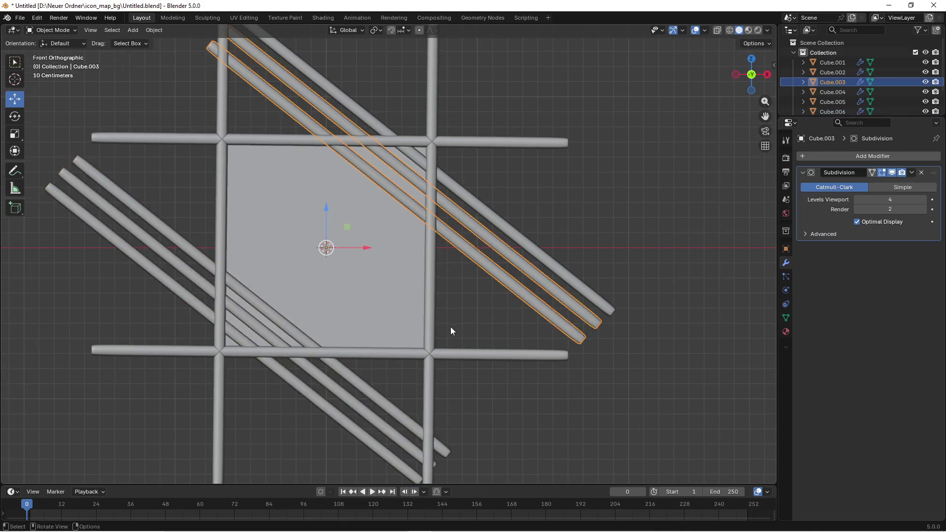
scroll(444, 315, "down", 2)
left_click_drag(439, 301, 484, 330)
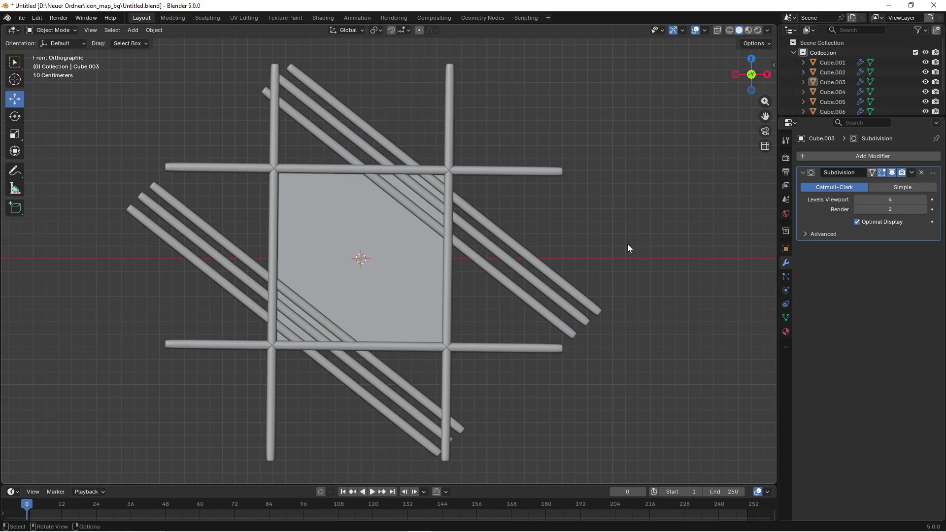
left_click(20, 17)
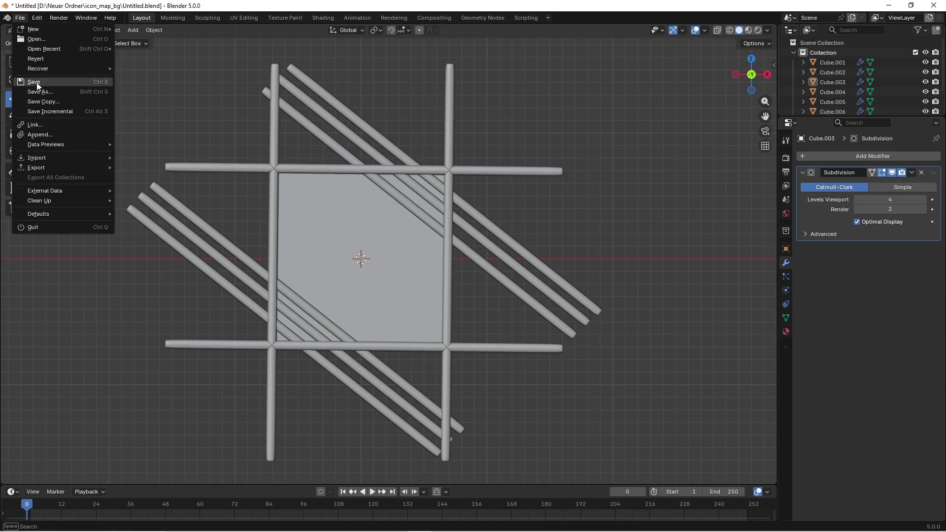
- Save the blend file and return to the front orthographic view
left_click(36, 83)
mouse_move(572, 206)
left_mouse_down()
mouse_move(490, 262)
mouse_move(468, 261)
mouse_move(550, 249)
left_mouse_up()
key("KP_1")
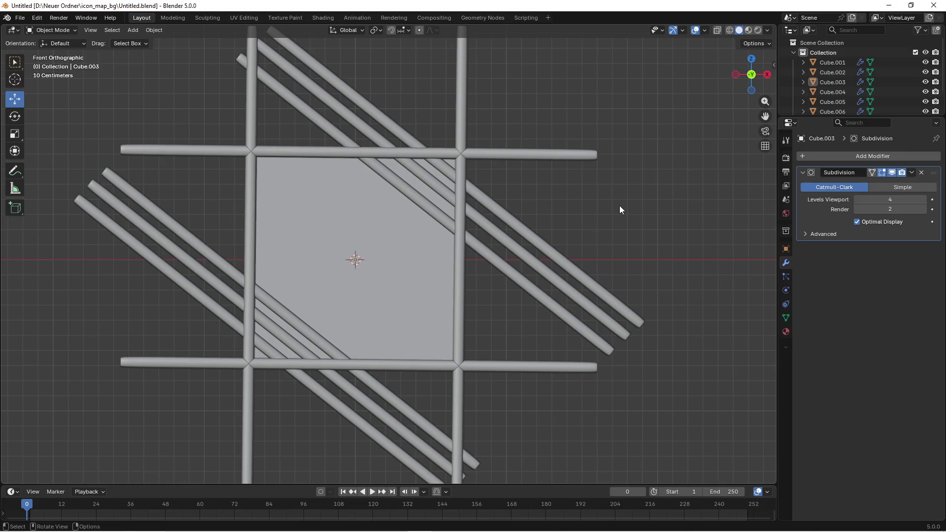
- Join the vertical and top frame bars into one object and apply its Subdivision modifier
left_click(257, 176)
left_click(750, 223)
left_click(251, 184)
left_click(280, 155, "shift")
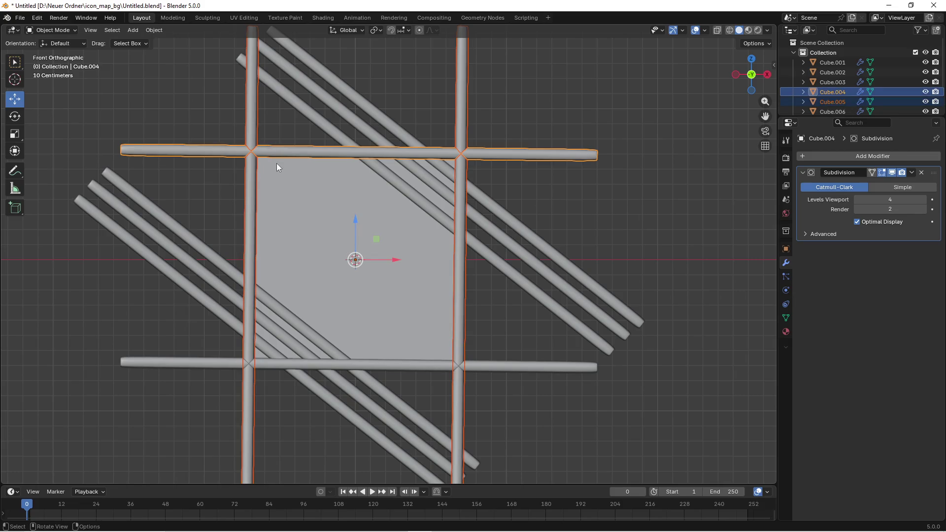
right_click(492, 155)
left_click(468, 188)
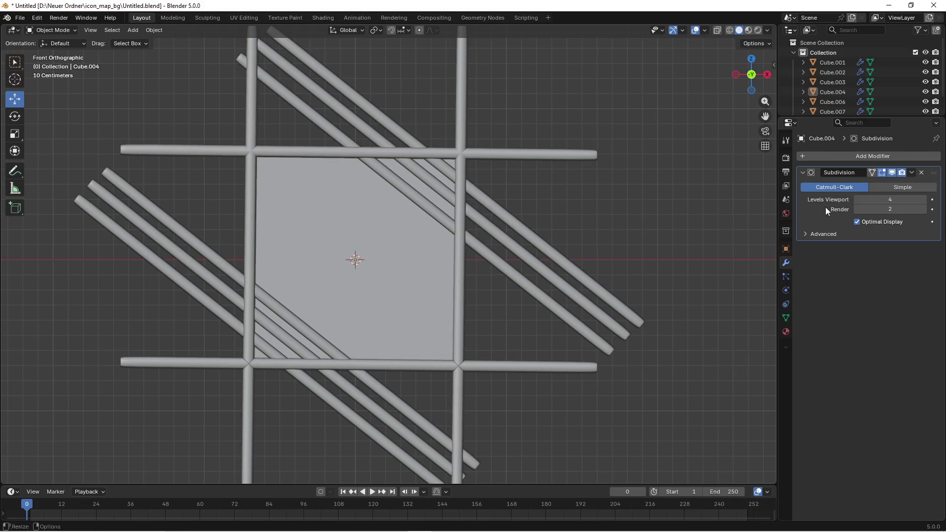
left_click(504, 157)
left_click(911, 172)
left_click(888, 185)
left_click(668, 186)
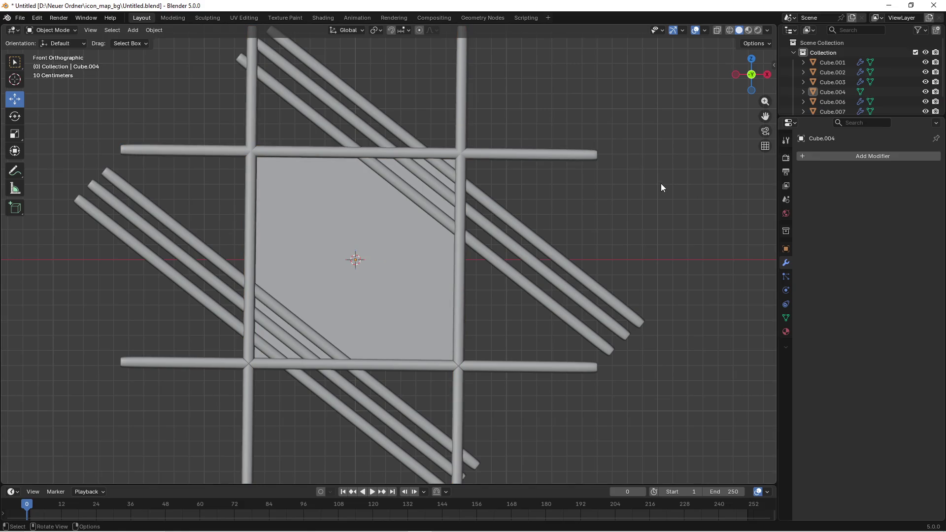
- Join the upper-right diagonal pieces into Cube.003 and apply its Subdivision modifier
left_click(424, 202)
left_click(446, 171, "shift")
right_click(433, 183)
left_click(414, 184)
left_click(533, 188)
left_click(495, 202)
left_click(911, 172)
left_click(865, 183)
left_click(566, 217)
left_click(522, 234)
left_click(574, 214)
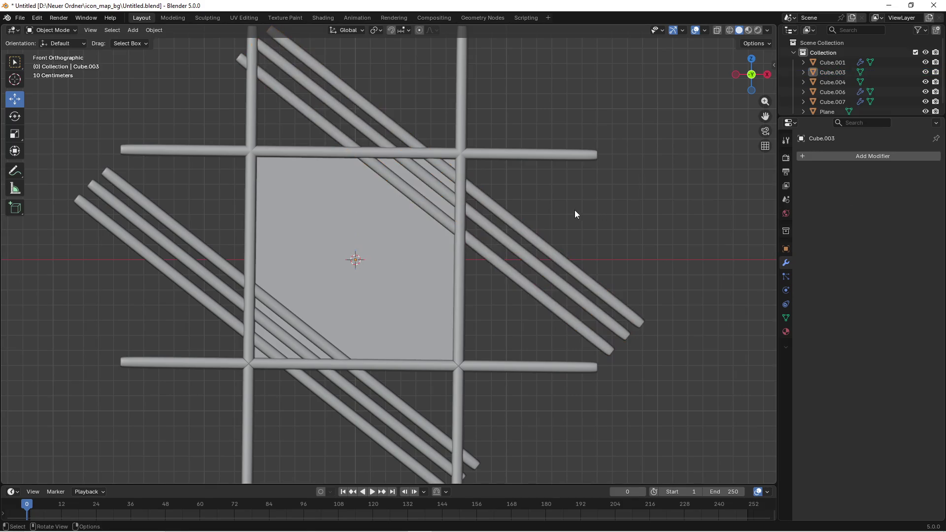
- Join the lower-left diagonal pieces into a single Cube.007 object
left_click(288, 332)
left_click(280, 333, "shift")
right_click(280, 332)
left_click(282, 333)
left_click(256, 329)
left_click(292, 322)
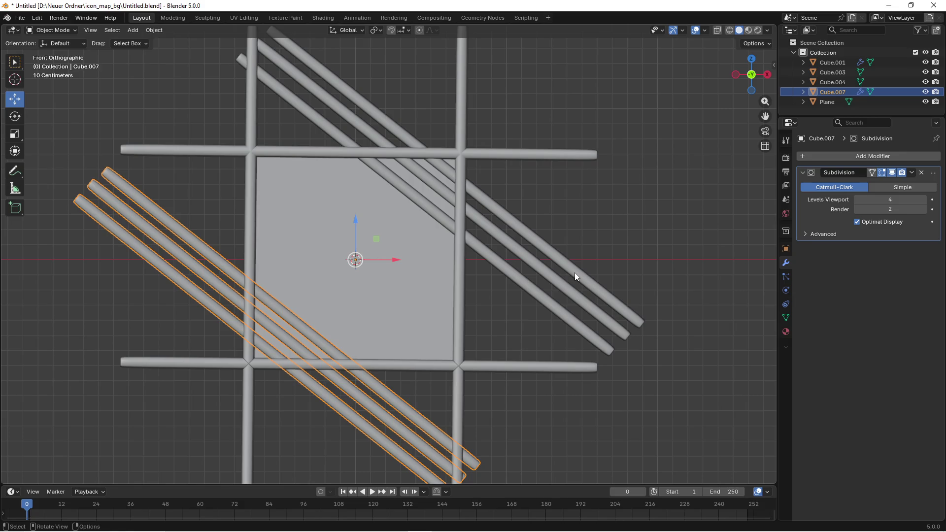
- Apply the Subdivision modifier on the lower-left diagonal trio Cube.007
left_click(911, 172)
left_click(859, 182)
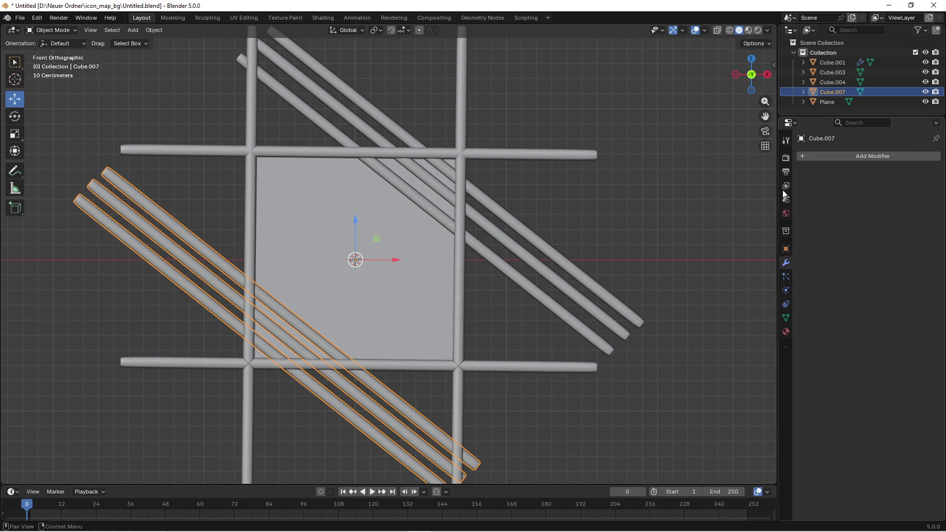
left_click(533, 238)
scroll(534, 237, "down", 1)
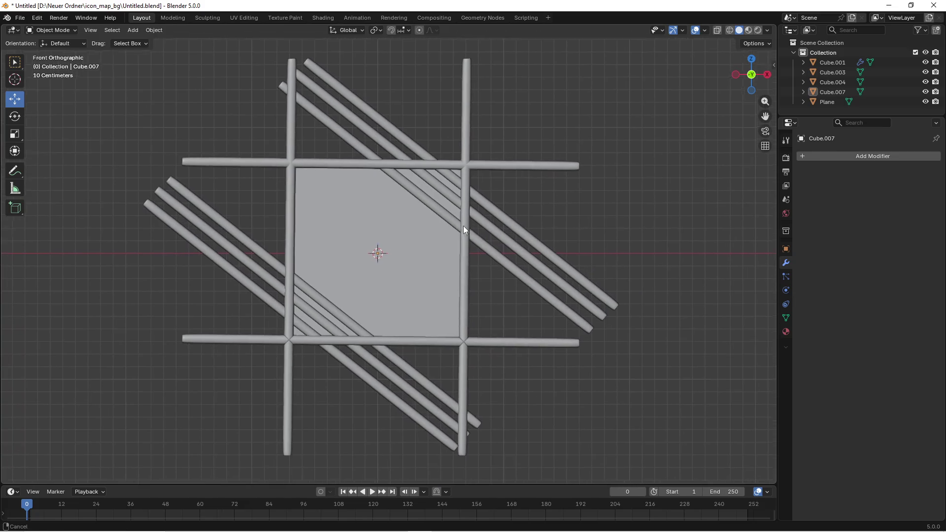
- Select the lower horizontal bar, delete it by mistake, and undo the deletion
left_click(300, 337)
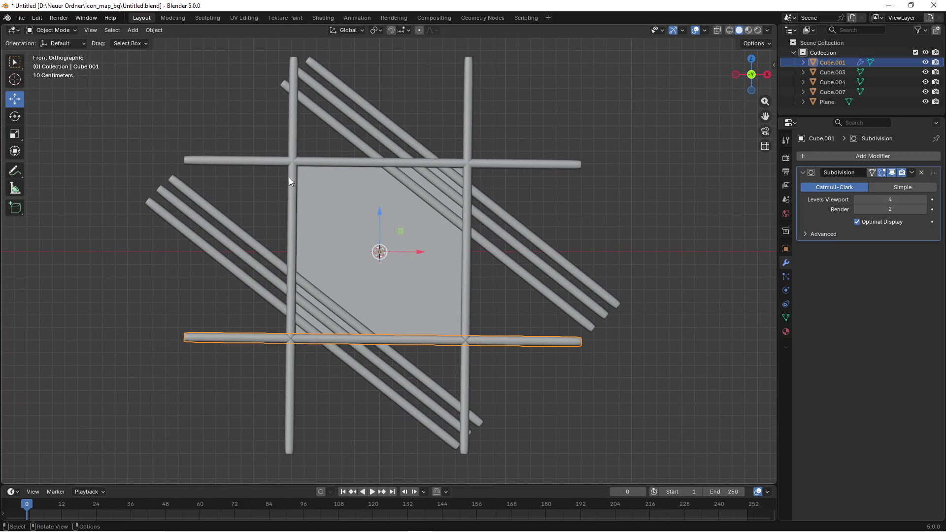
left_click(293, 197)
left_click(324, 339, "shift")
right_click(322, 338)
left_click(235, 309)
left_click(308, 339)
right_click(292, 306)
left_click(257, 463)
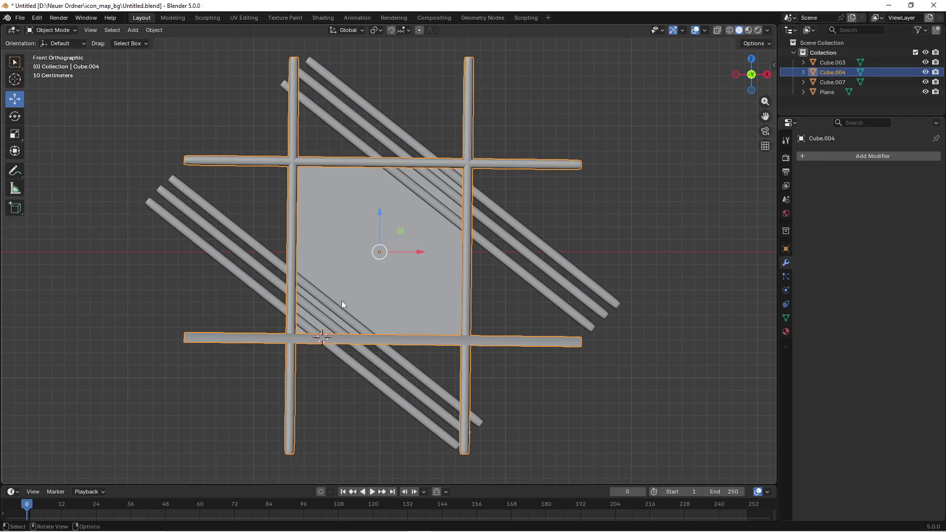
key("ctrl+z")
key("ctrl+z")
- Select all four rod objects and open the icon_map_bg folder in File Explorer
left_click(501, 328)
left_click(285, 289)
left_click(290, 256, "shift")
left_click(363, 149, "shift")
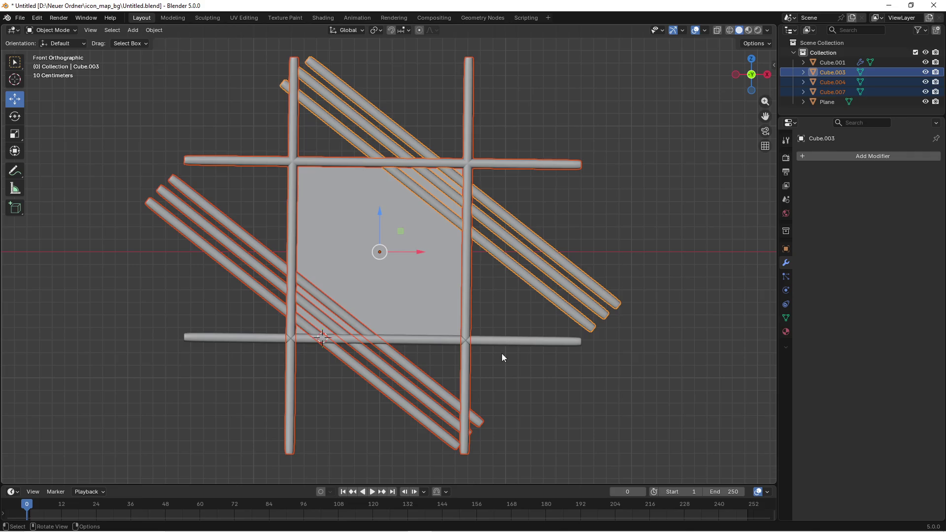
left_click(470, 342)
left_click(466, 315, "shift")
left_click(505, 265, "shift")
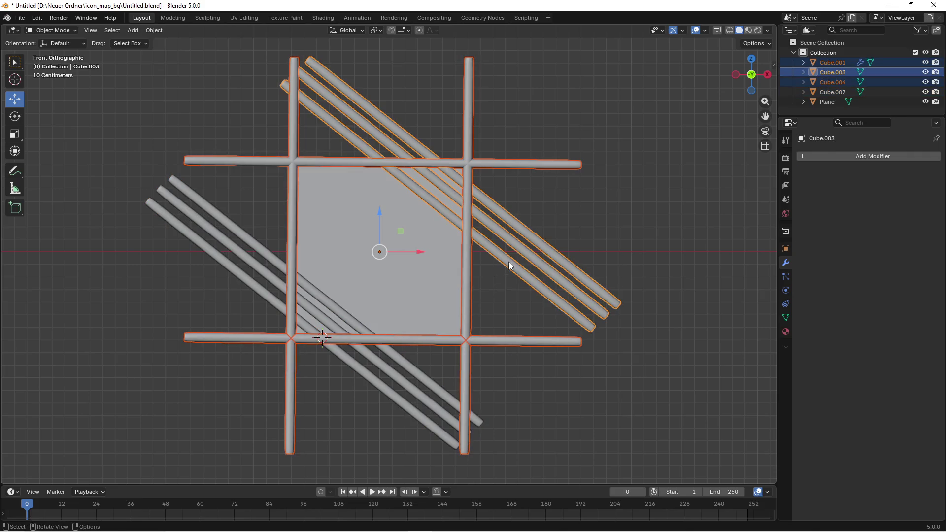
left_click(351, 309, "shift")
key("super")
left_click(250, 522)
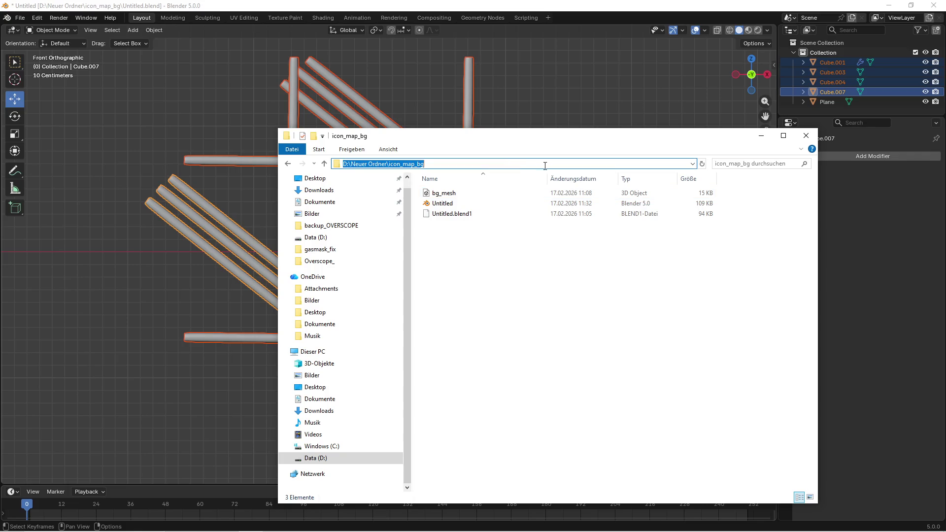
- Export the selected rod objects as an FBX file with a new name
left_click(20, 19)
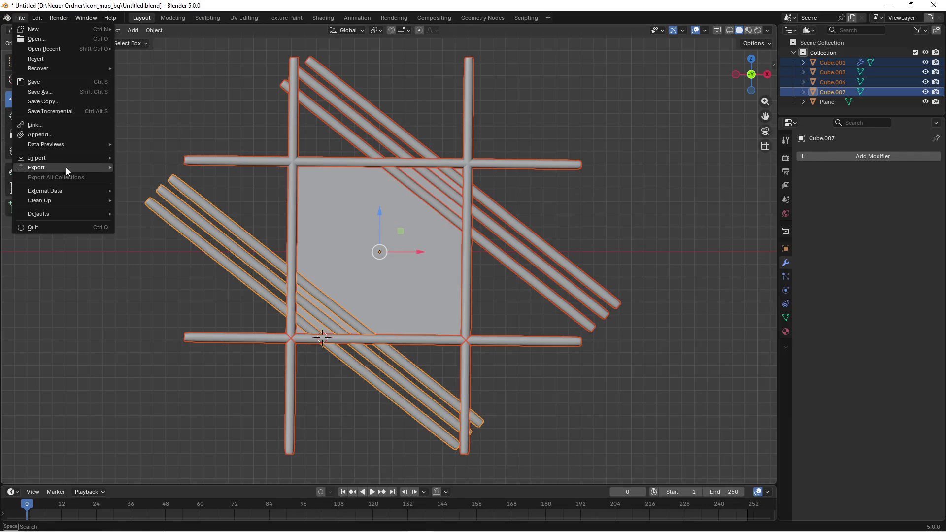
mouse_move(67, 168)
left_click(148, 246)
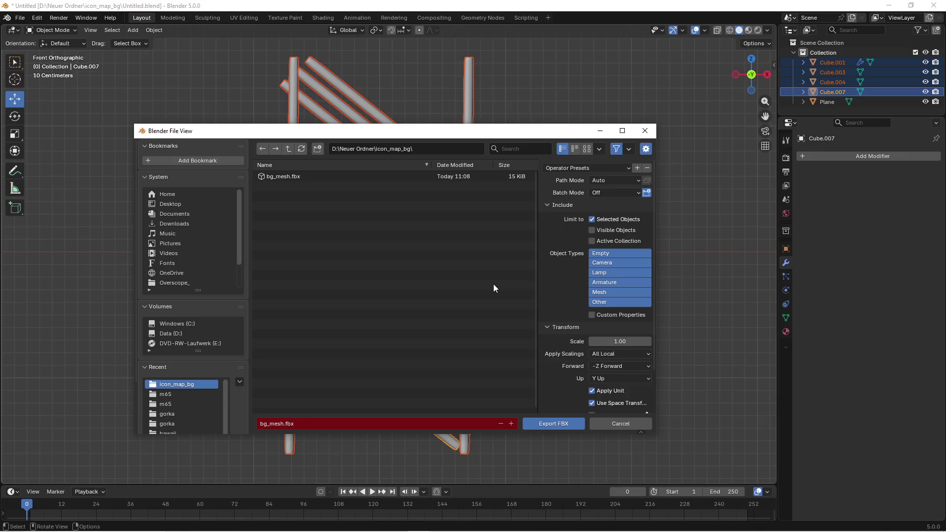
left_click(324, 423)
left_click(560, 422)
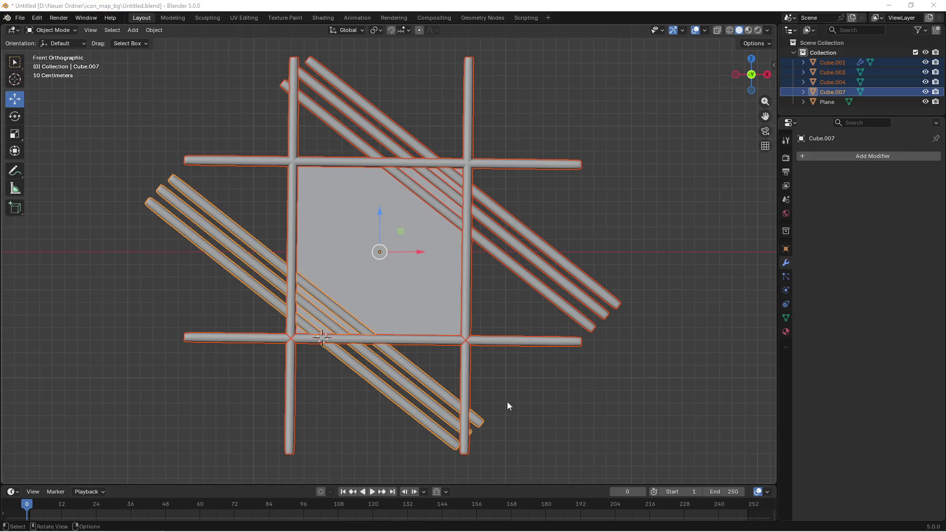
- Switch back to the Unreal Engine editor window
key("super")
mouse_move(395, 523)
left_click(363, 484)
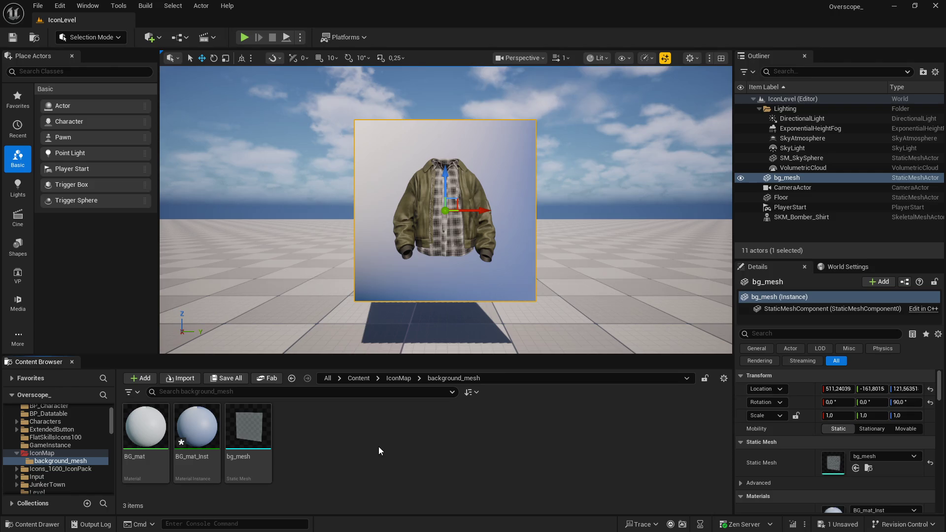
- Import bg_mesh2.fbx into background_mesh as static meshes Cube_001, Cube_003, Cube_004, Cube_007
key("super+e")
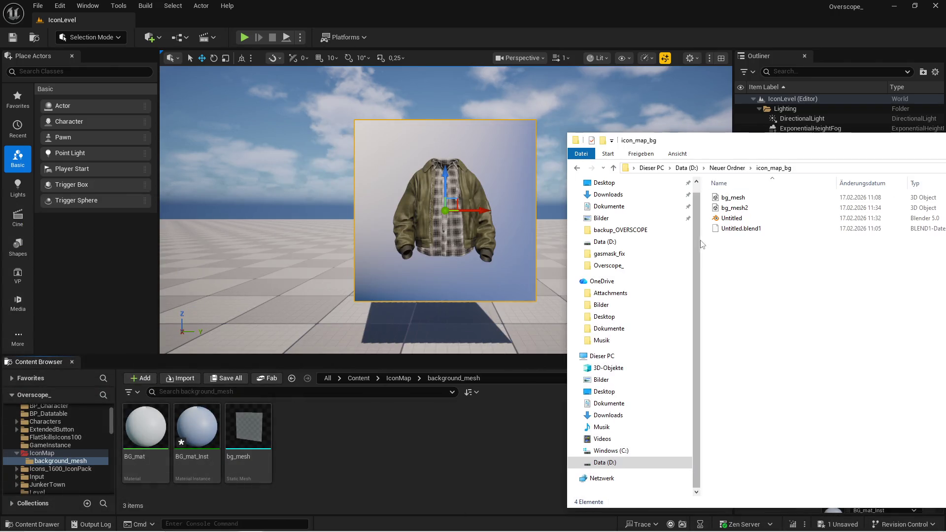
left_click_drag(734, 208, 367, 441)
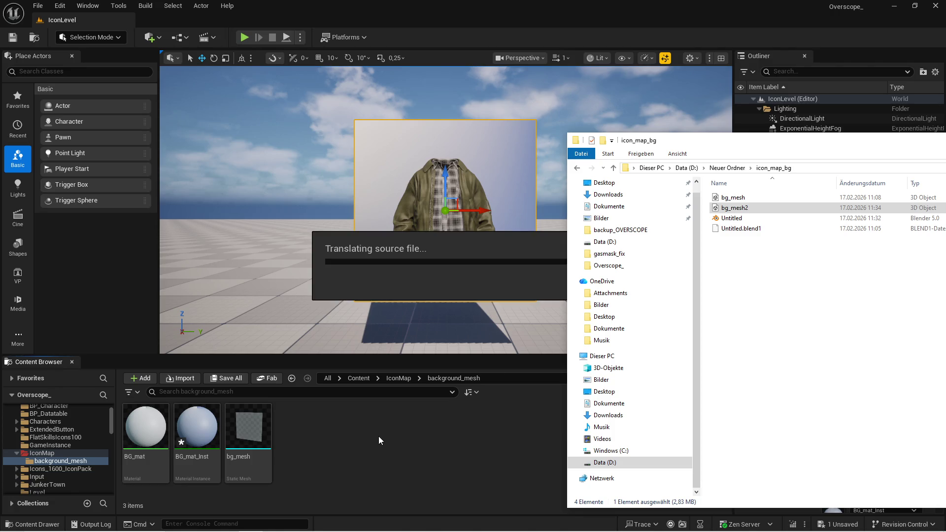
left_click(401, 136)
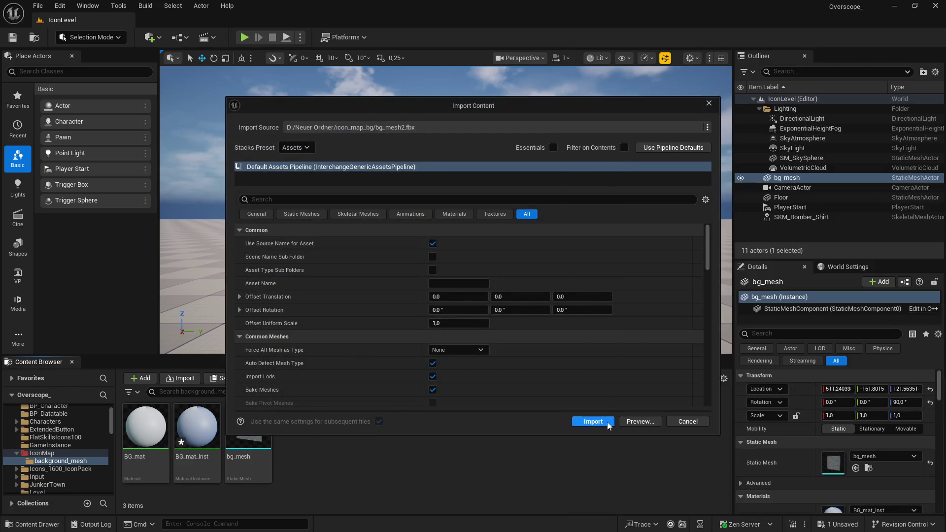
left_click(607, 422)
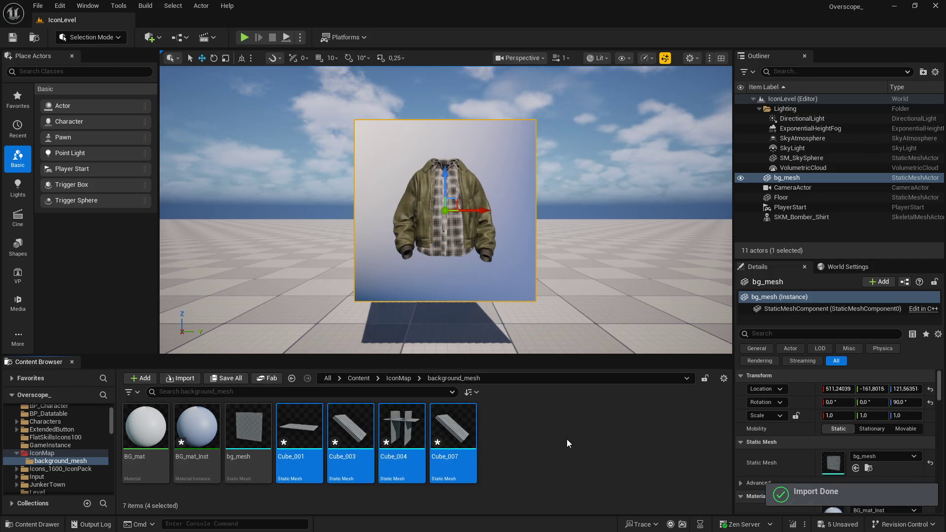
left_click(563, 416)
- Place the four cube meshes into the level rotated -90 degrees in yaw
key("f")
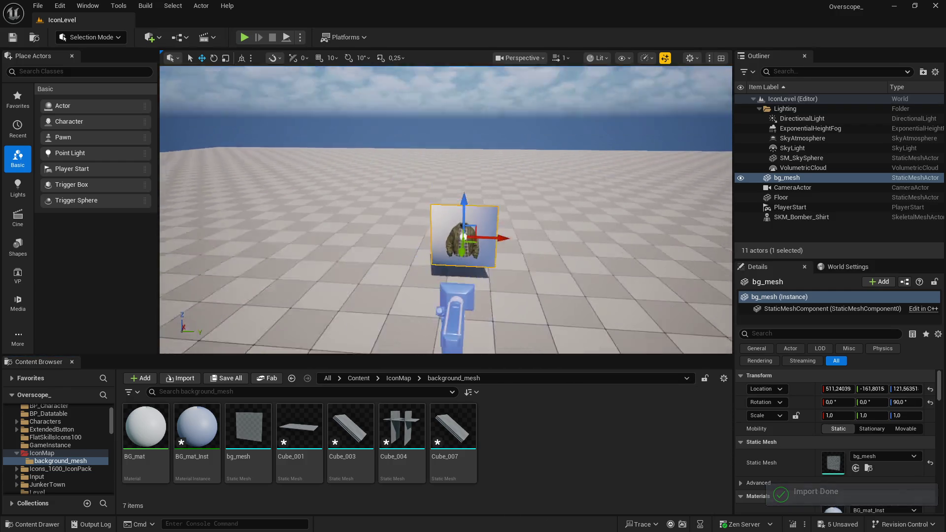
left_click(350, 431)
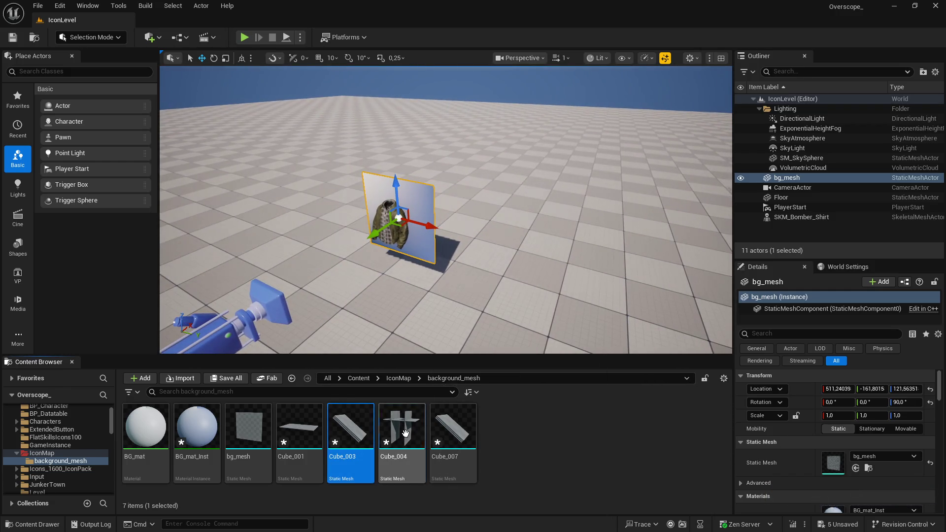
left_click(404, 433)
left_click(302, 429, "ctrl")
left_click(352, 433, "ctrl")
left_click(451, 428, "ctrl")
mouse_move(334, 442)
left_mouse_down()
mouse_move(498, 268)
mouse_move(593, 266)
mouse_move(574, 279)
mouse_move(530, 276)
left_mouse_up()
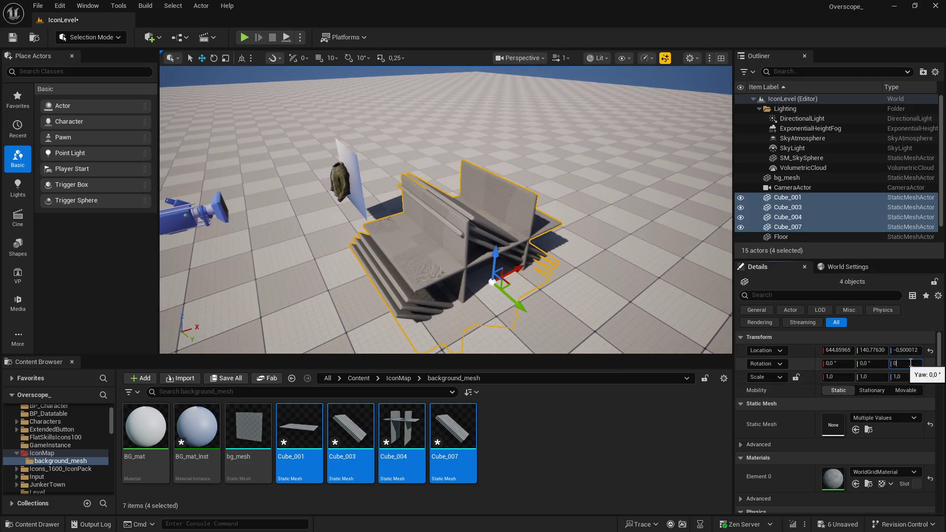
type("-90")
key("Return")
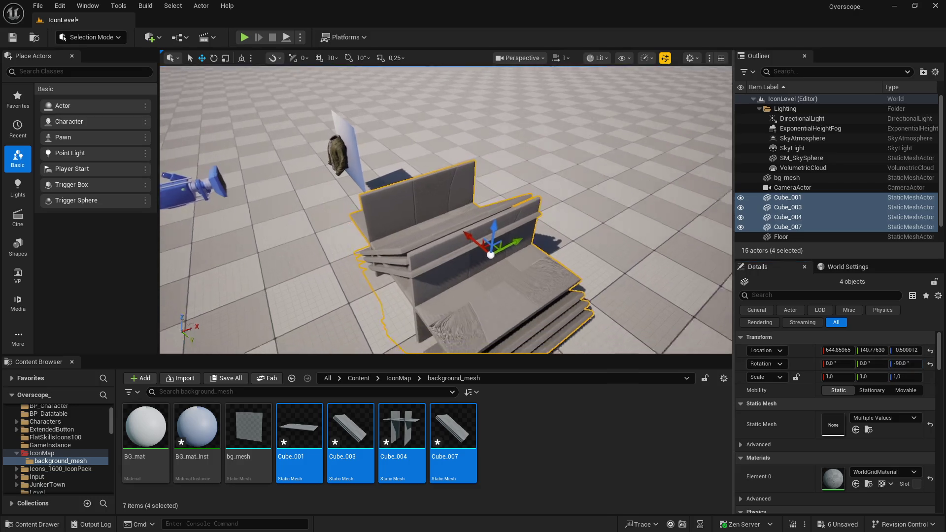
- Raise the meshes and copy the jacket background panel's location
left_click_drag(470, 219, 473, 167)
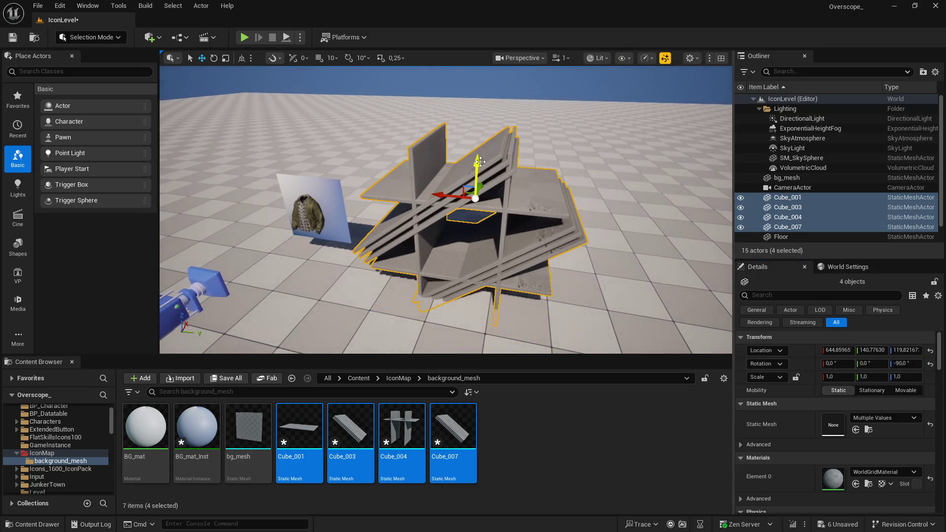
left_click_drag(472, 206, 439, 208)
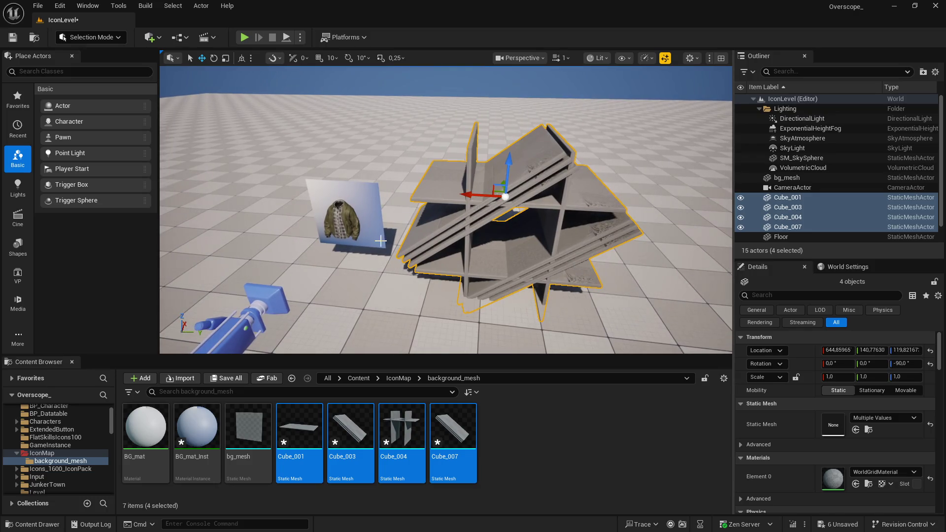
left_click(367, 209)
left_click(766, 389)
left_click(799, 410)
- Paste the jacket panel's location onto all four frame pieces, Cube_001 to Cube_007
left_click(792, 168)
left_click(792, 180)
left_click(817, 197)
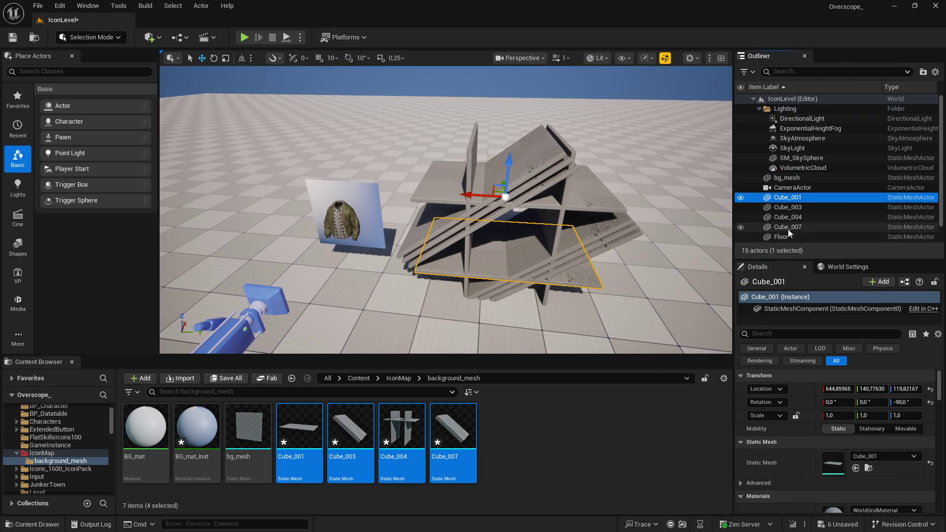
left_click(788, 228)
left_click(787, 217)
left_click(787, 198)
left_click(781, 236)
left_click(787, 226)
left_click(787, 198, "shift")
right_click(763, 350)
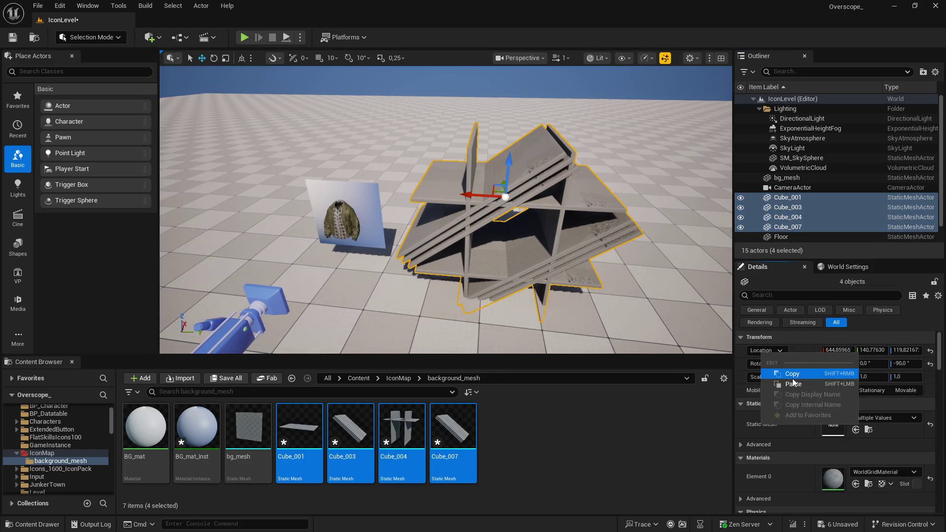
left_click(813, 378)
- Slide the frame pieces along X so they centre around the jacket panel
mouse_move(512, 222)
left_mouse_down()
mouse_move(594, 198)
mouse_move(577, 202)
left_mouse_up()
key("f")
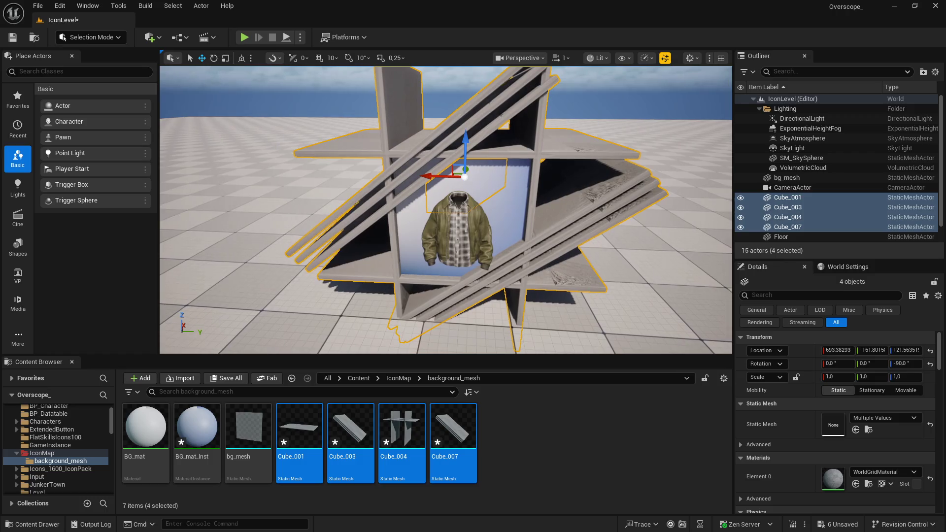
mouse_move(535, 197)
left_mouse_down()
mouse_move(570, 205)
mouse_move(582, 220)
left_mouse_up()
key("g")
key("f")
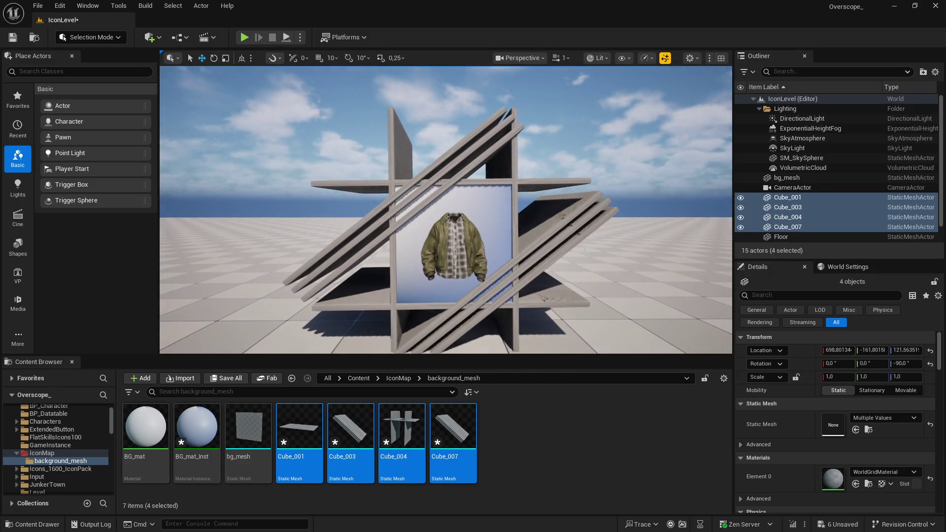
- Filter Details by 'cast' and turn off Cast Shadow on Cube_007, Cube_003, Cube_004, Cube_001
key("g")
left_click(551, 240)
left_click(778, 336)
type("cast")
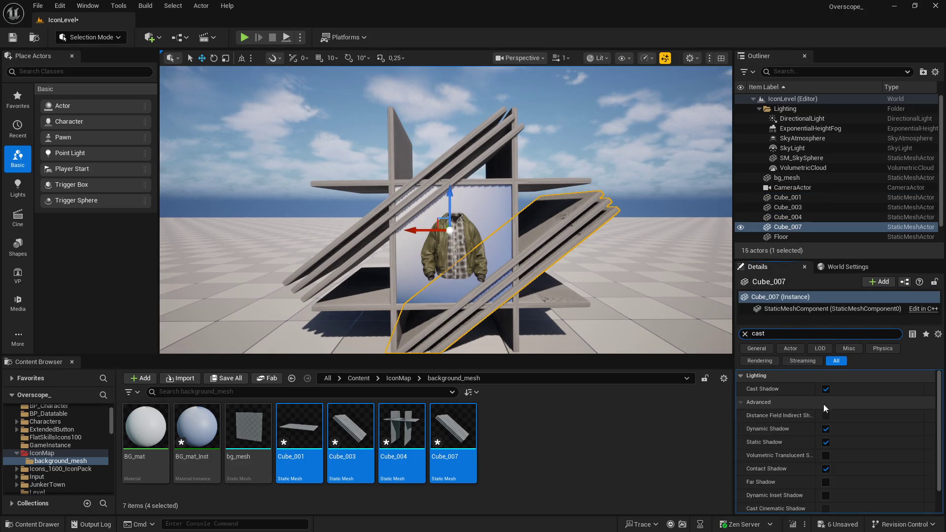
left_click(826, 389)
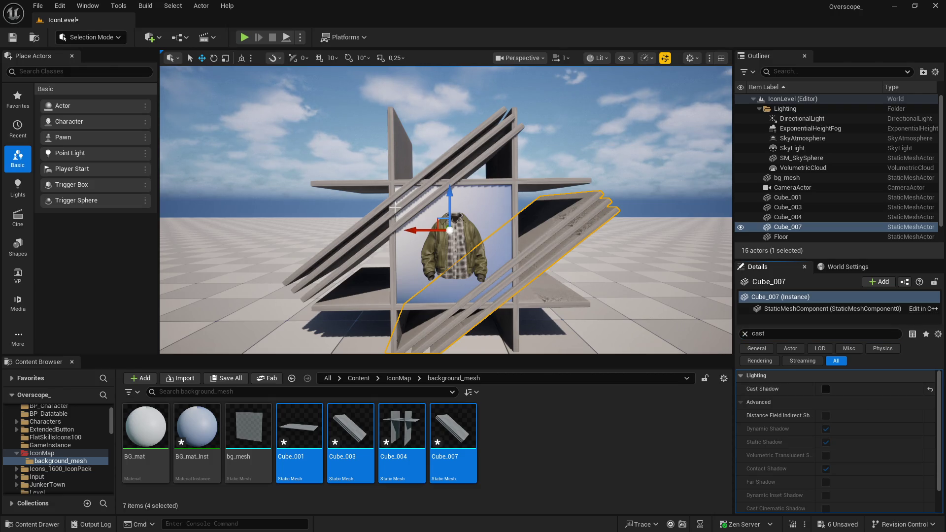
left_click(395, 208)
left_click(826, 389)
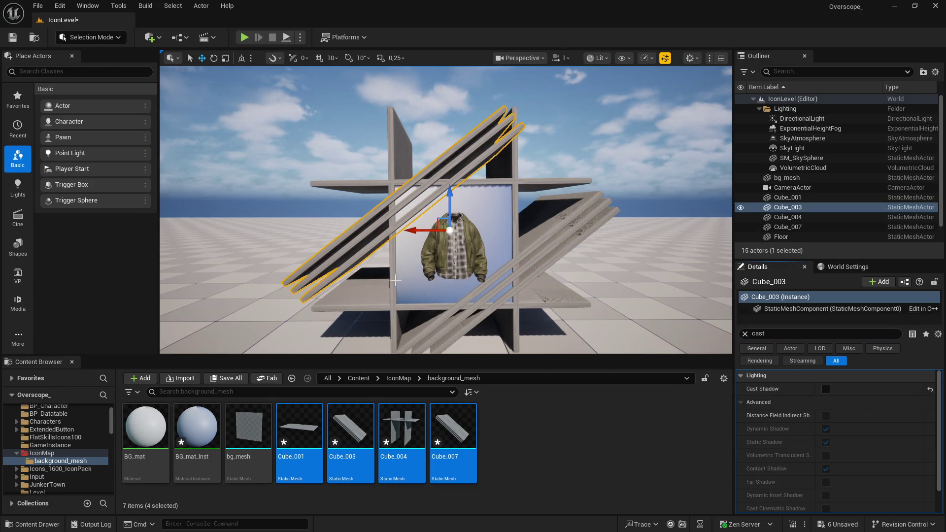
left_click(395, 279)
left_click(826, 389)
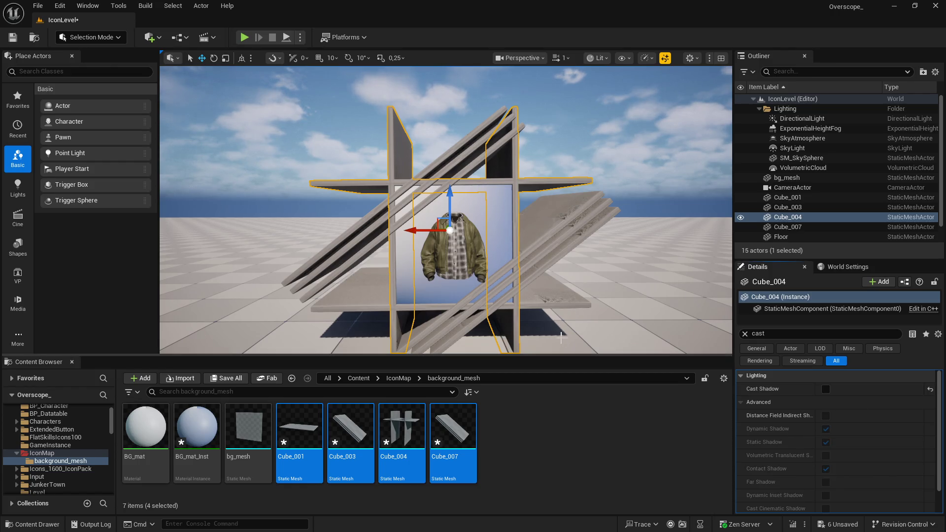
left_click(527, 313)
left_click(519, 313)
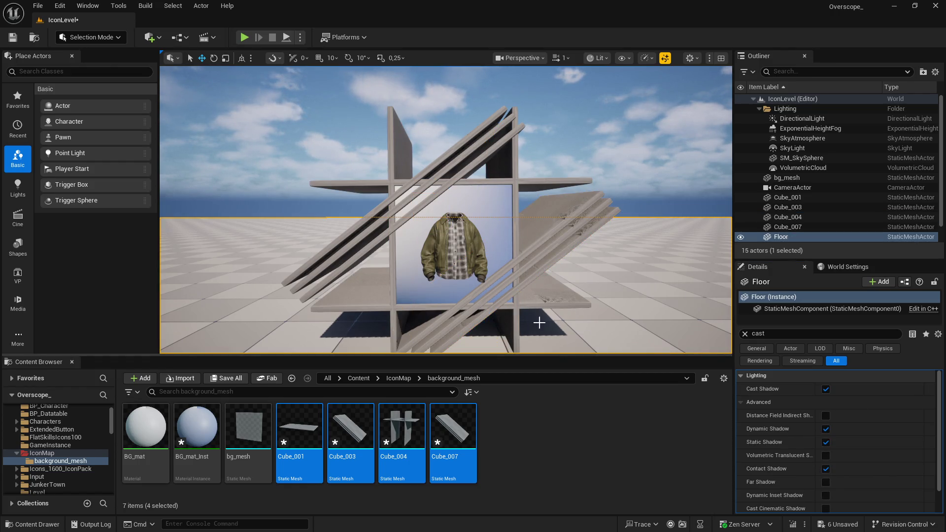
left_click(522, 312)
left_click(519, 313)
left_click(826, 390)
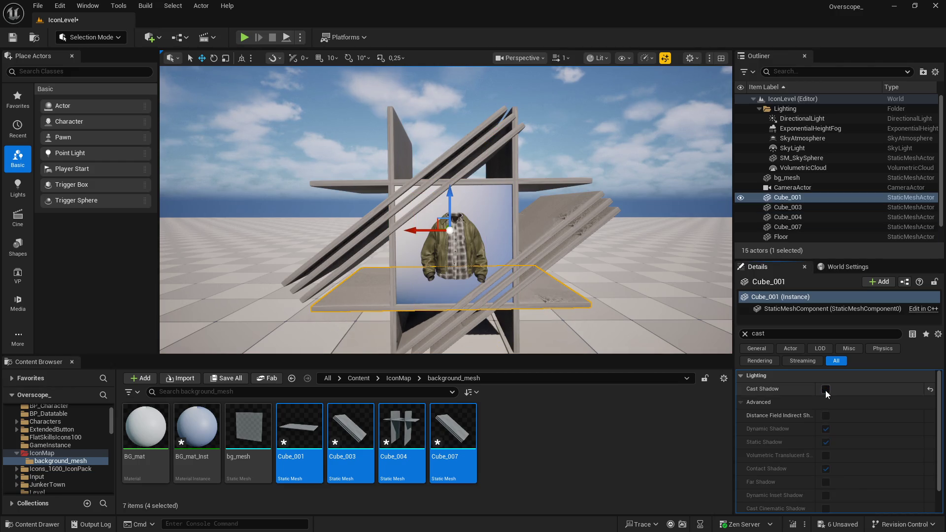
- Save all changed packages and clear the property filter
left_click(228, 377)
left_click(549, 379)
left_click(746, 334)
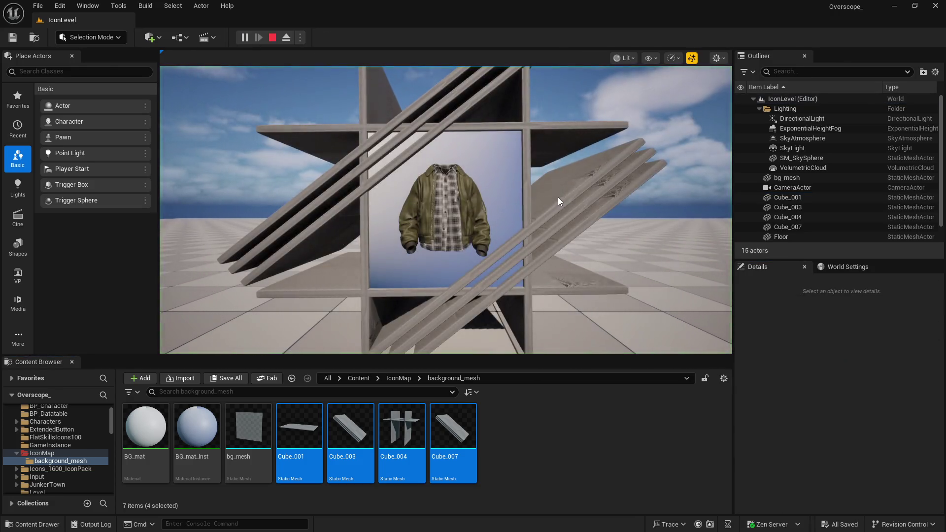
- Play the level, view the framed jacket full screen with F11, then stop
left_click(569, 183)
key("F11")
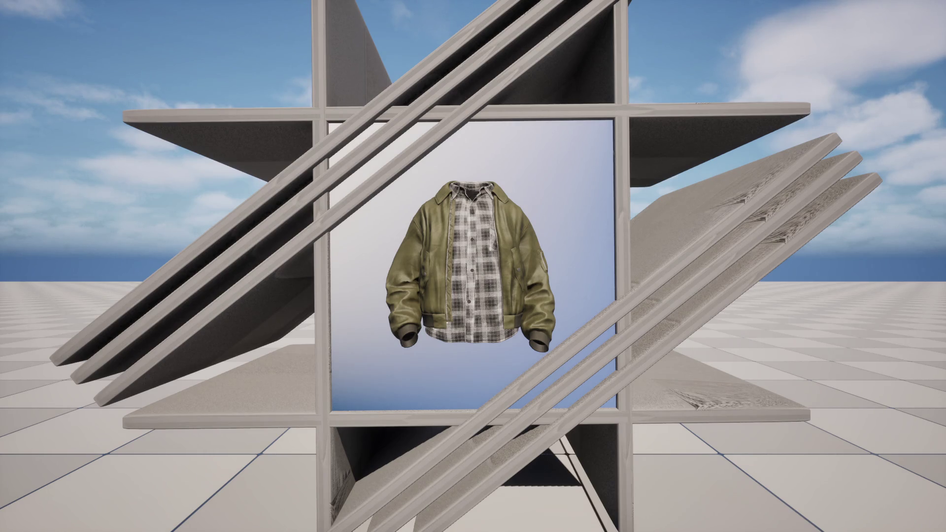
key("F11")
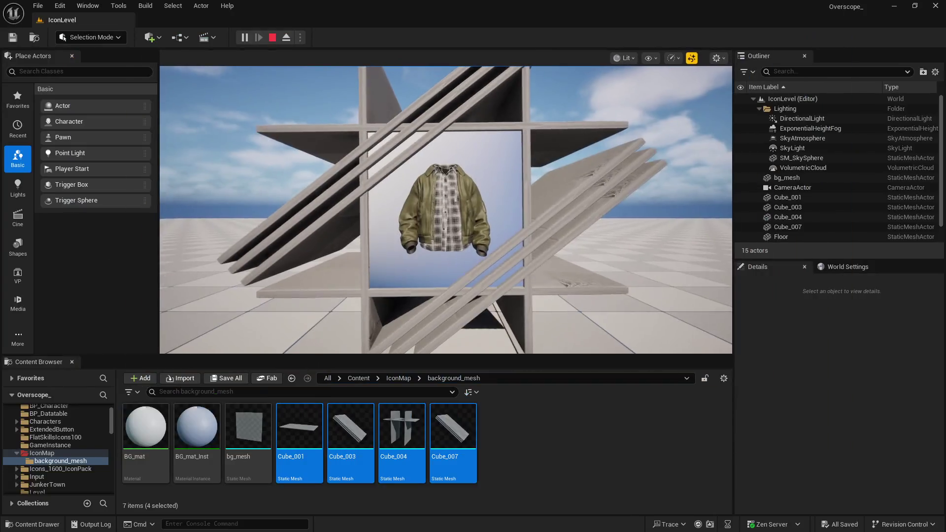
left_click(272, 37)
mouse_move(342, 99)
left_mouse_down()
mouse_move(452, 194)
mouse_move(493, 256)
left_mouse_up()
- Nudge Cube_001 and Cube_004 along X to 699.943 and check the front view
left_click(451, 195)
left_click(493, 257, "ctrl")
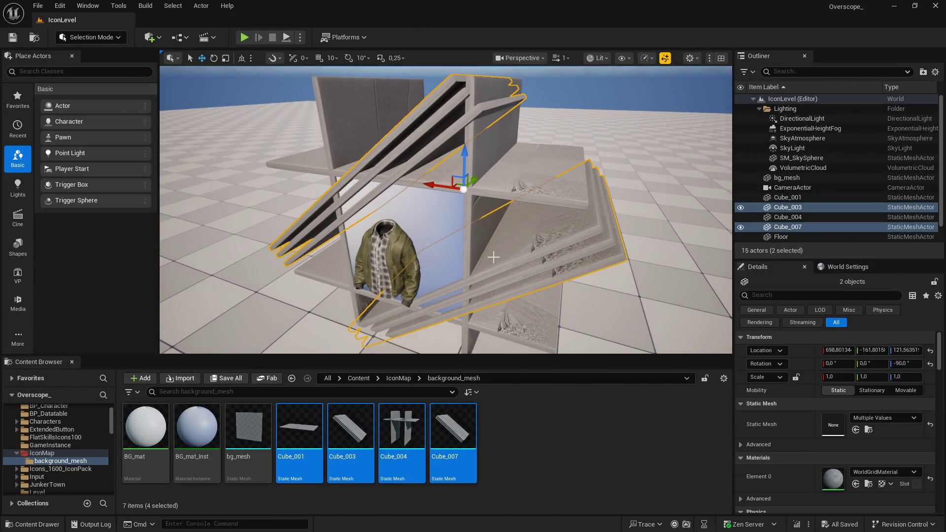
mouse_move(517, 166)
left_mouse_down()
mouse_move(492, 177)
mouse_move(520, 165)
left_mouse_up()
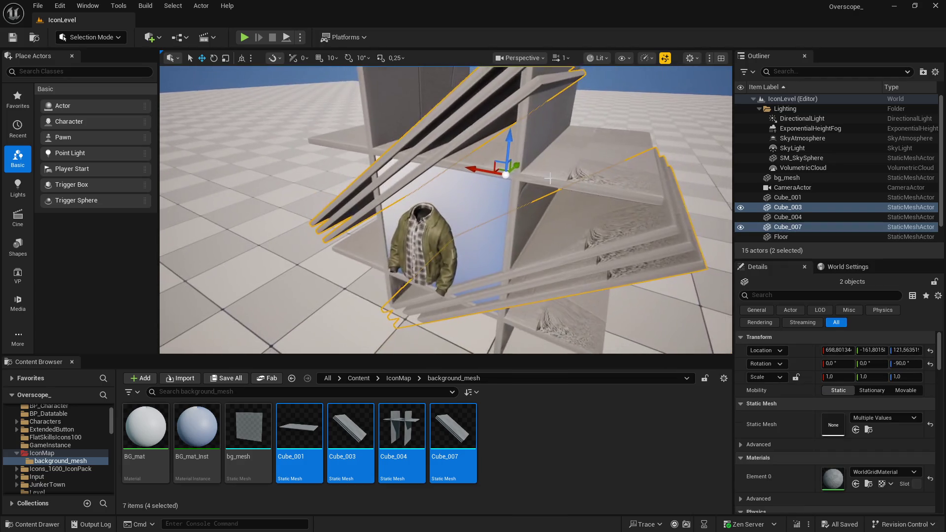
scroll(521, 166, "up", 3)
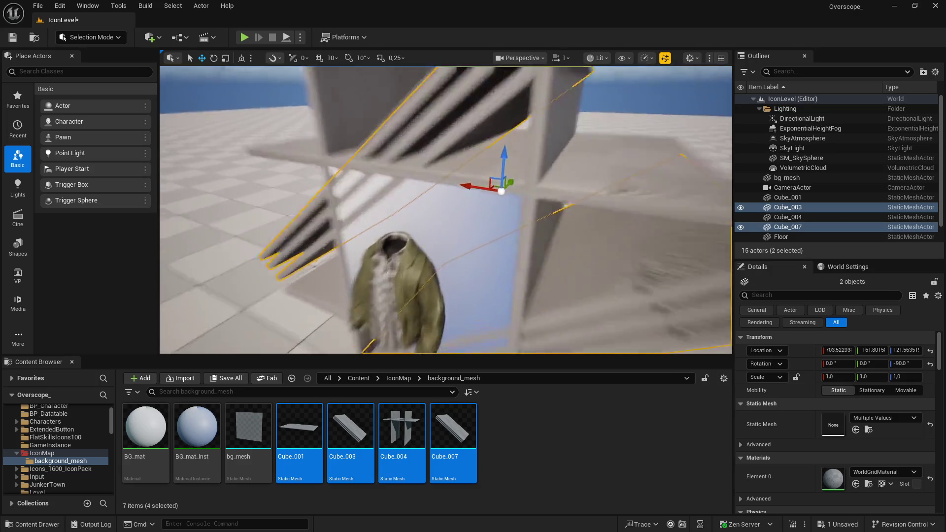
scroll(499, 254, "down", 3)
left_click(499, 254)
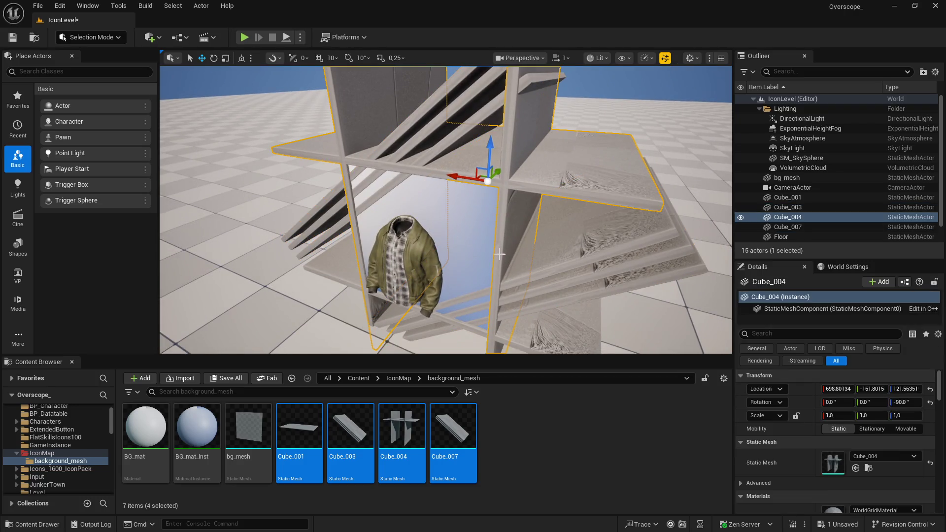
left_click(534, 277, "ctrl")
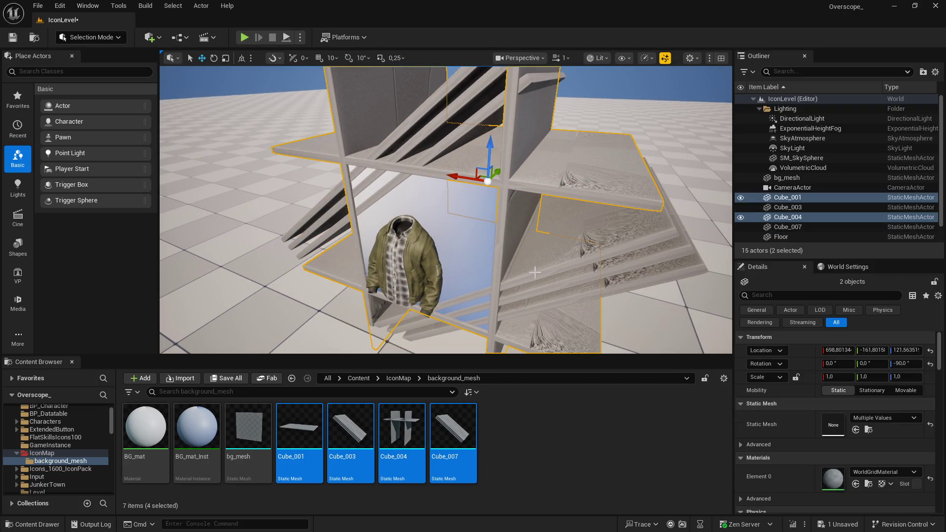
left_click_drag(501, 173, 504, 172)
scroll(503, 173, "up", 5)
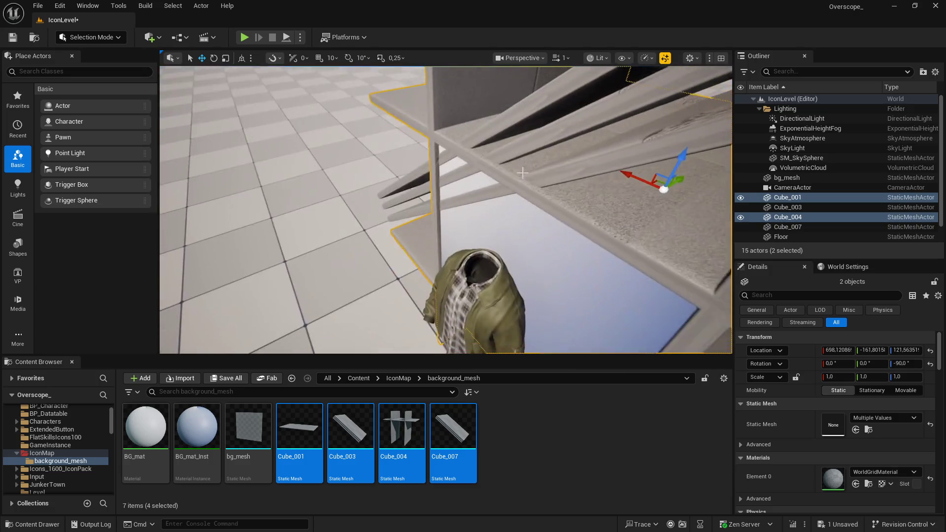
left_click_drag(678, 183, 677, 182)
key("g")
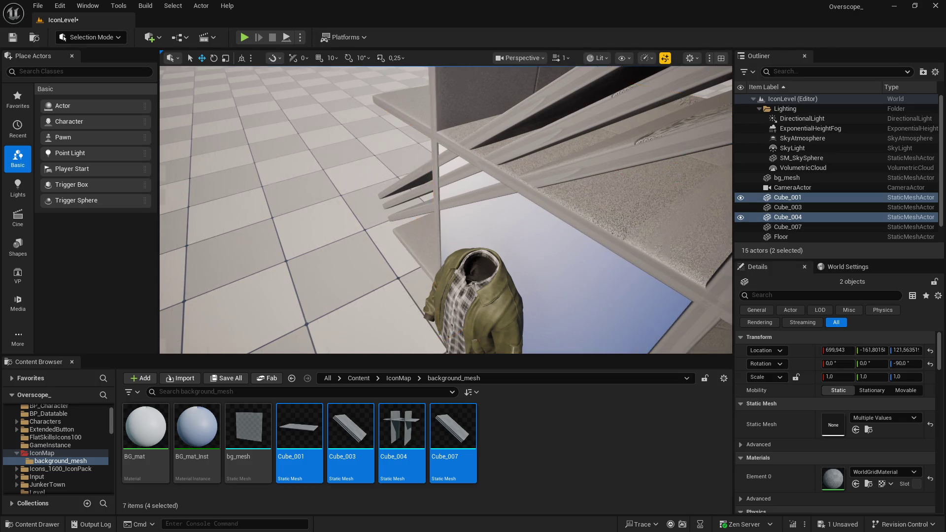
key("1")
- Save the level, then inspect the Cube_004 cross piece
left_click(226, 378)
left_click(553, 383)
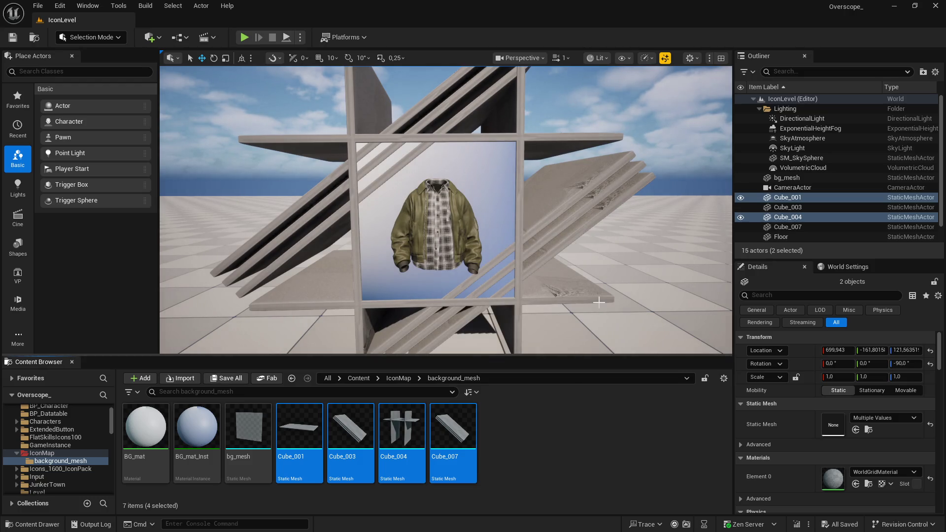
left_click(517, 308)
key("g")
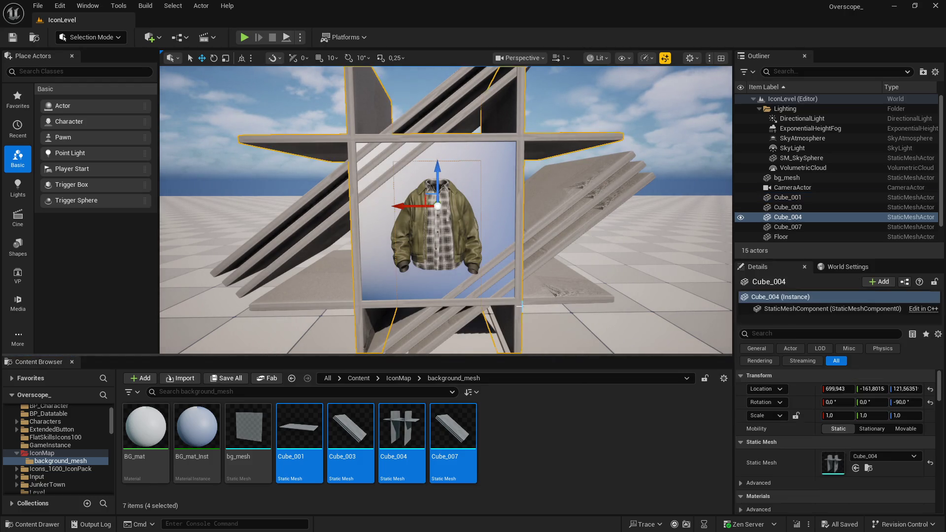
scroll(856, 472, "down", 2)
scroll(856, 472, "down", 1)
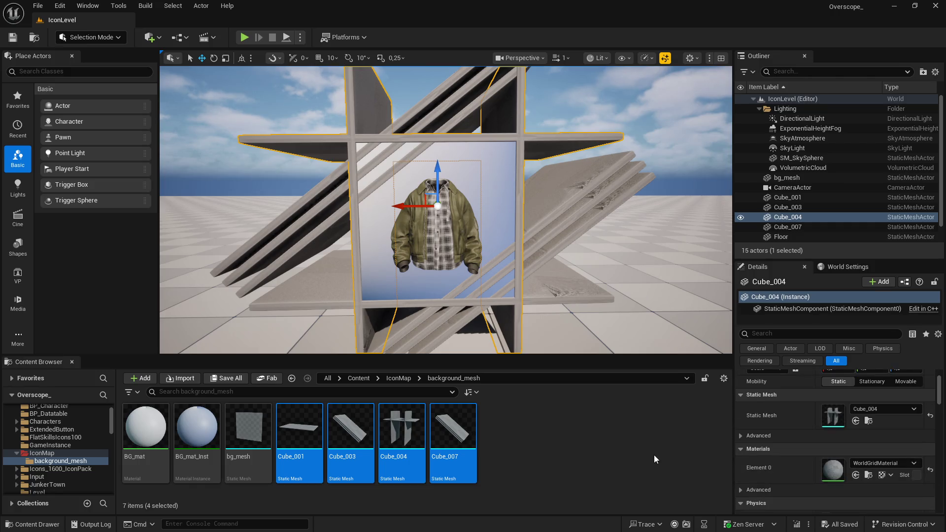
left_click(658, 451)
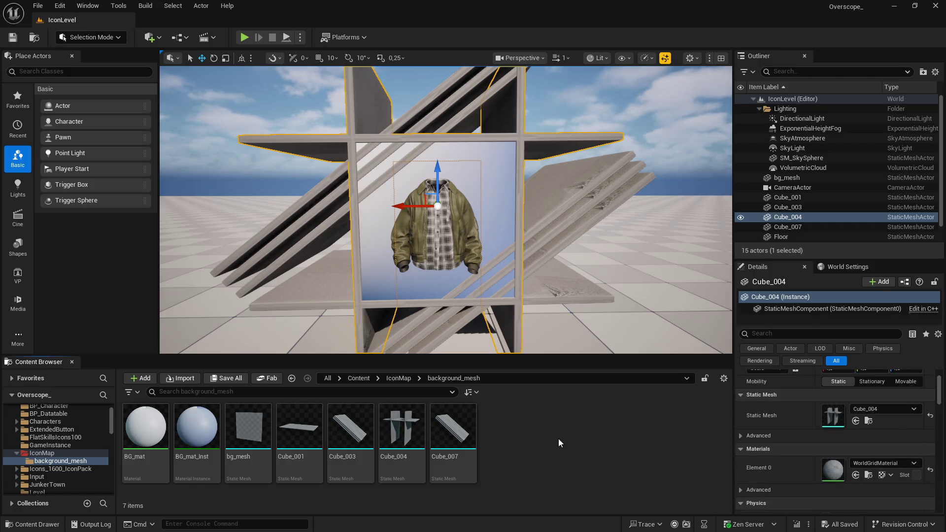
- Duplicate BG_mat_Inst twice and apply BG_mat_Inst1 to Cube_004 and Cube_001
left_click(197, 427)
left_click(529, 437)
key("ctrl+v")
left_click_drag(507, 431, 837, 471)
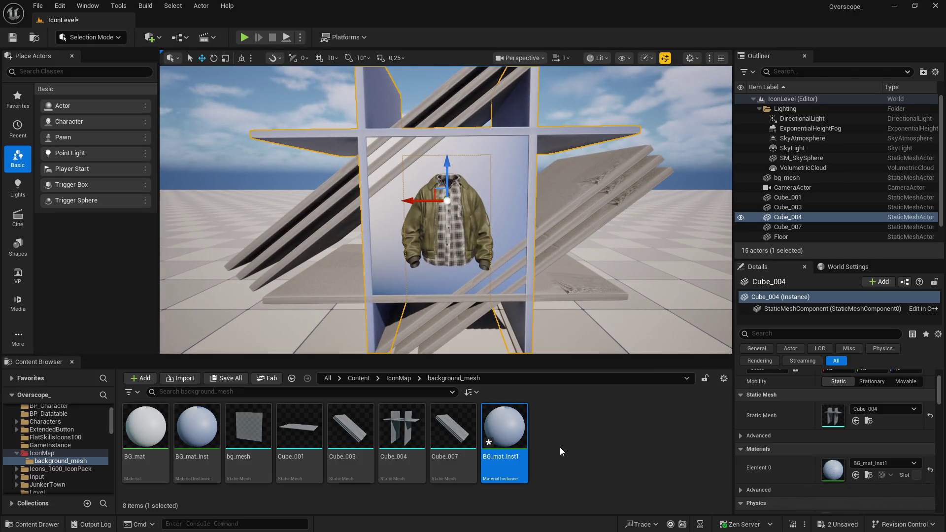
key("ctrl+v")
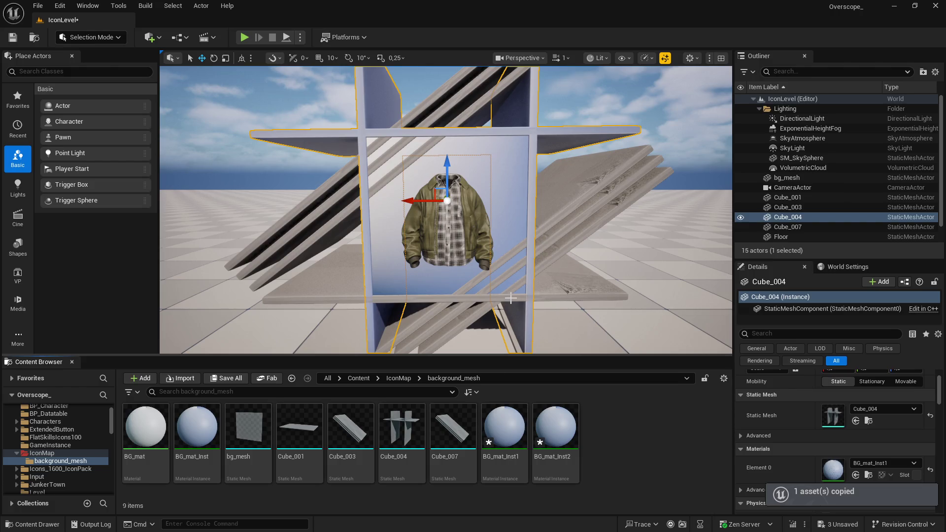
left_click(510, 298)
left_click_drag(505, 428, 815, 458)
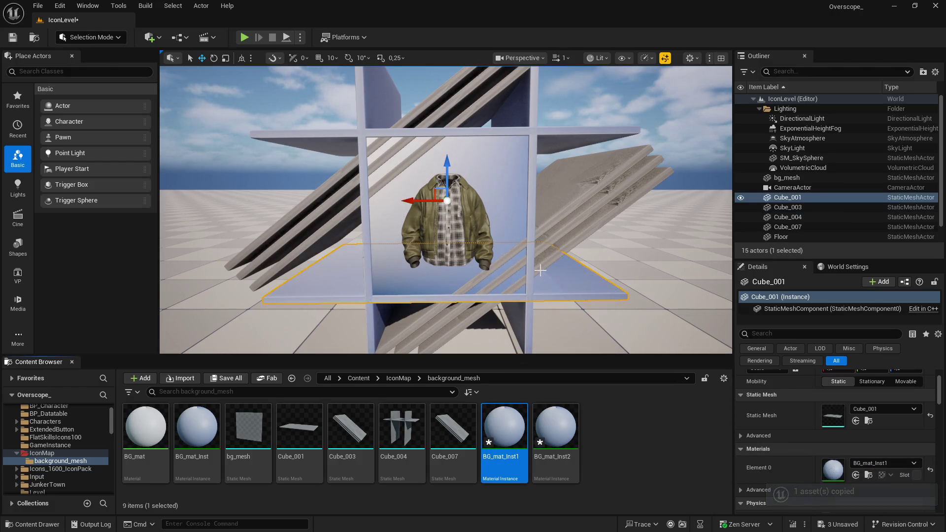
- Apply BG_mat_Inst2 to the Cube_007 and Cube_003 bar trios
left_click(506, 259)
mouse_move(555, 429)
left_mouse_down()
mouse_move(842, 480)
mouse_move(833, 470)
left_mouse_up()
left_click(276, 276)
left_click_drag(555, 434, 834, 470)
- Open BG_mat_Inst2 and set its Color1 to a soft teal
key("g")
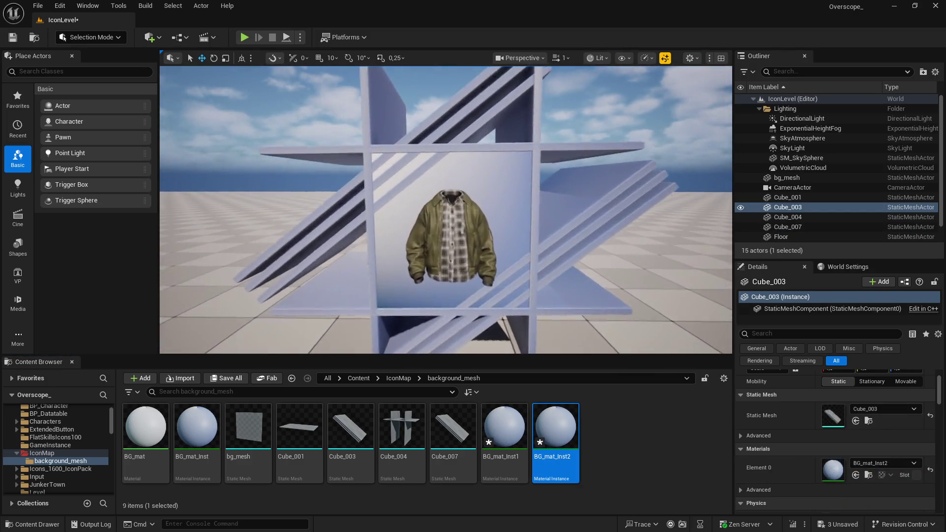
double_click(564, 437)
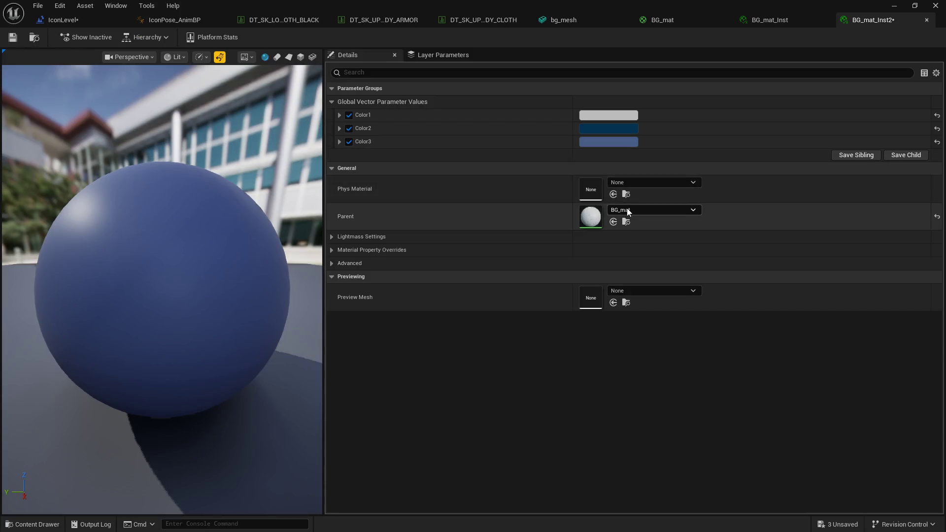
mouse_move(615, 6)
left_mouse_down()
mouse_move(604, 157)
mouse_move(494, 377)
mouse_move(474, 315)
mouse_move(454, 353)
mouse_move(374, 341)
mouse_move(373, 323)
left_mouse_up()
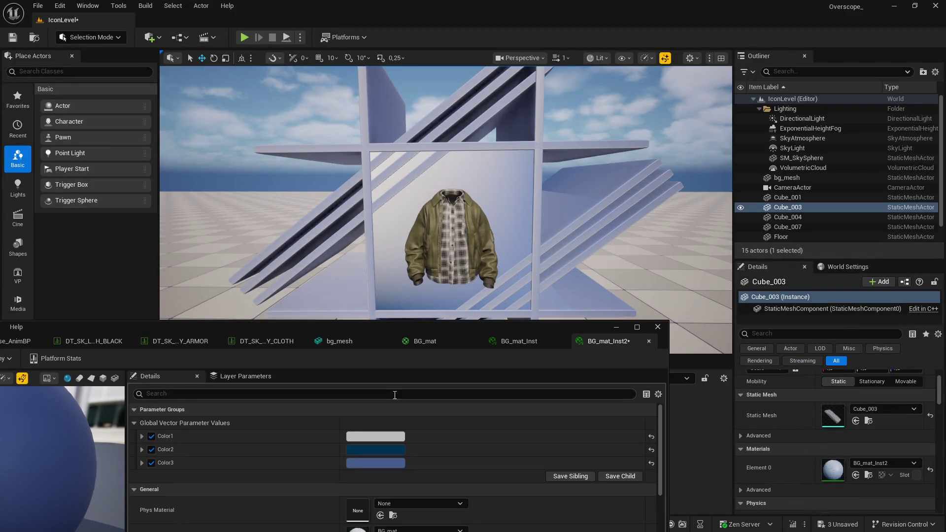
left_click(384, 440)
left_click(432, 323)
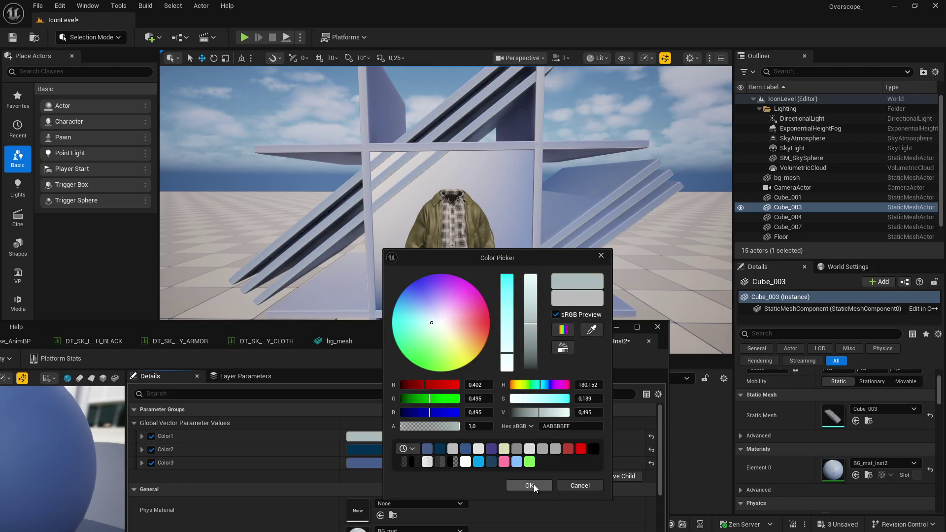
left_click_drag(510, 258, 828, 244)
mouse_move(778, 320)
left_mouse_down()
mouse_move(773, 328)
mouse_move(786, 313)
mouse_move(768, 316)
mouse_move(733, 275)
mouse_move(737, 313)
mouse_move(713, 323)
mouse_move(711, 301)
mouse_move(712, 326)
left_mouse_up()
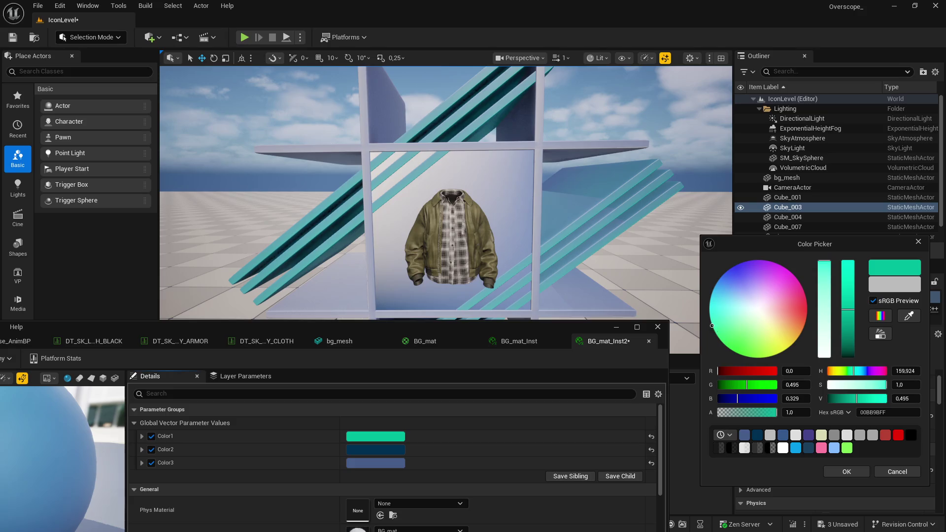
mouse_move(799, 295)
left_mouse_down()
mouse_move(784, 327)
mouse_move(746, 348)
mouse_move(726, 310)
mouse_move(745, 286)
left_mouse_up()
mouse_move(783, 242)
left_mouse_down()
mouse_move(776, 160)
mouse_move(747, 201)
left_mouse_up()
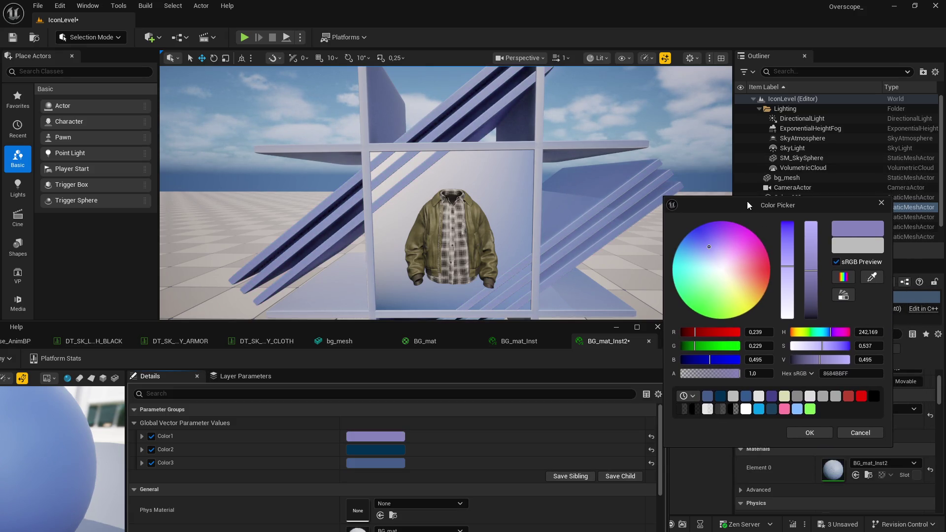
mouse_move(821, 346)
left_mouse_down()
mouse_move(797, 346)
mouse_move(845, 346)
mouse_move(808, 332)
mouse_move(826, 332)
mouse_move(765, 332)
mouse_move(821, 342)
left_mouse_up()
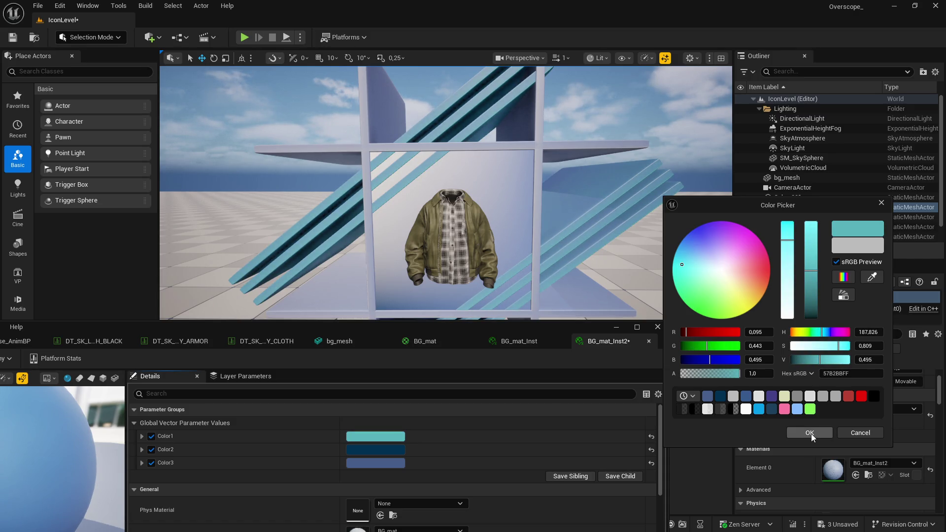
left_click(818, 435)
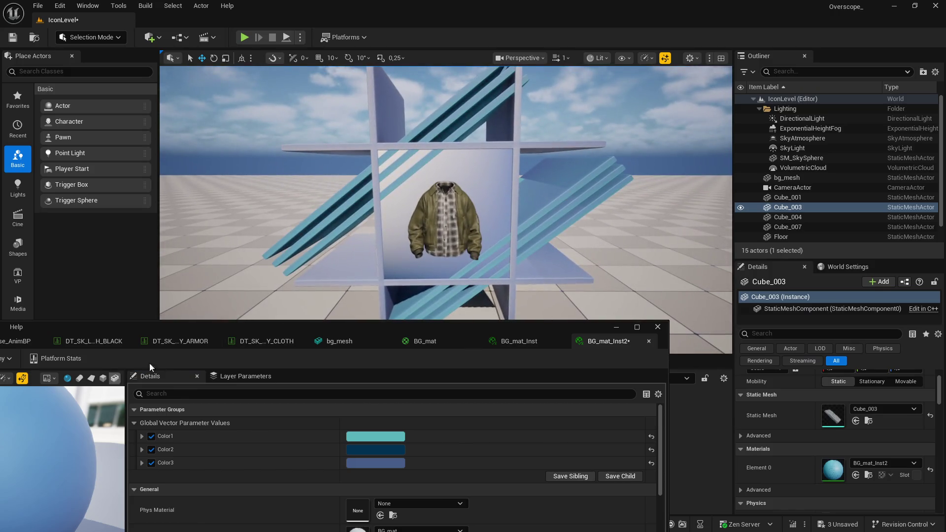
- Move the material editor aside and hide it, then select Cube_004 and BG_mat_Inst1
left_click_drag(164, 341, 228, 330)
left_click_drag(113, 315, 267, 304)
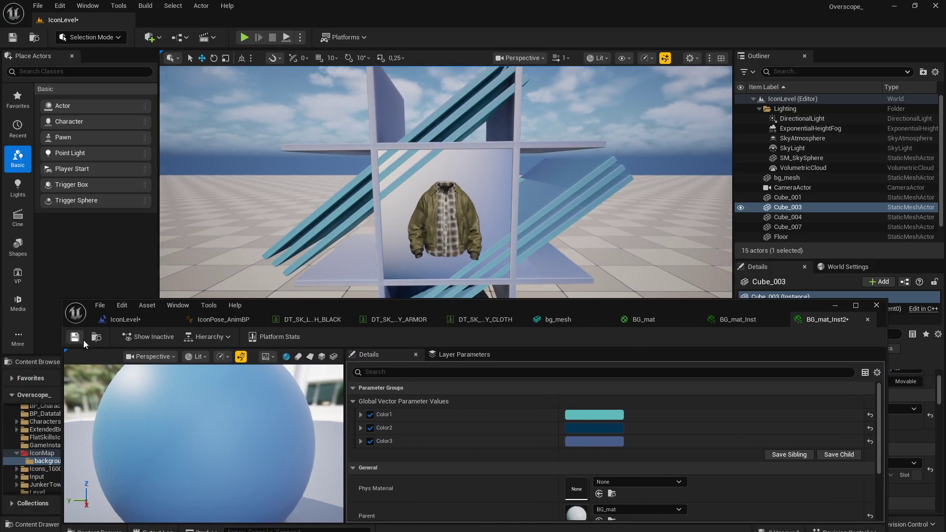
left_click_drag(676, 312, 518, 314)
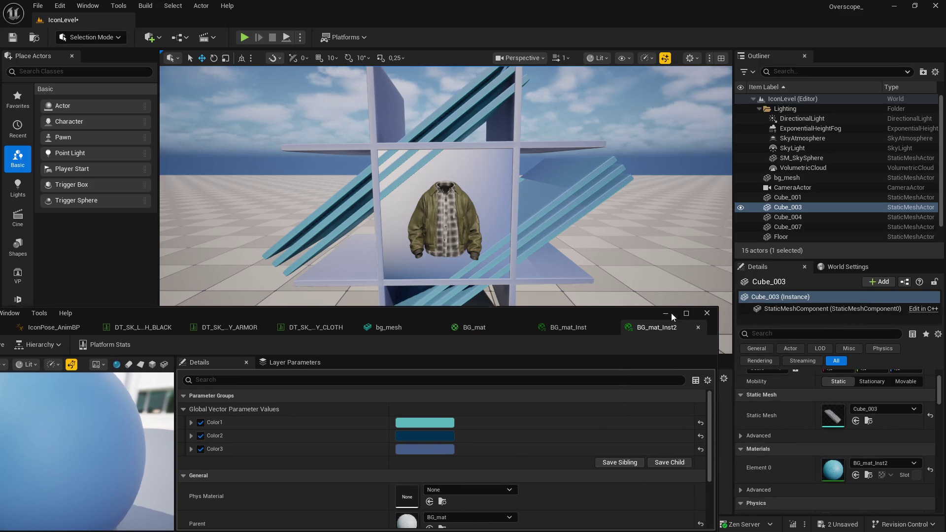
left_click(670, 313)
left_click(512, 281)
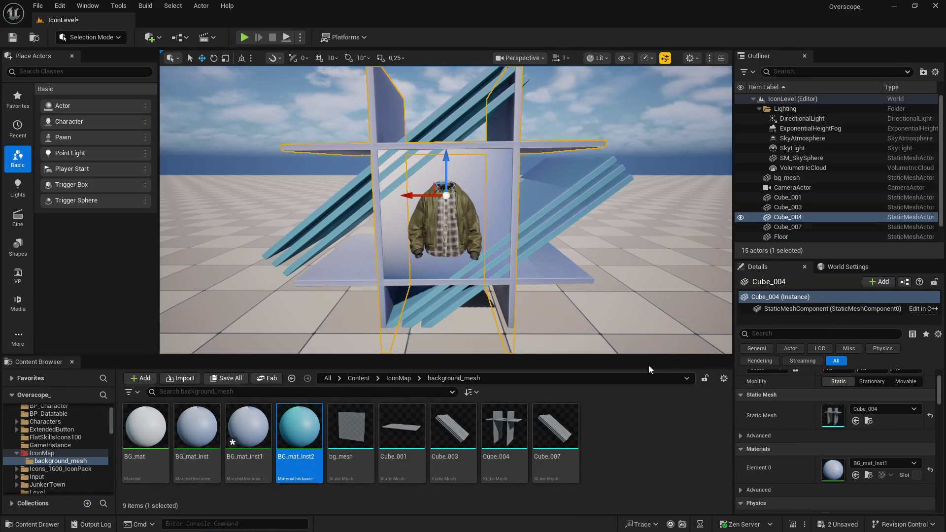
left_click(251, 434)
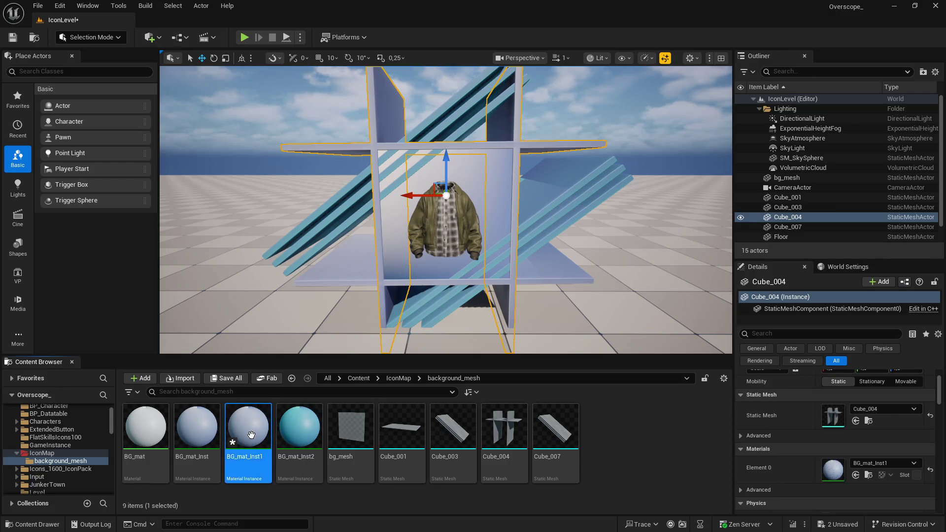
- Open BG_mat_Inst1 and try Color2 and Color1 changes, discarding both to keep the originals
double_click(251, 435)
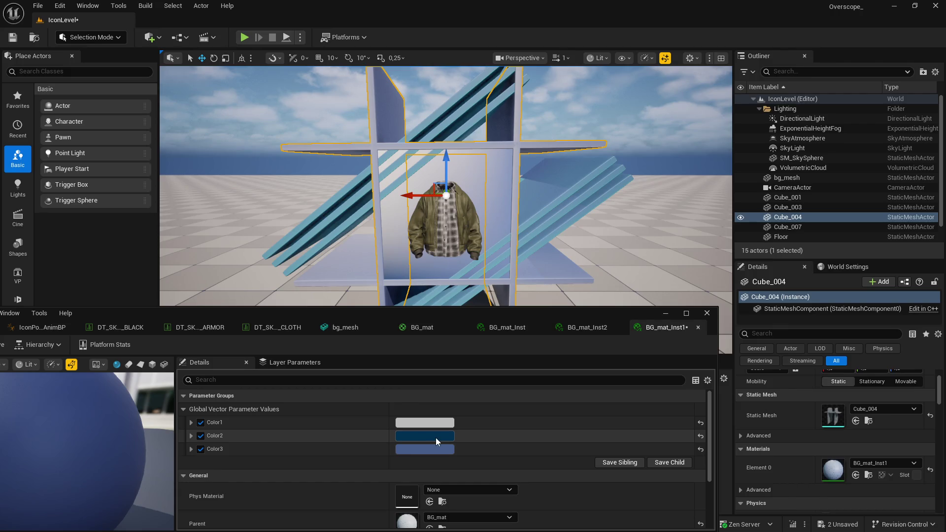
left_click(414, 436)
left_click_drag(452, 353, 485, 315)
left_click(612, 485)
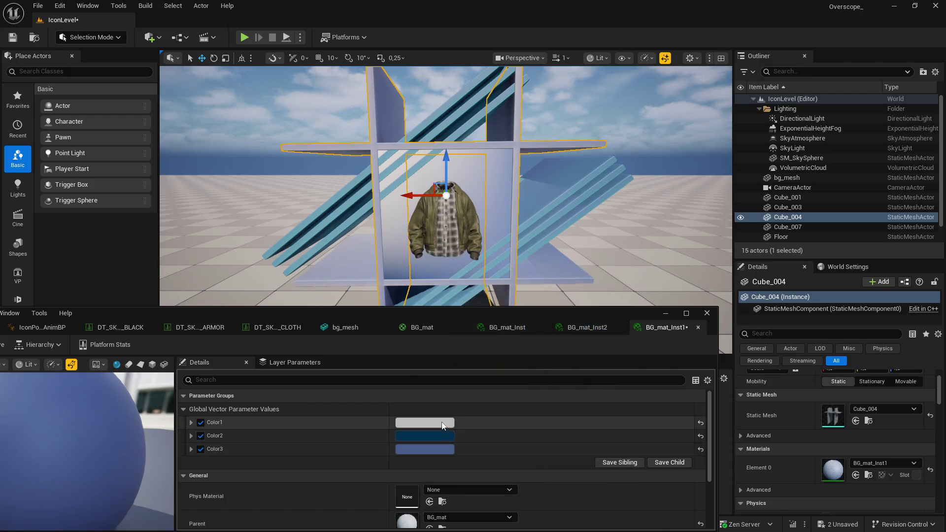
left_click(404, 423)
left_click(480, 299)
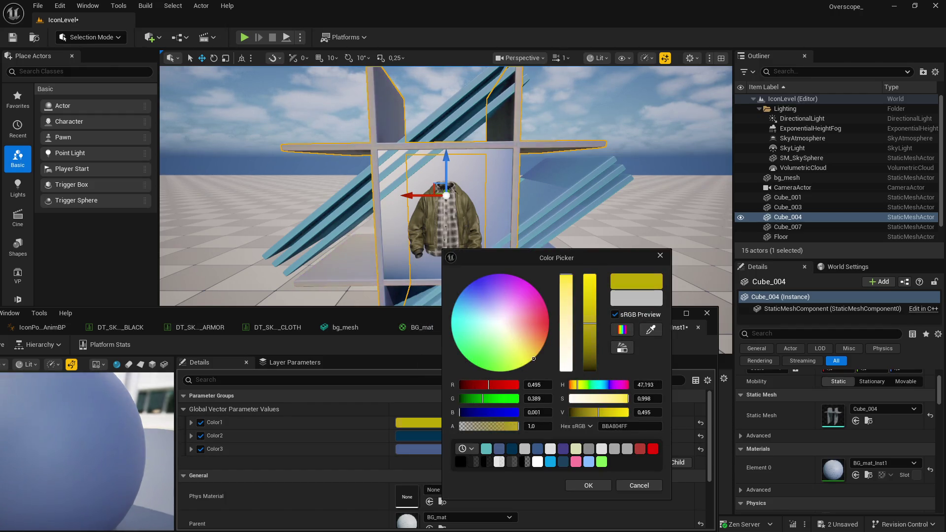
left_click(626, 448)
left_click(588, 485)
- Set BG_mat_Inst1's Color3 to deep blue 00178A
left_click(438, 448)
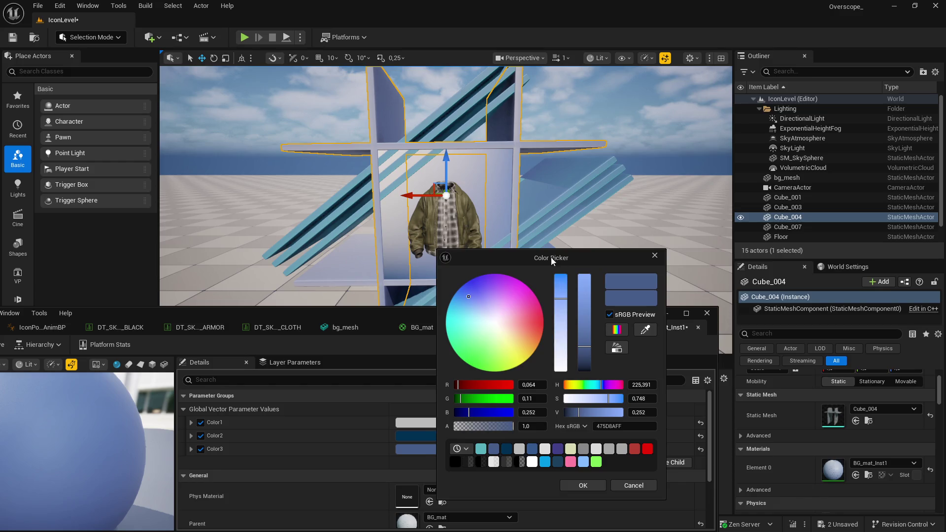
left_click_drag(550, 257, 676, 263)
mouse_move(622, 355)
left_mouse_down()
mouse_move(641, 346)
mouse_move(641, 328)
left_mouse_up()
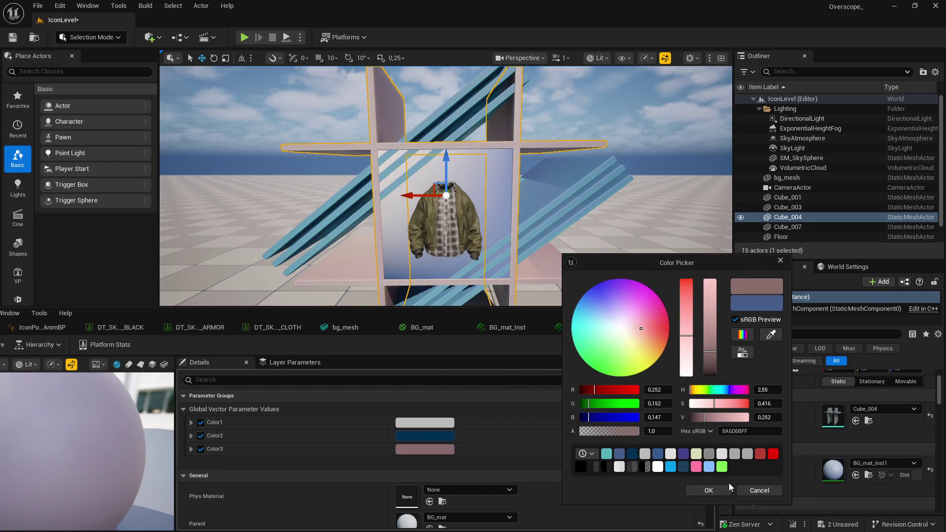
left_click(758, 490)
left_click(425, 449)
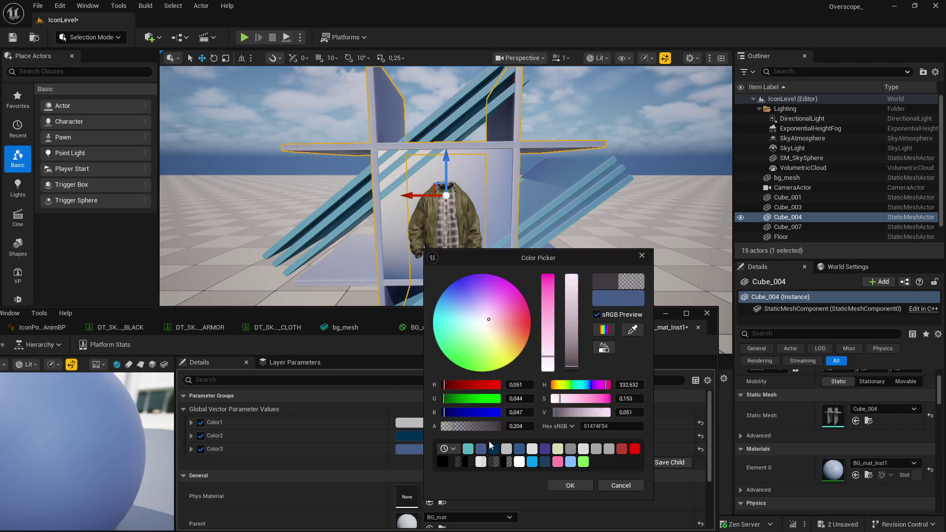
left_click_drag(563, 256, 795, 252)
mouse_move(814, 385)
left_mouse_down()
mouse_move(778, 382)
mouse_move(822, 383)
mouse_move(813, 383)
mouse_move(844, 397)
left_mouse_up()
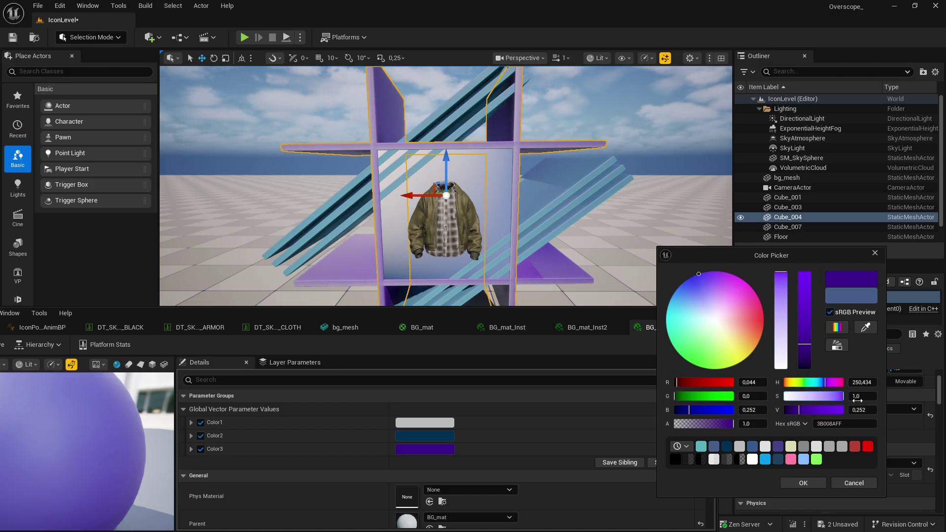
left_click_drag(824, 383, 820, 384)
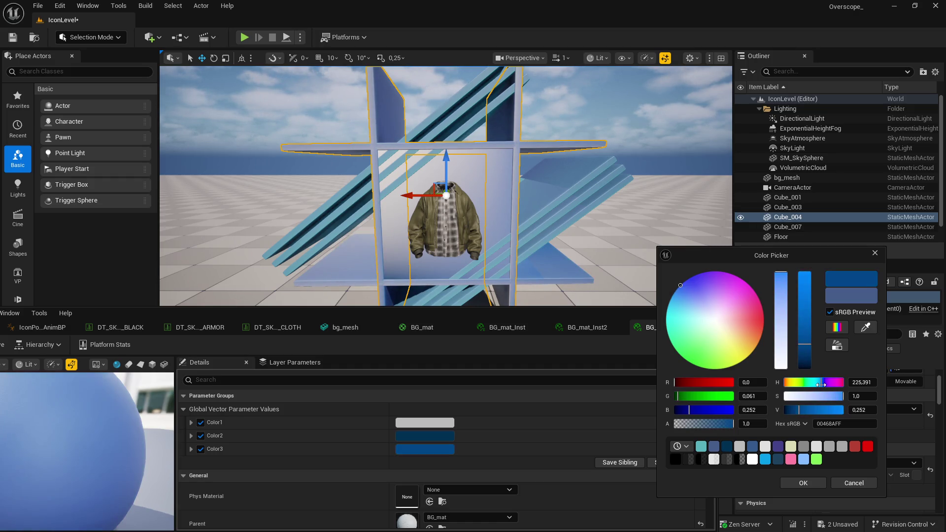
left_click_drag(820, 384, 823, 384)
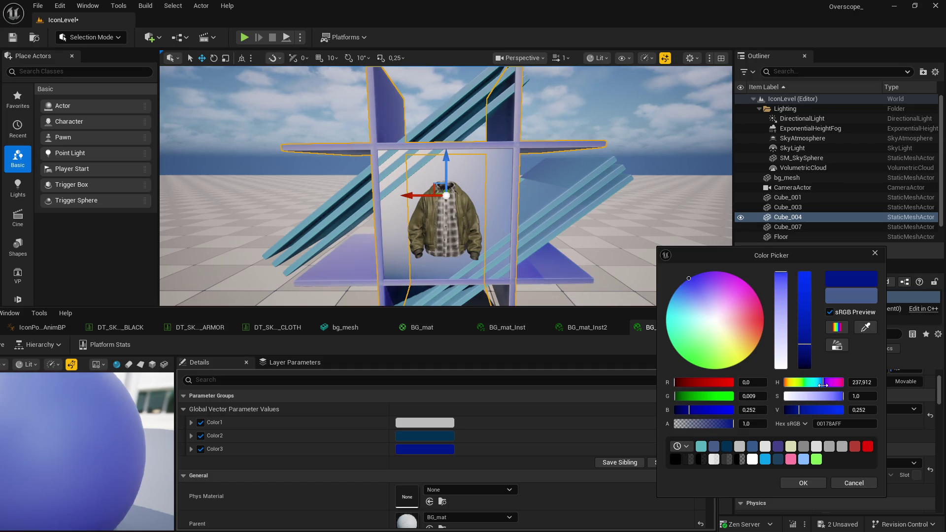
left_click(803, 483)
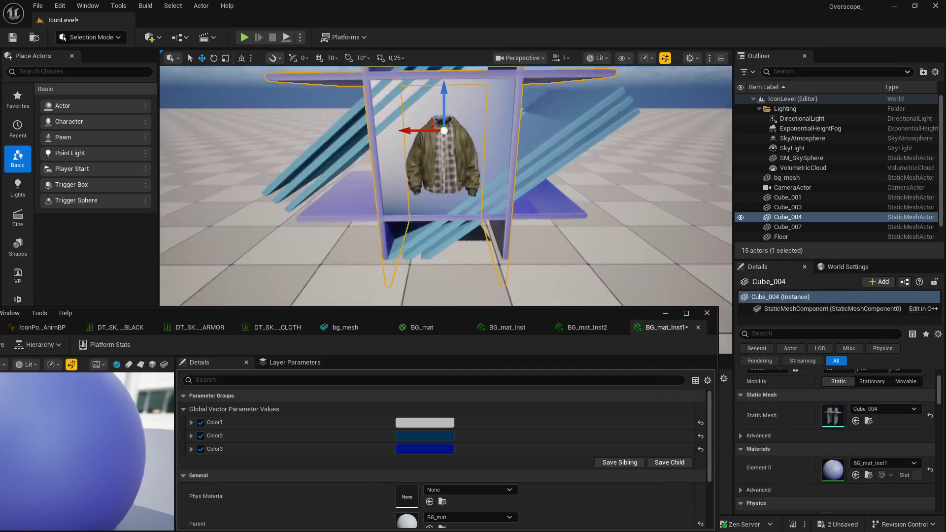
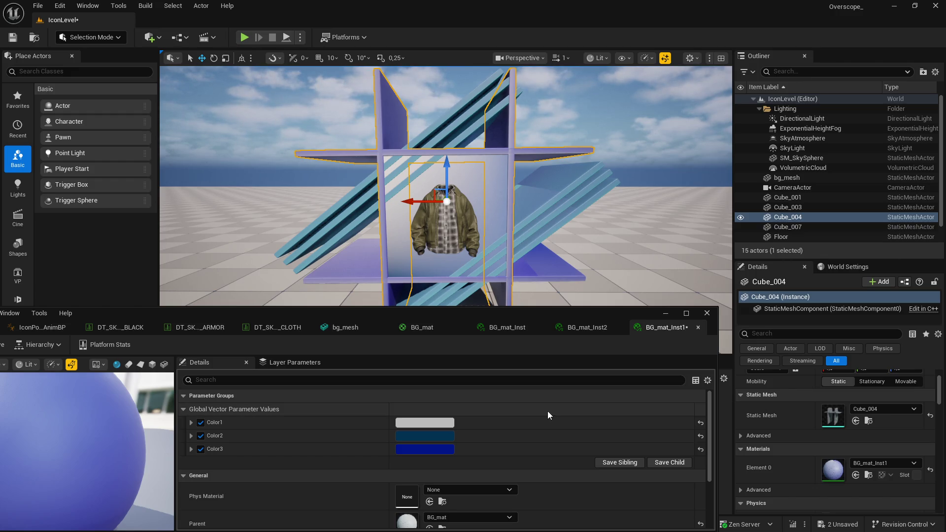
- Change BG_mat_Inst1's Color3 from dark blue to a soft, pale light blue
left_click(425, 449)
left_click_drag(567, 257, 684, 268)
left_click(639, 327)
mouse_move(693, 356)
left_mouse_down()
mouse_move(690, 392)
mouse_move(691, 301)
mouse_move(690, 382)
left_mouse_up()
mouse_move(749, 395)
left_mouse_down()
mouse_move(715, 395)
mouse_move(691, 353)
mouse_move(693, 324)
left_mouse_up()
mouse_move(715, 396)
left_mouse_down()
mouse_move(703, 395)
mouse_move(729, 397)
left_mouse_up()
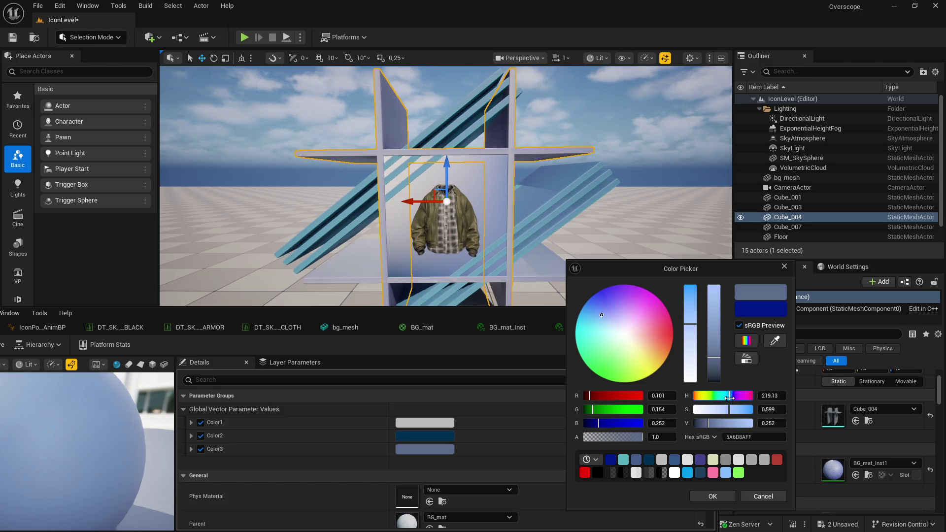
left_click_drag(717, 363, 717, 325)
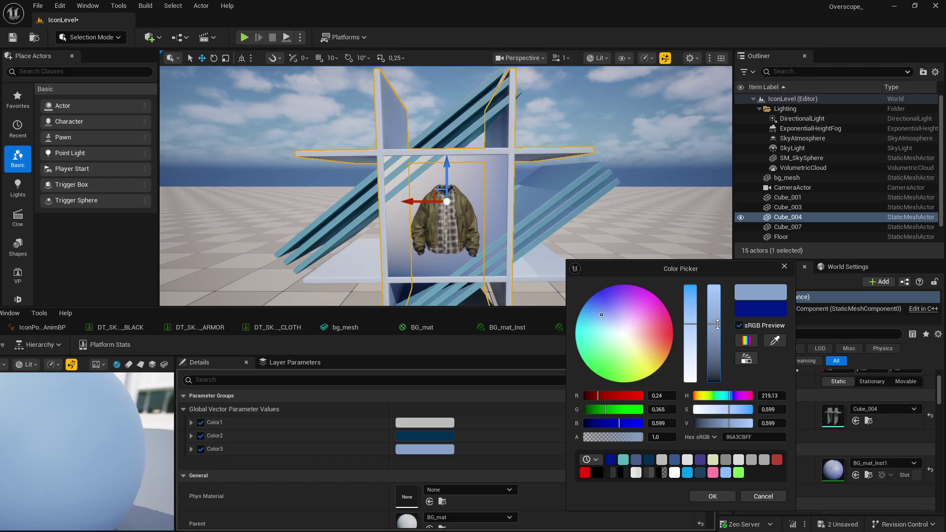
mouse_move(717, 325)
left_mouse_down()
mouse_move(718, 315)
mouse_move(719, 325)
left_mouse_up()
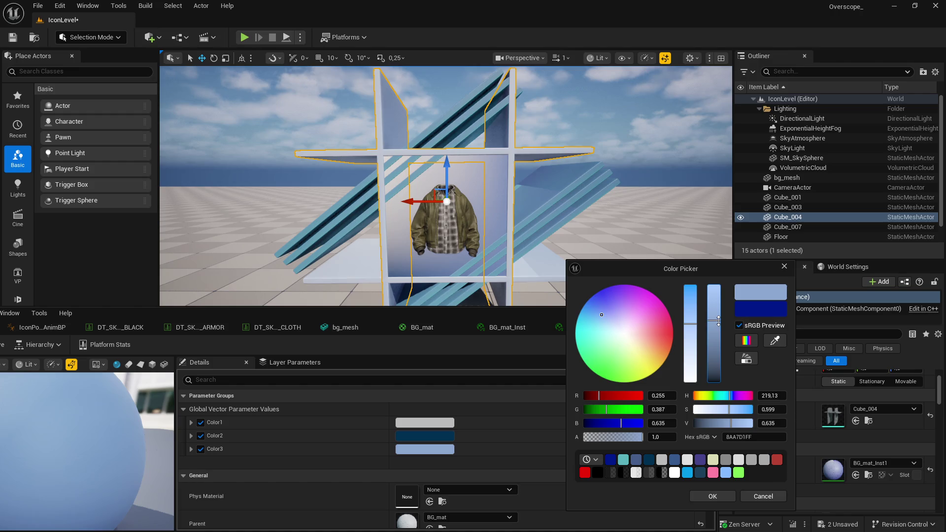
left_click(712, 496)
- Save the BG_mat_Inst1 material instance and return to the level editor
left_click_drag(239, 318, 391, 304)
key("ctrl+s")
left_click_drag(645, 306, 540, 315)
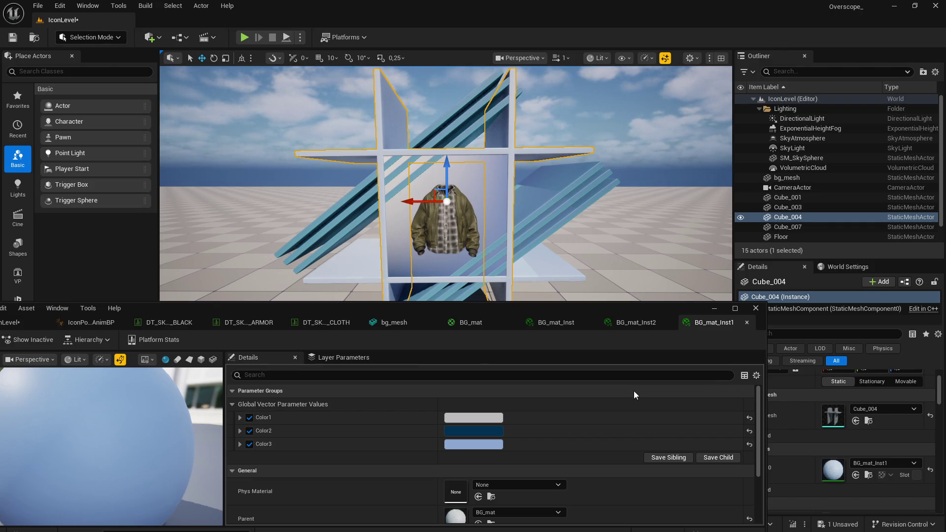
left_click(713, 307)
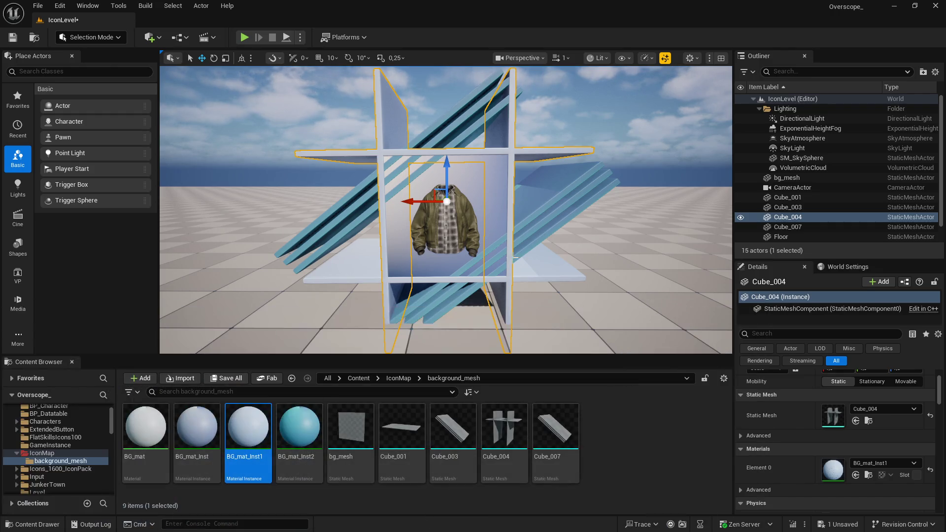
- Select the Cube_007 slats and open the BG_mat_Inst2 material instance
left_click(788, 226)
left_click(869, 475)
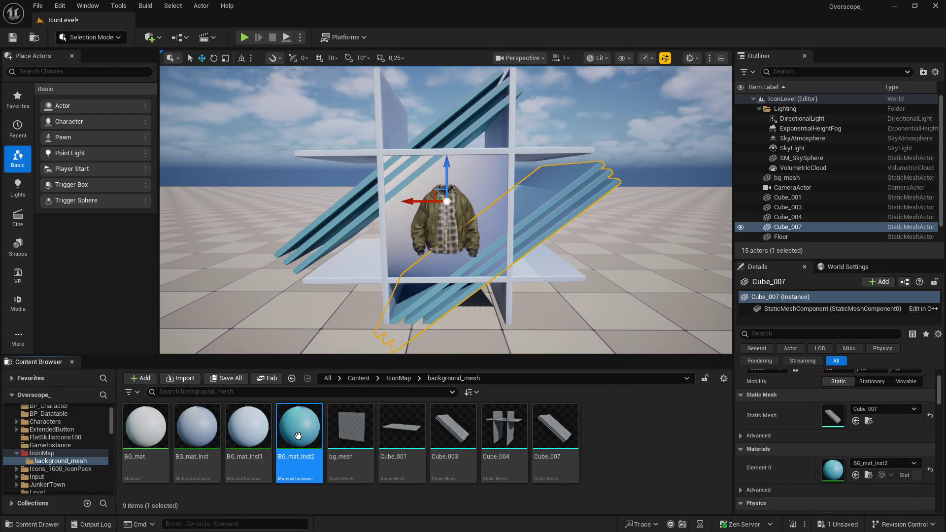
double_click(299, 429)
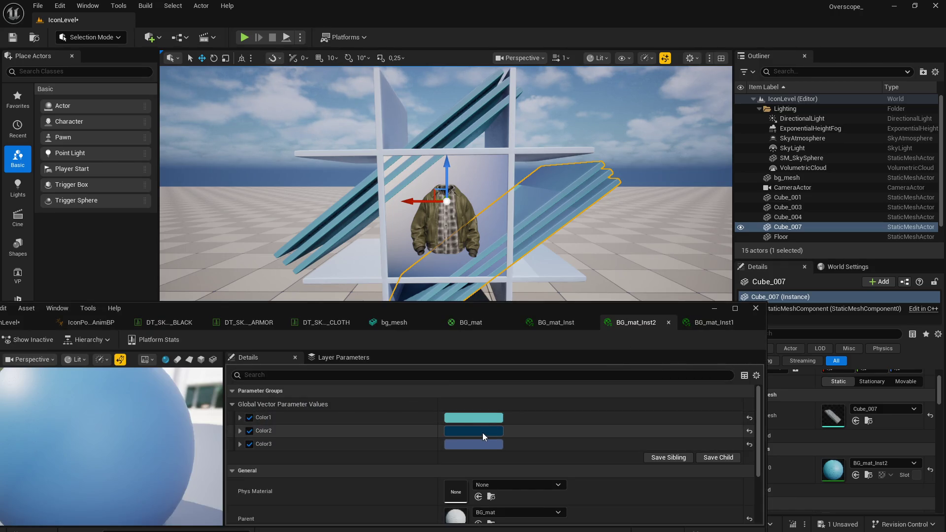
- Lower Color1's saturation to a pale greyish blue, save, and play the level
left_click(481, 417)
left_click_drag(647, 398, 610, 399)
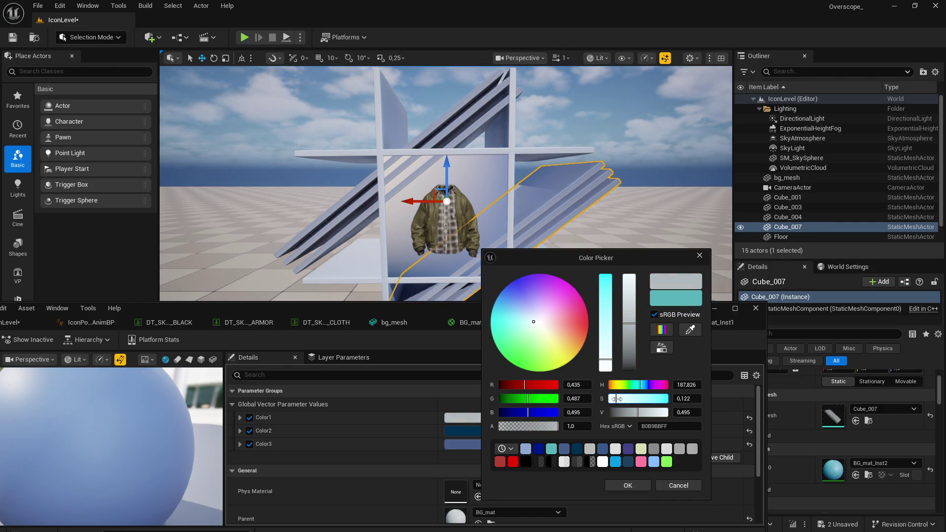
left_click_drag(619, 399, 621, 398)
left_click_drag(728, 228, 721, 219)
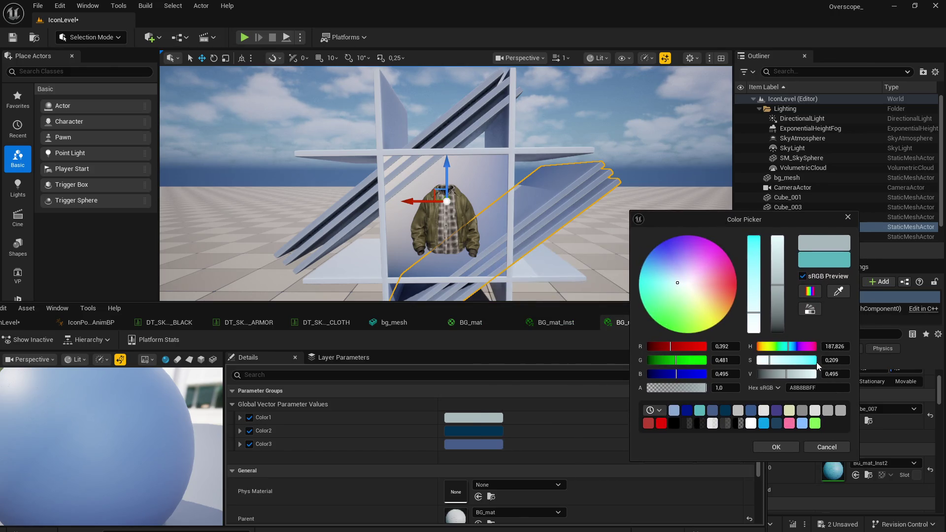
left_click(771, 360)
left_click_drag(771, 360, 773, 360)
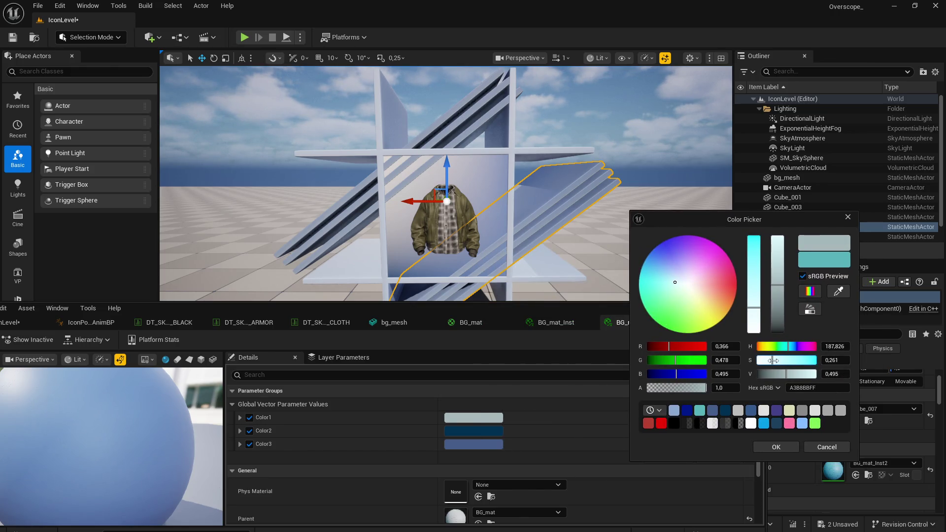
left_click(776, 445)
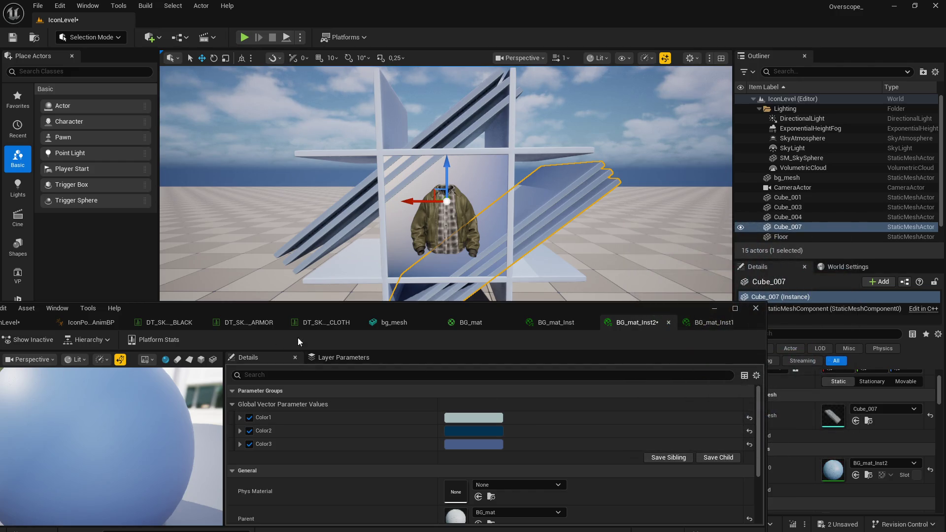
key("ctrl+s")
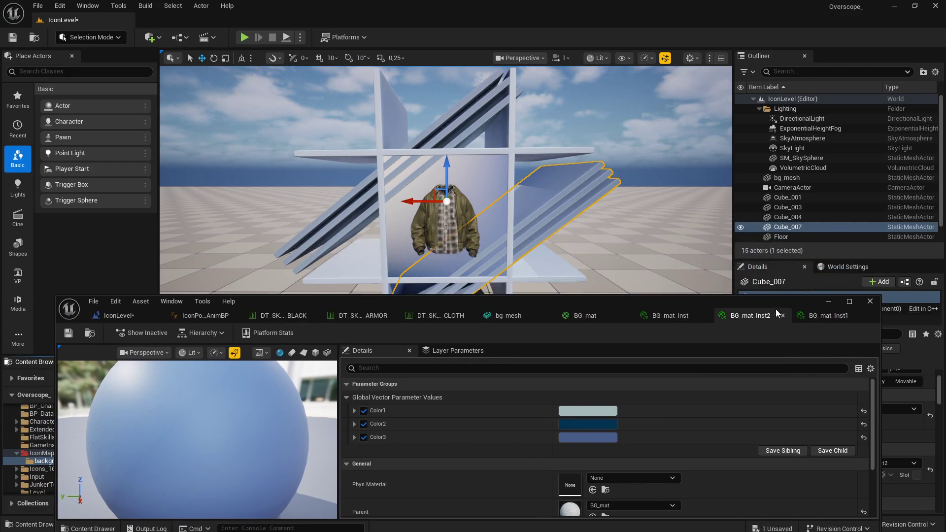
left_click(244, 37)
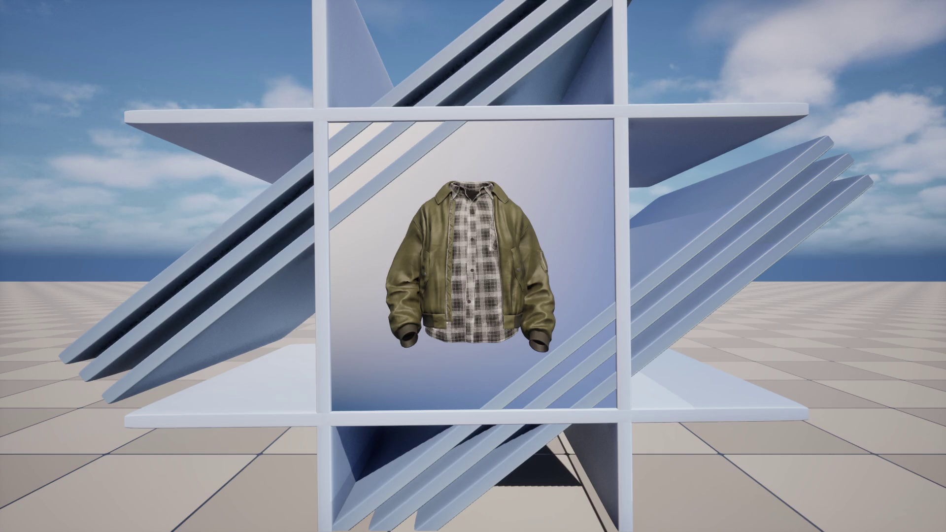
- Leave the game view and save the background file in Blender
key("Escape")
key("super")
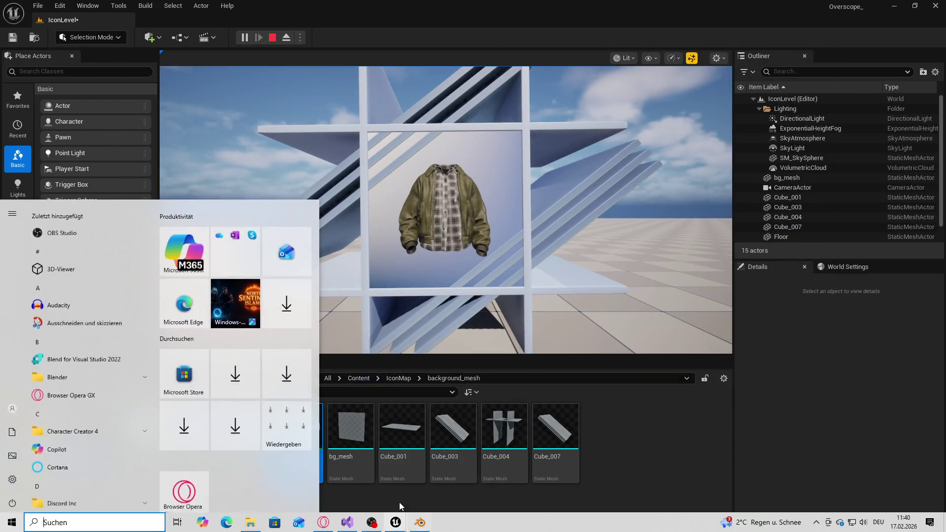
left_click(416, 526)
left_click(20, 18)
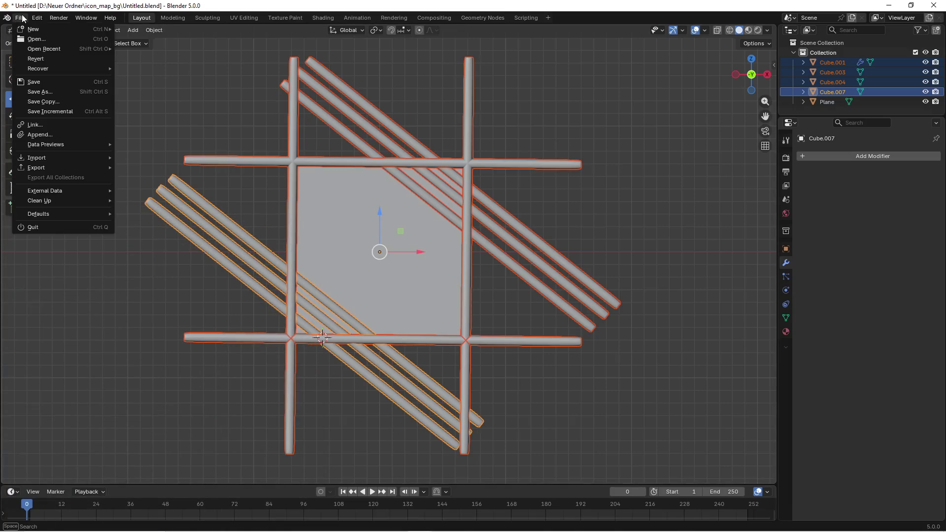
left_click(29, 82)
left_click(143, 96)
- Launch GIMP from the Start menu search and return to the running game view
key("super")
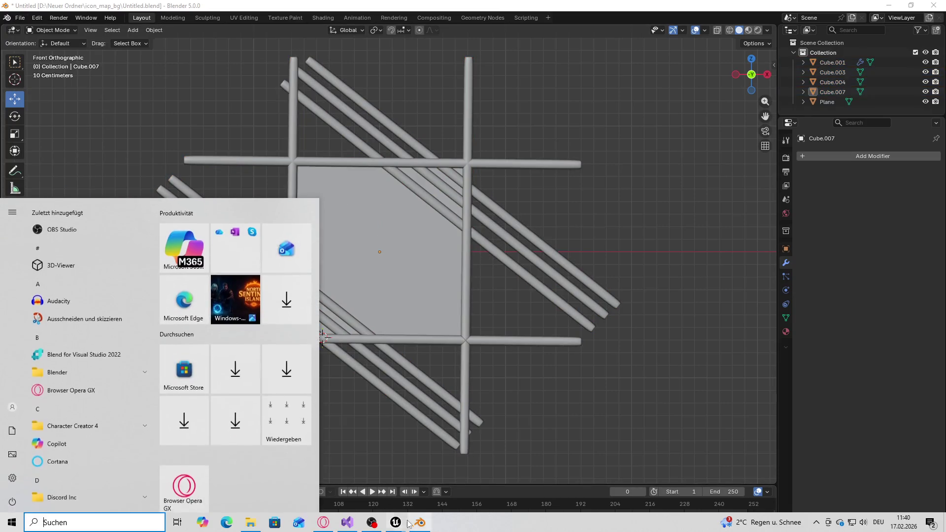
mouse_move(396, 522)
left_click(344, 472)
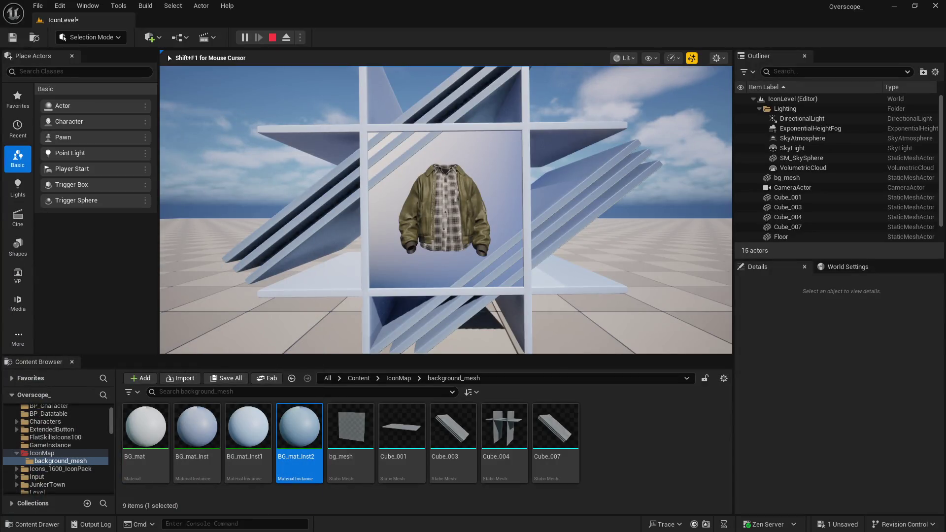
key("super")
type("gimp")
left_click(54, 256)
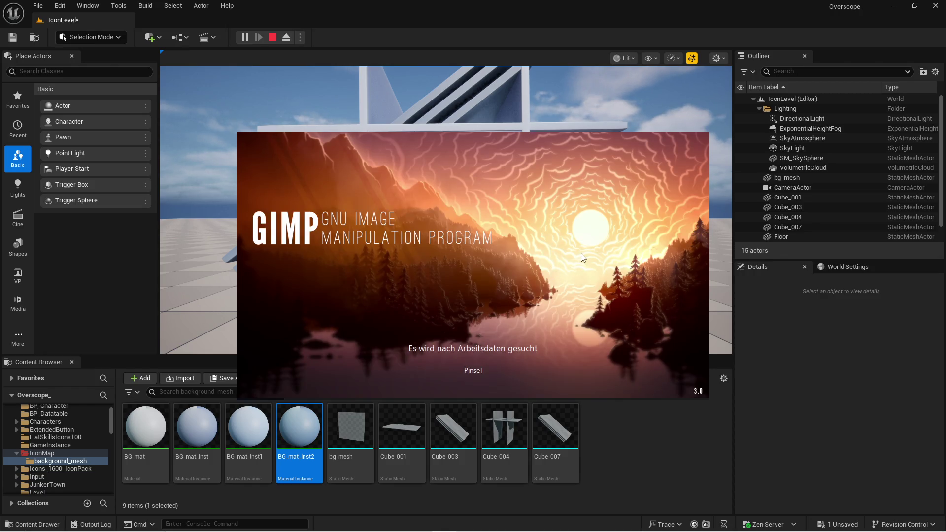
left_click(583, 259)
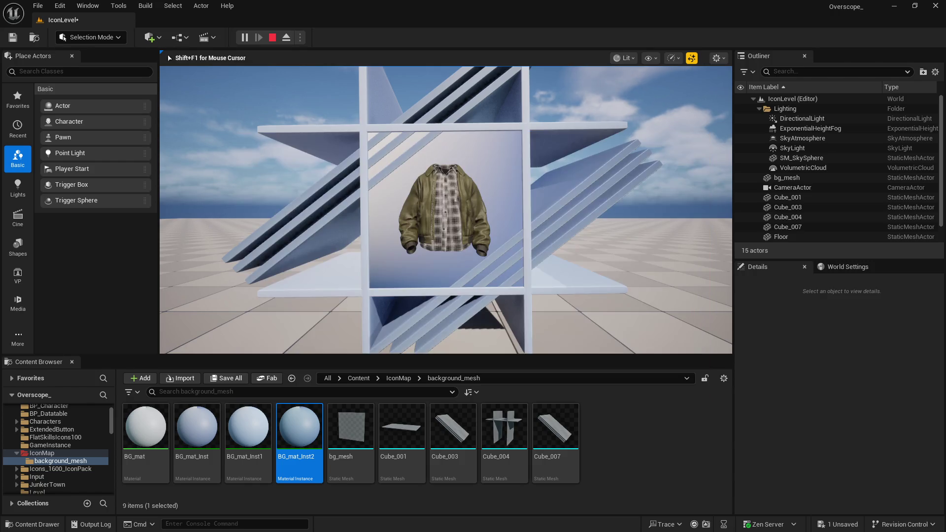
- Put the game view full screen and close GIMP's About and Welcome windows
key("F11")
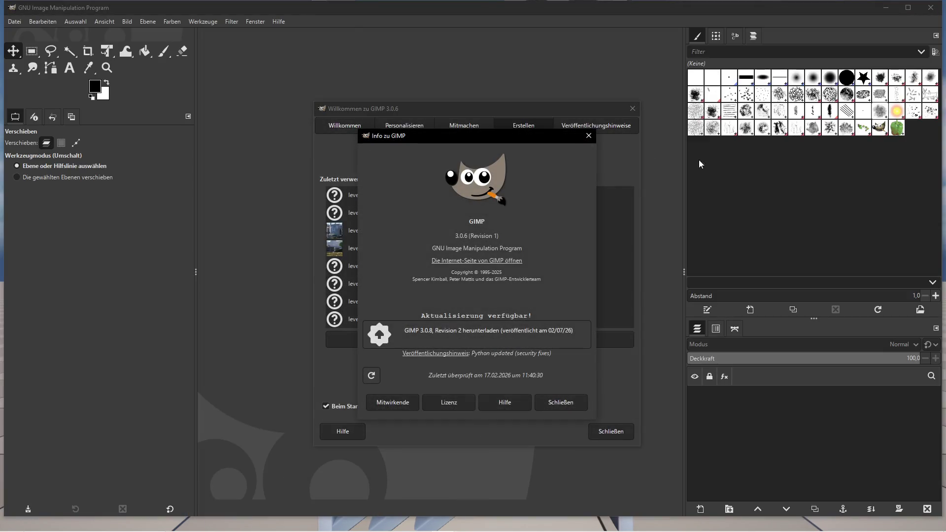
left_click(588, 136)
left_click(632, 108)
- Create a new GIMP image with width and height of 100 px
left_click(14, 21)
left_click(32, 33)
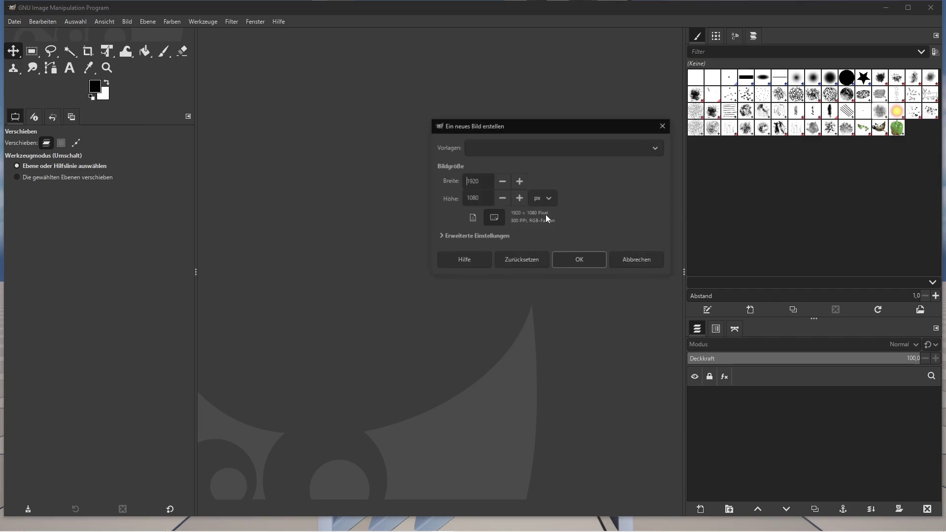
double_click(488, 183)
type("100")
key("Tab")
type("100")
left_click(580, 260)
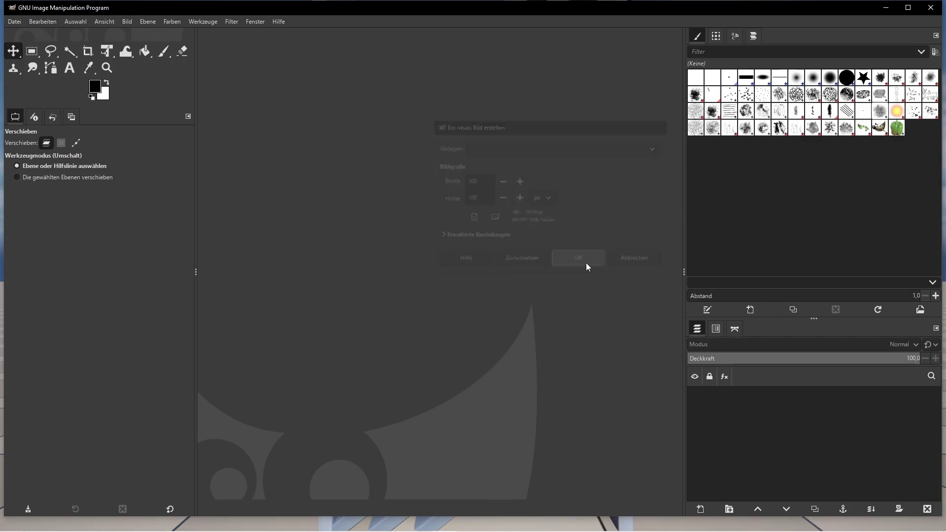
scroll(460, 275, "up", 5)
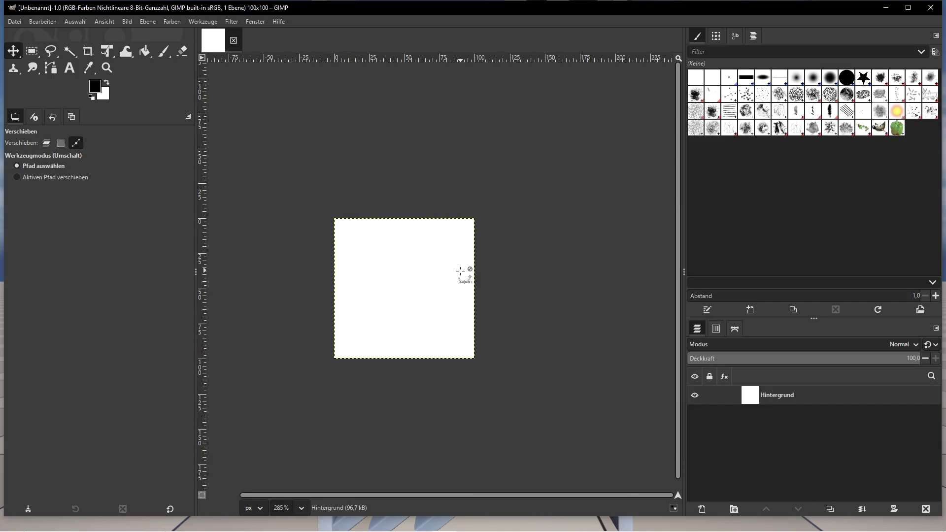
key("super")
mouse_move(395, 522)
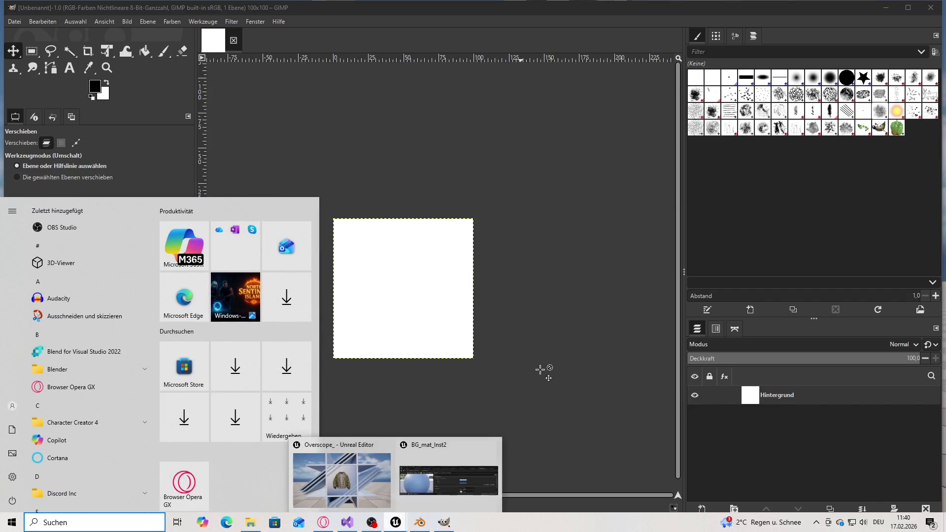
left_click(353, 490)
key("Print")
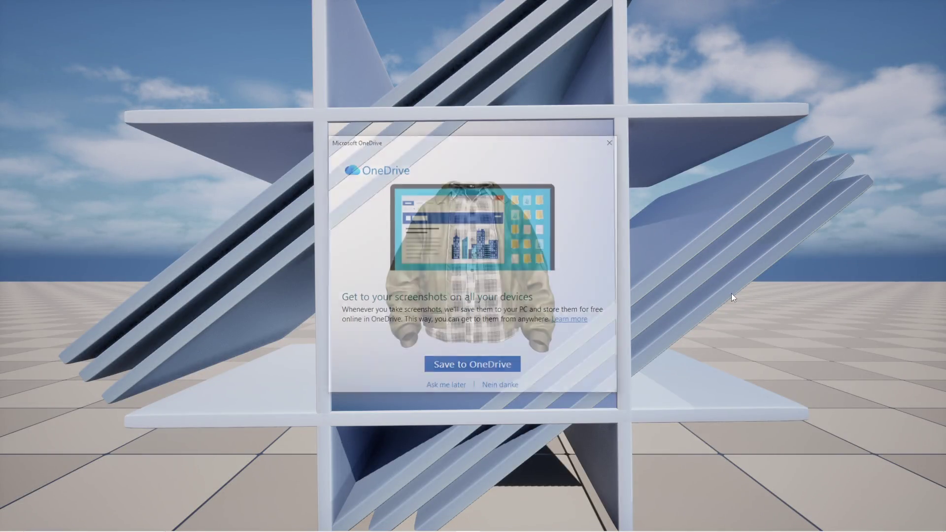
key("super")
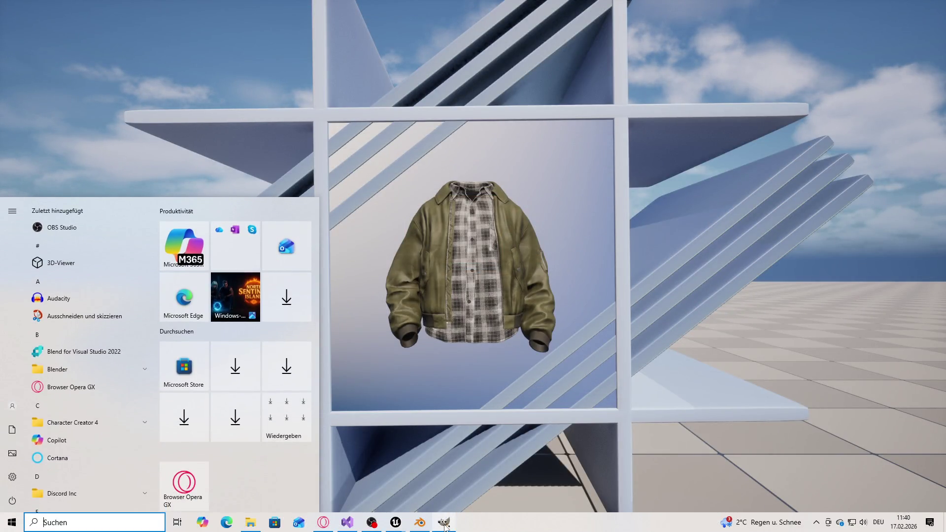
left_click(448, 521)
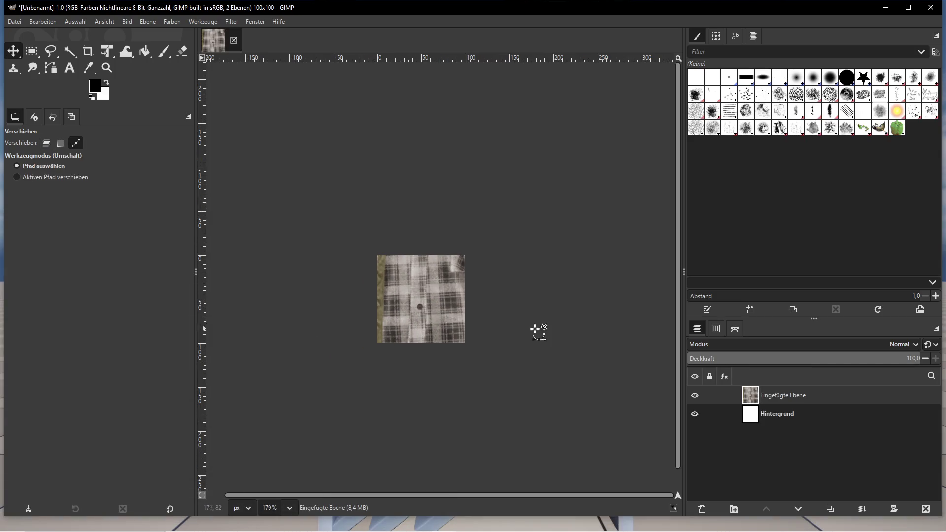
scroll(531, 325, "down", 2, "ctrl")
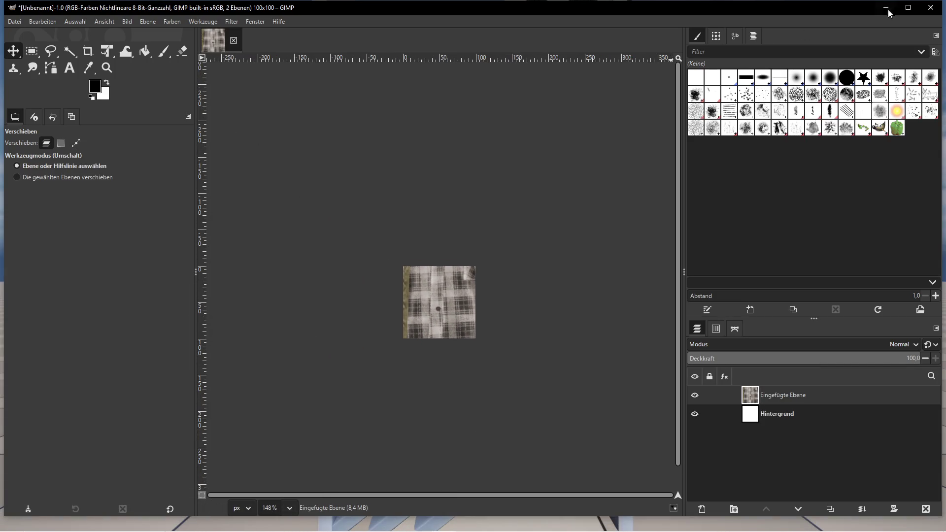
left_click(908, 8)
scroll(552, 240, "down", 1, "ctrl")
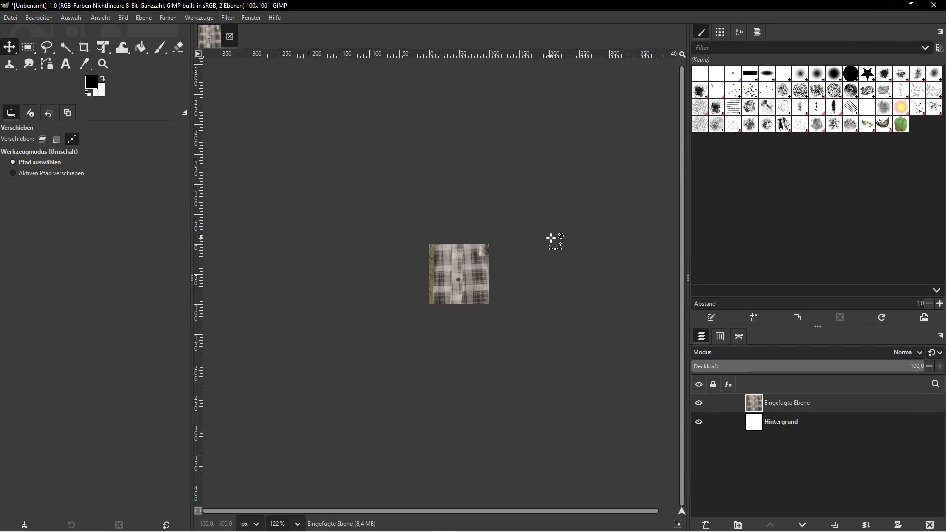
left_click(144, 17)
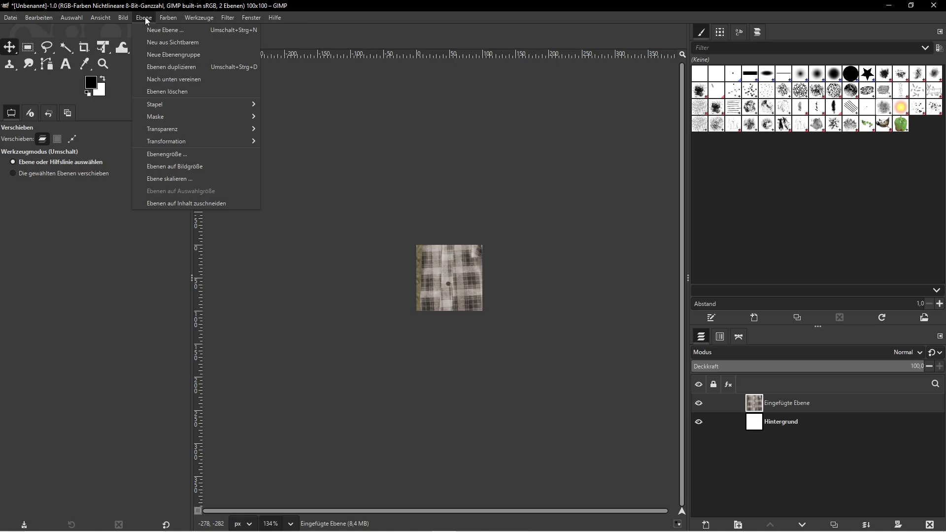
left_click(166, 179)
type("1356")
key("Tab")
left_click(505, 348)
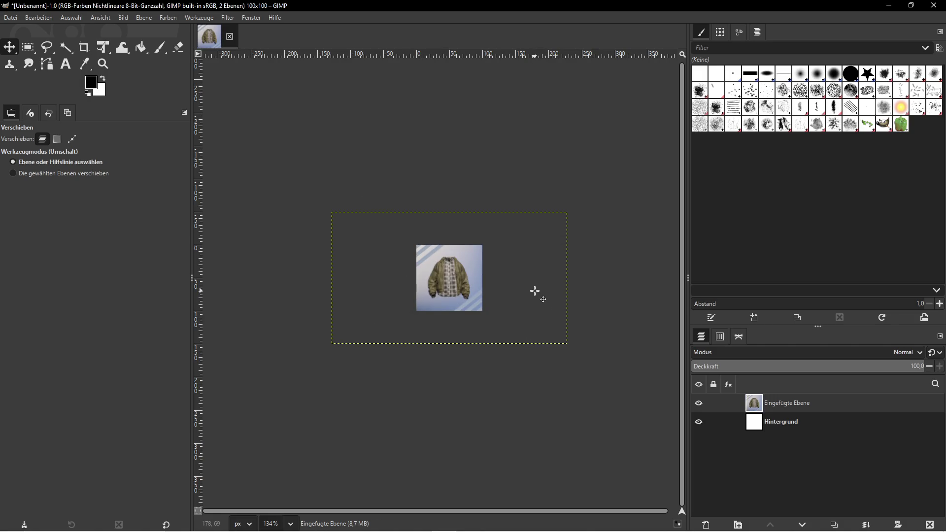
scroll(534, 291, "down", 2)
scroll(536, 289, "up", 2)
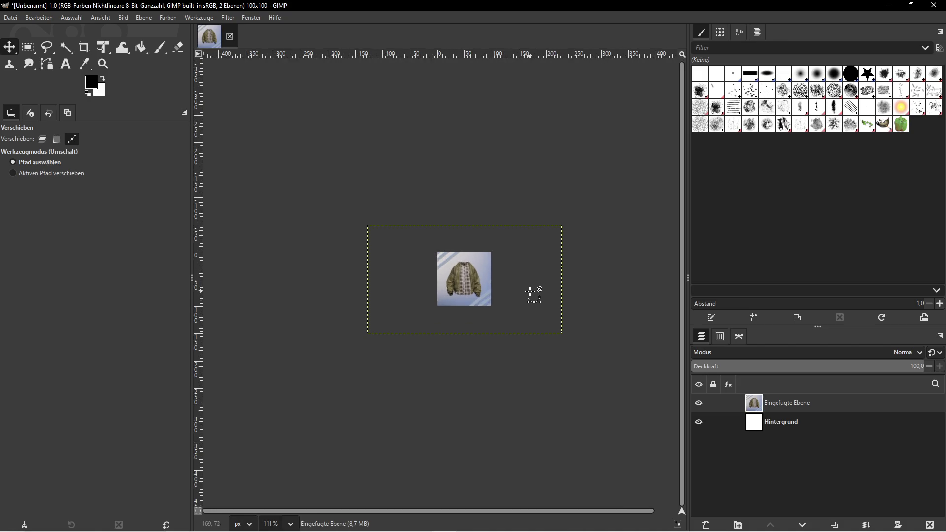
scroll(537, 285, "down", 1)
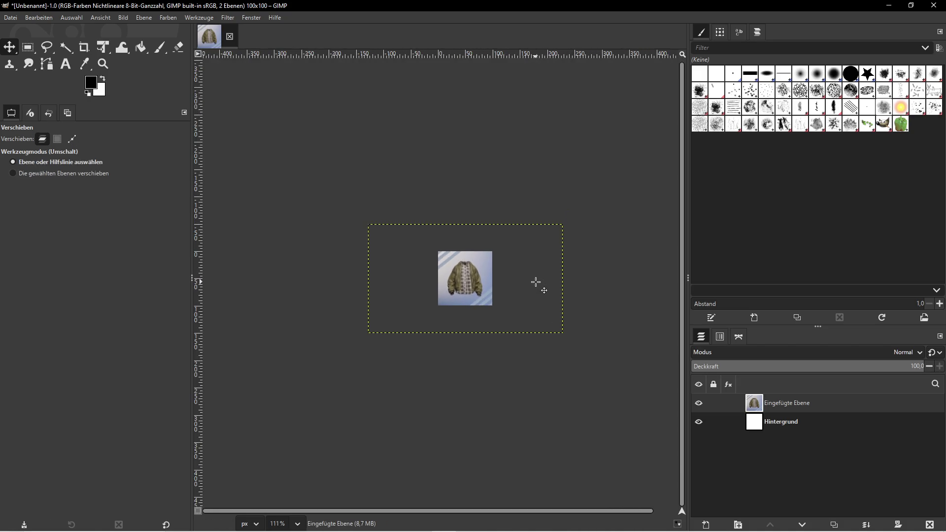
key("ctrl+z")
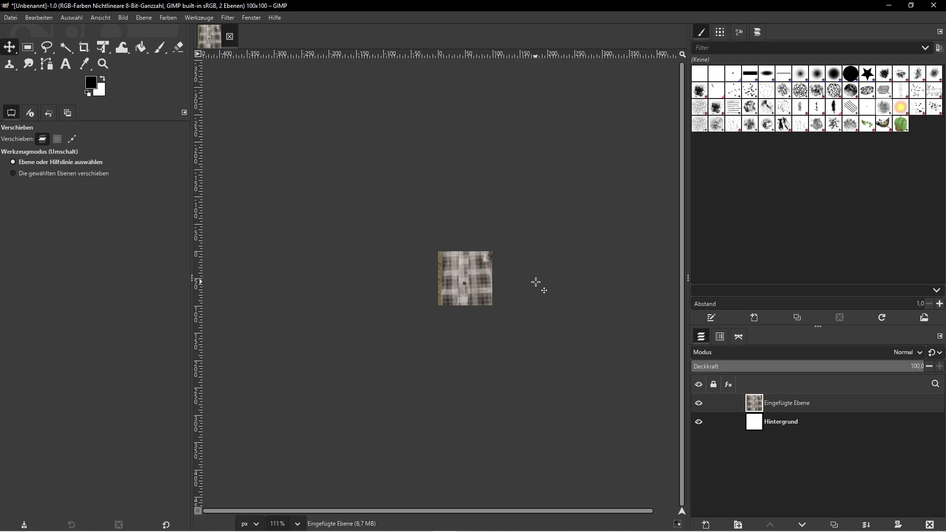
- Try scaling the pasted jacket layer to 533 × 300, then undo it
left_click(144, 17)
left_click(169, 178)
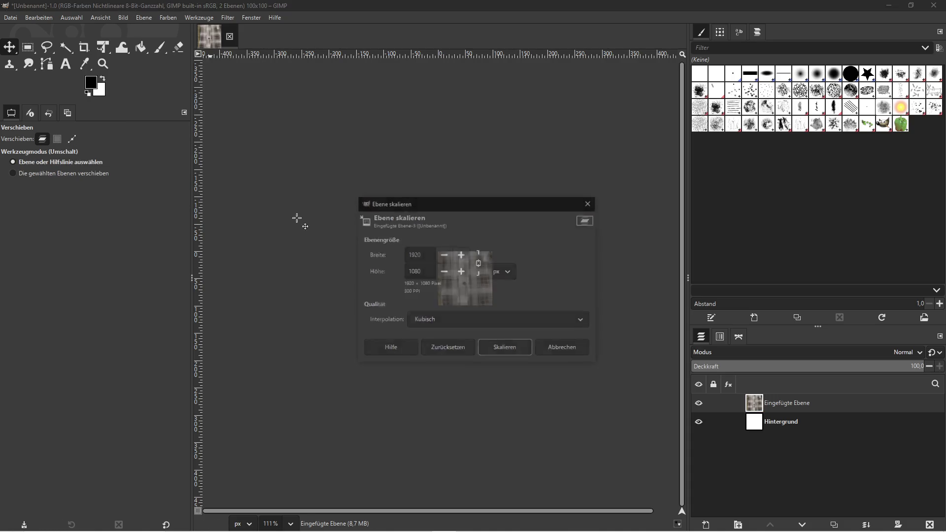
type("300")
double_click(417, 276)
type("3")
left_click(478, 263)
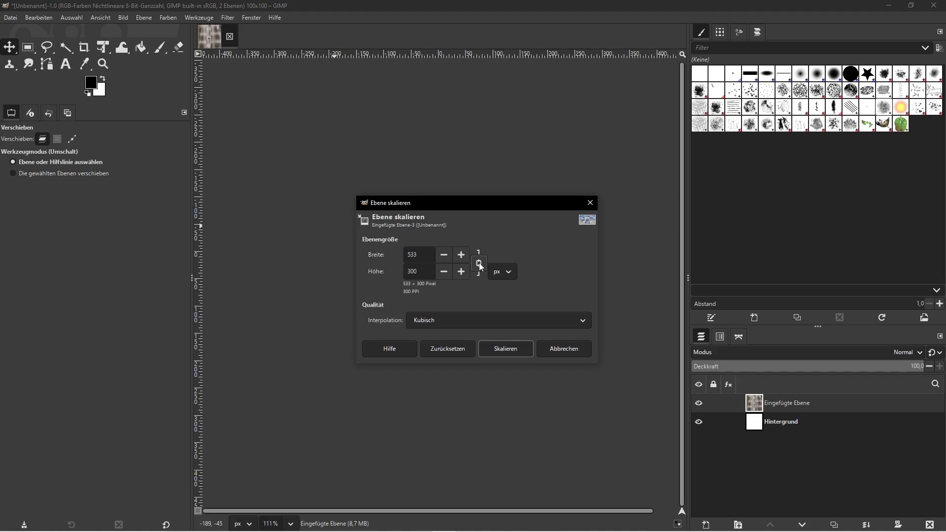
left_click(479, 263)
left_click(511, 347)
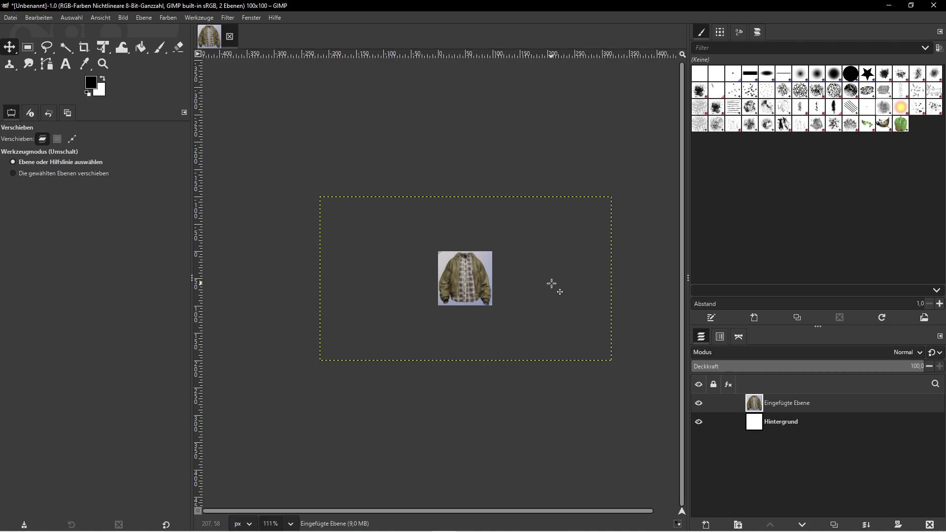
key("ctrl+z")
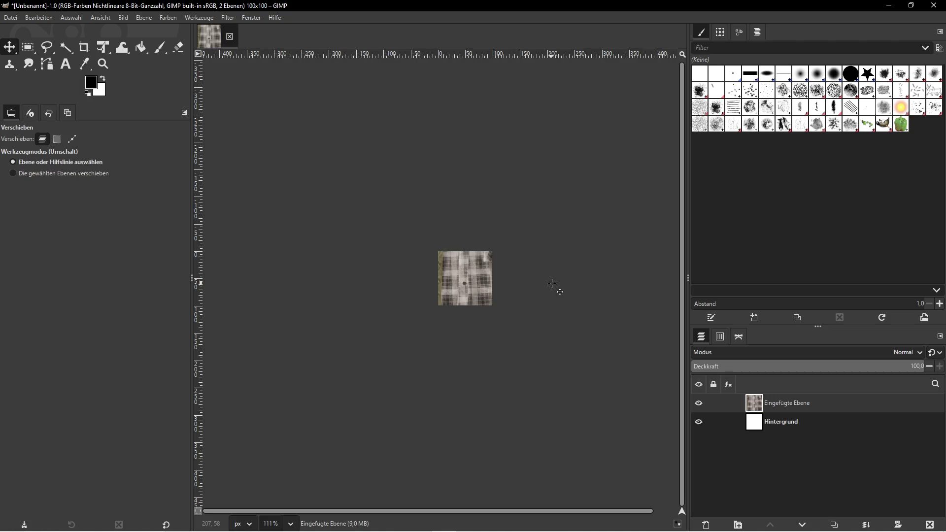
- Scale the pasted jacket layer to 500 px wide
left_click(144, 18)
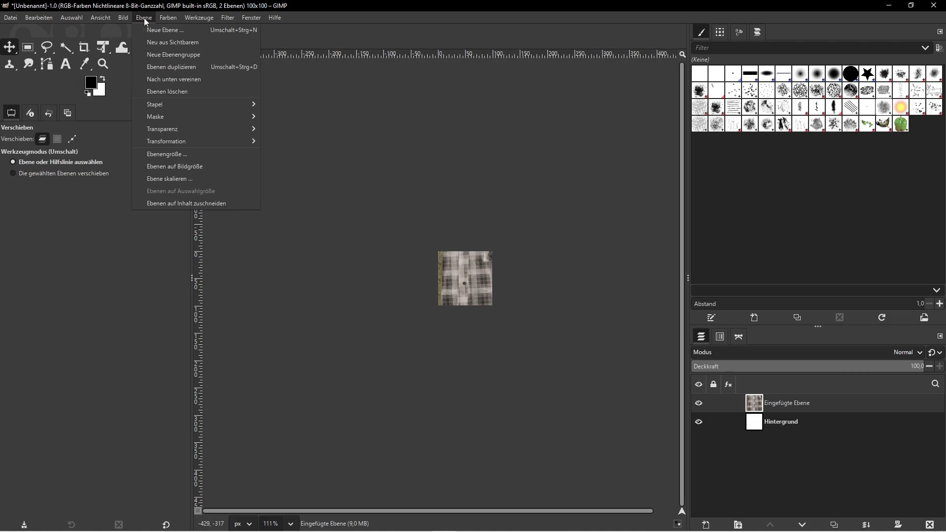
left_click(185, 178)
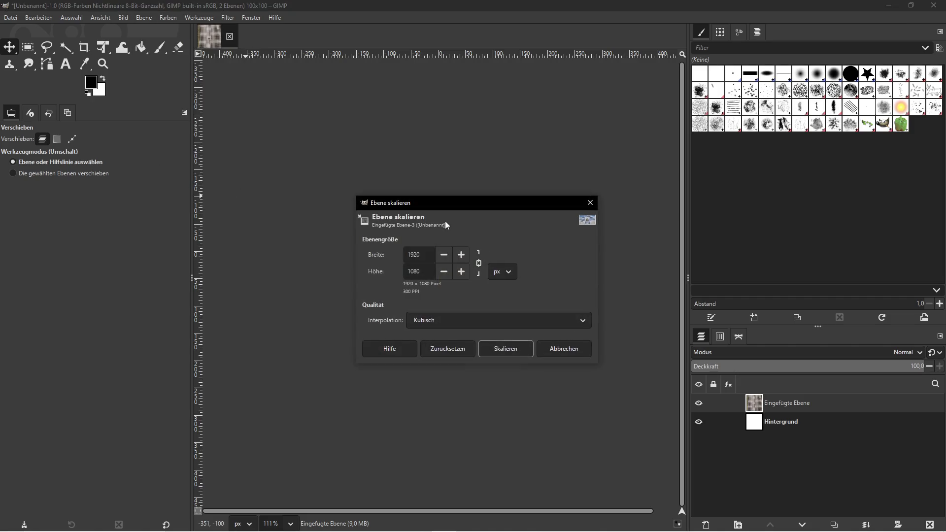
double_click(427, 256)
type("500")
left_click(499, 343)
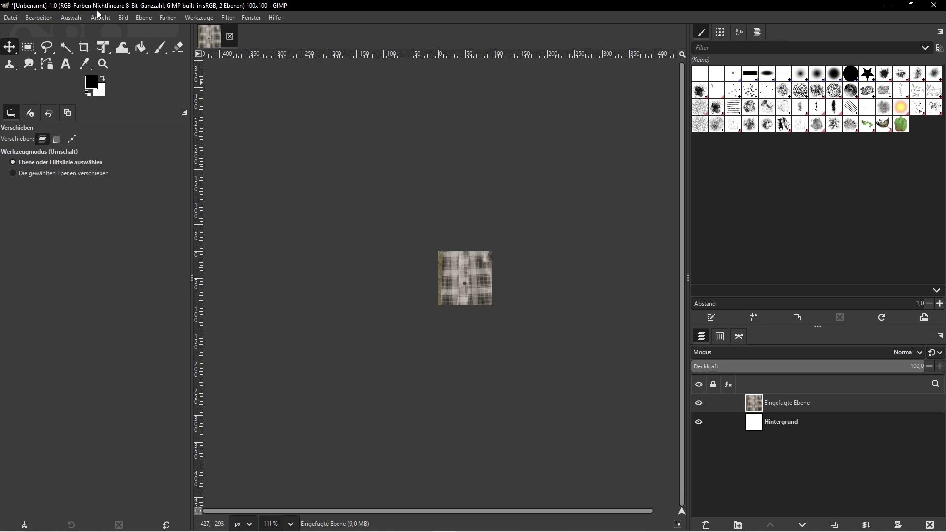
- Scale the pasted jacket layer to 700 × 394
left_click(144, 17)
left_click(183, 180)
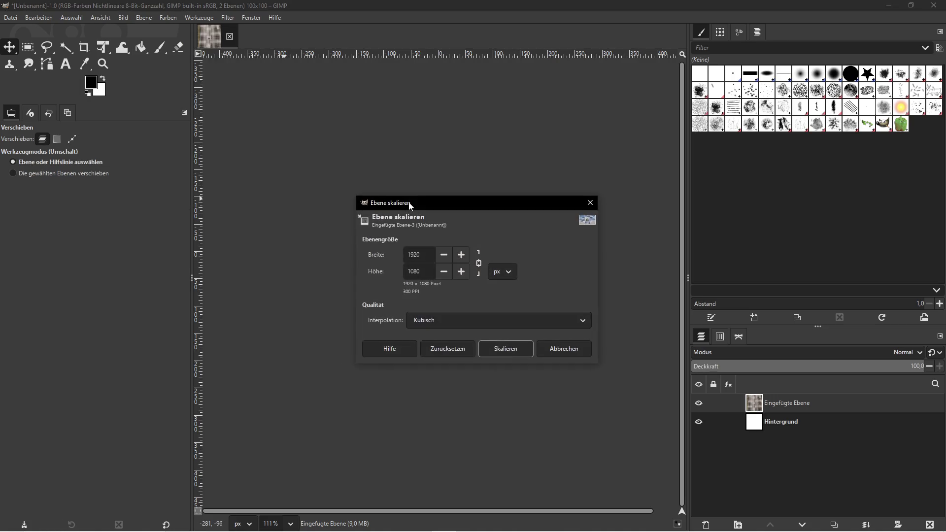
double_click(413, 254)
type("700")
key("Tab")
left_click(507, 348)
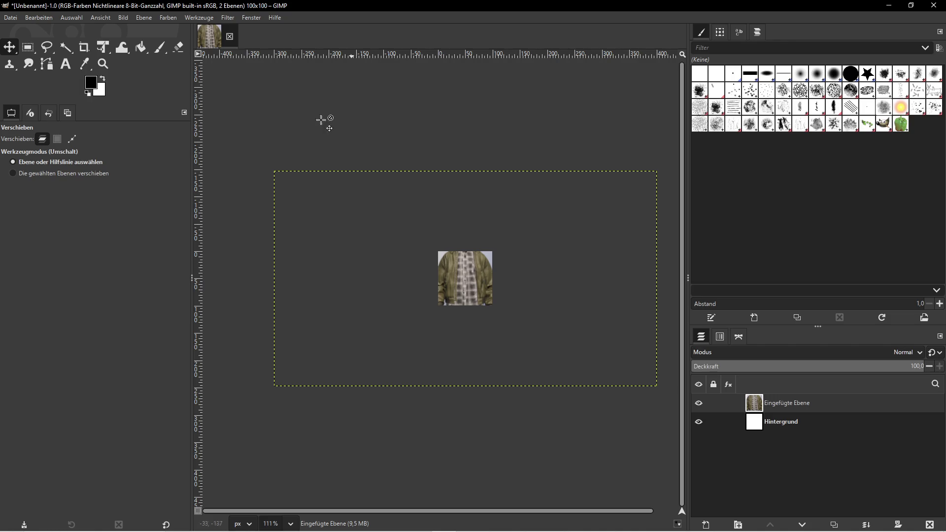
- Cancel further scaling and undo to discard the pasted jacket layer
left_click(144, 18)
left_click(169, 179)
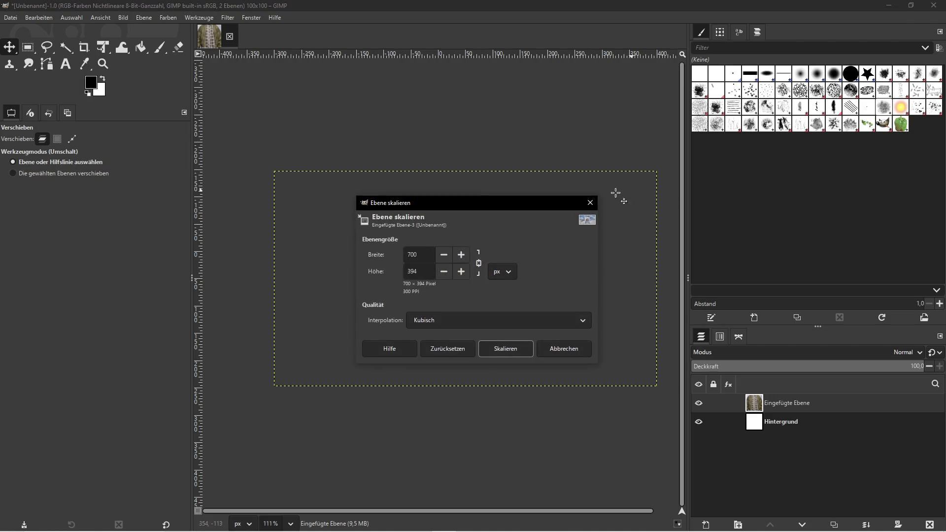
left_click(589, 202)
key("ctrl+z")
key("m")
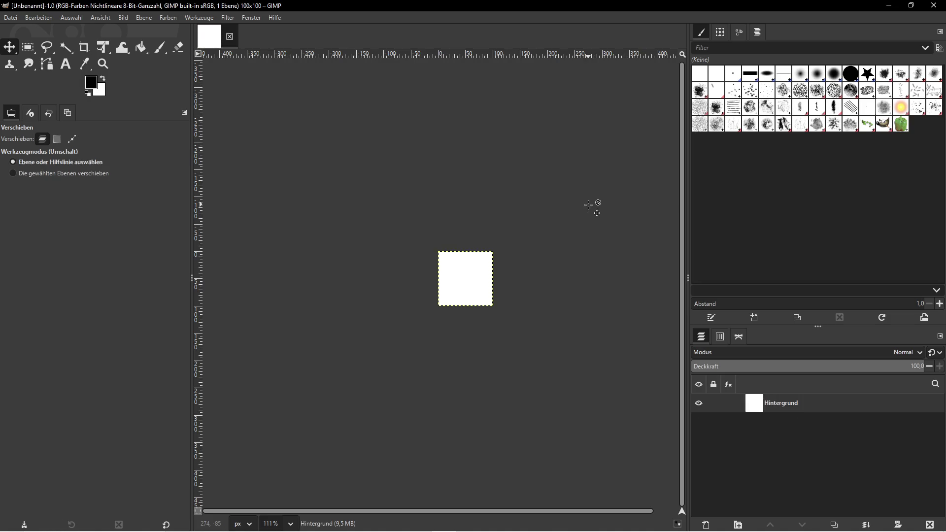
key("ctrl+c")
key("ctrl+v")
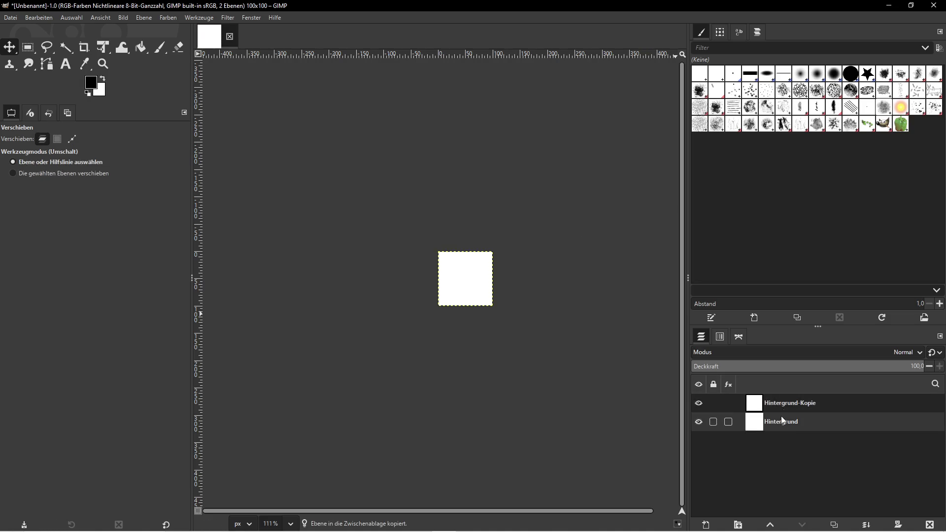
- Remove the duplicated background layer and bring up the Start menu
key("super")
key("Escape")
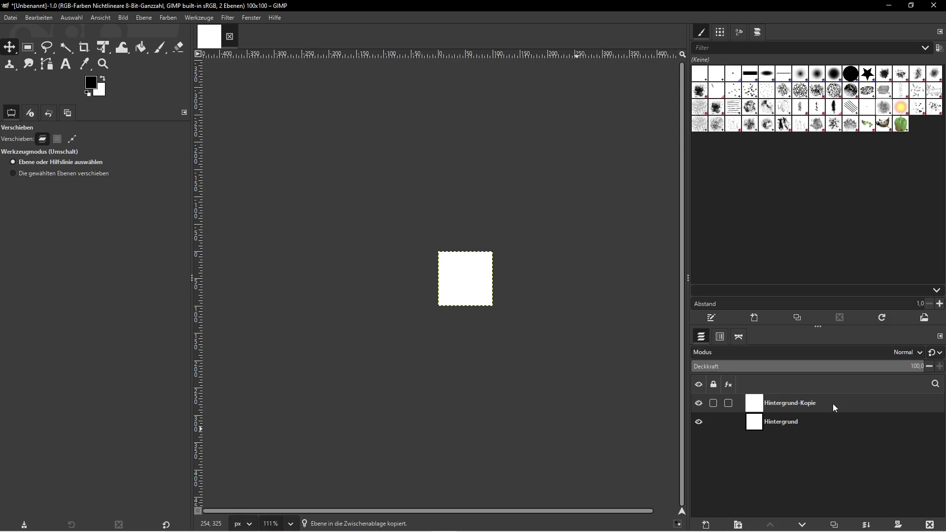
left_click(930, 523)
key("super")
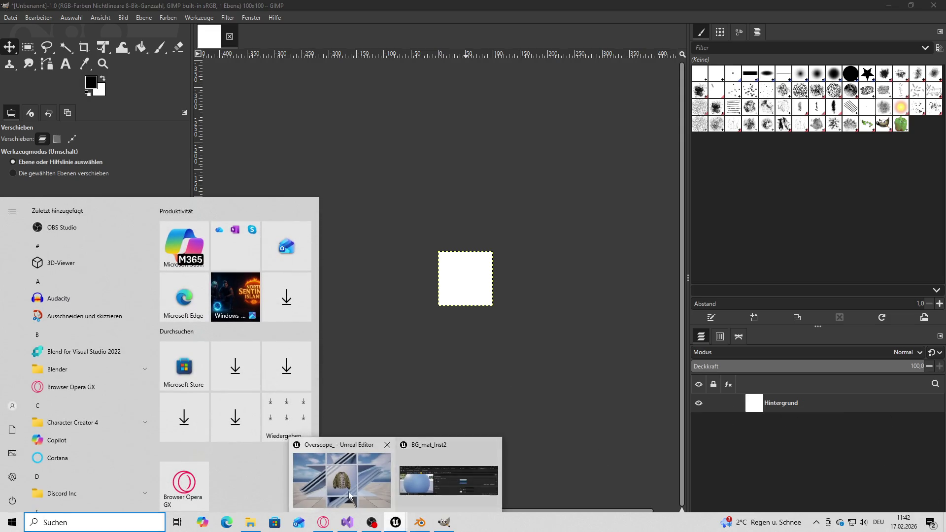
- Paste the bomber jacket screenshot into the GIMP icon image as a new layer
left_click(340, 473)
left_click(613, 143)
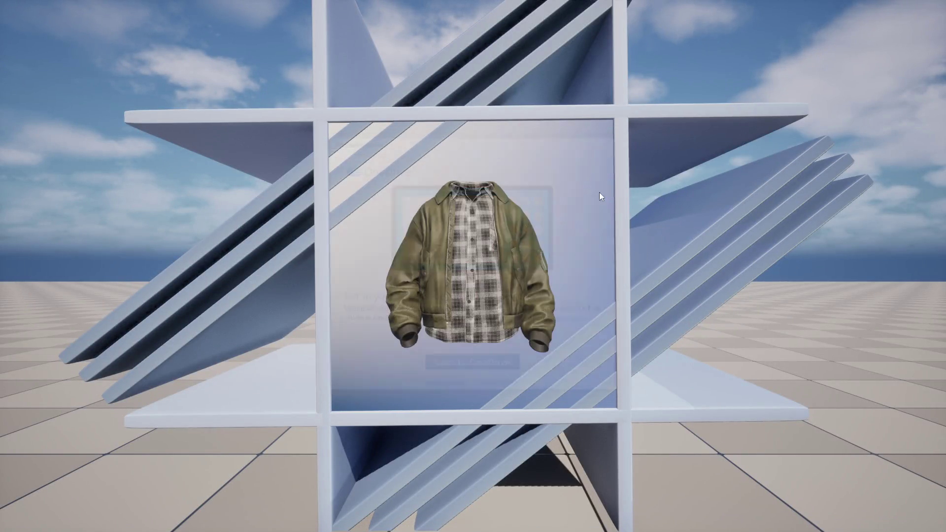
key("super")
left_click(445, 522)
key("ctrl+v")
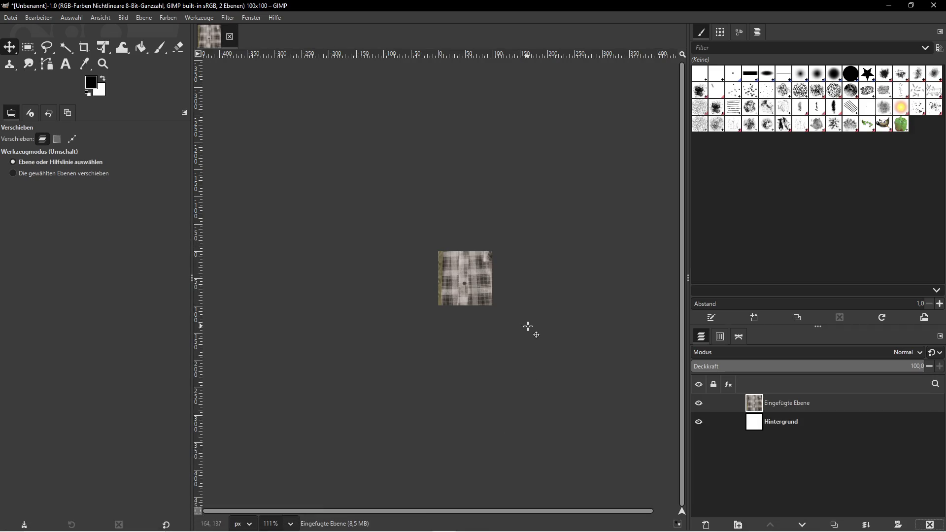
- Scale the pasted jacket layer to 300 px wide
left_click(147, 18)
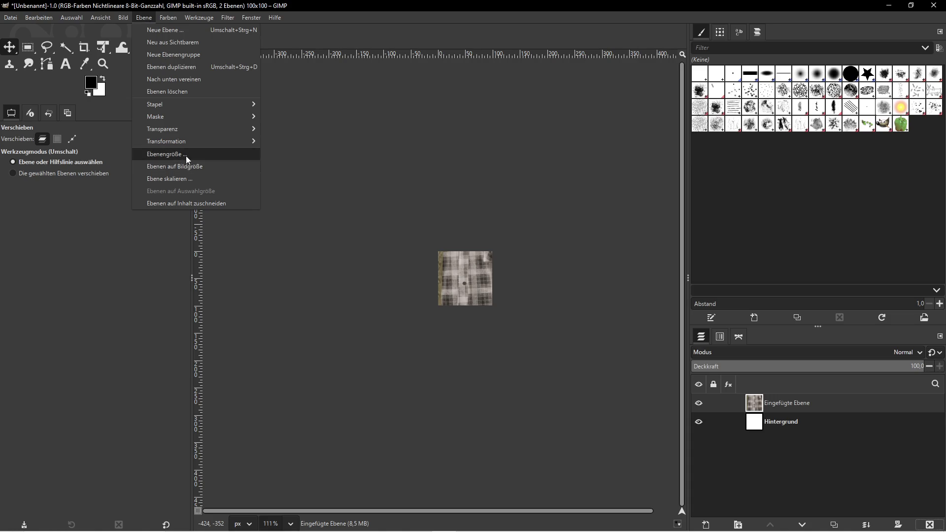
left_click(185, 180)
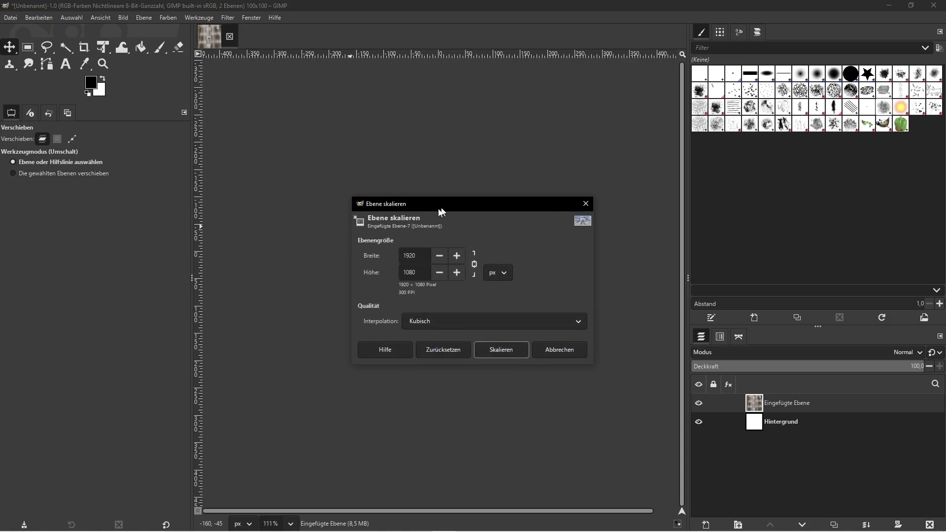
left_click_drag(445, 208, 223, 277)
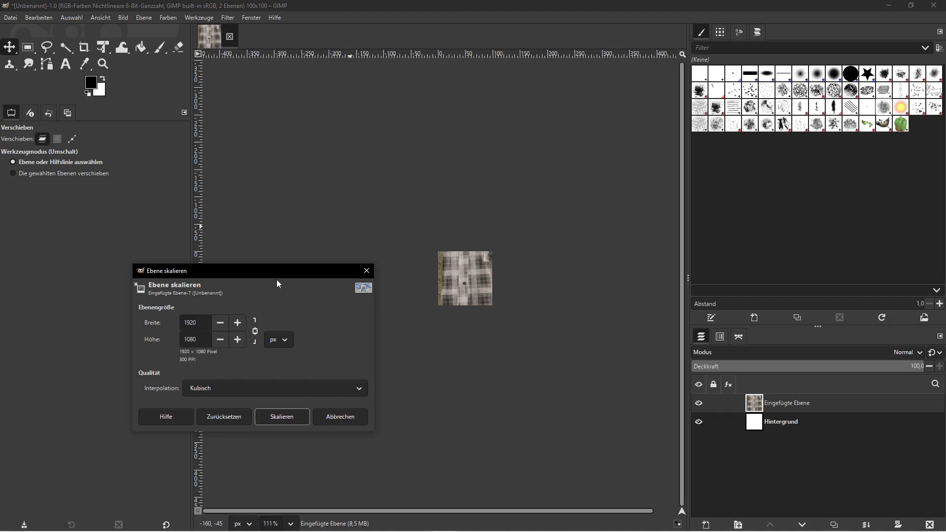
left_click_drag(200, 325, 154, 325)
type("300")
left_click(289, 421)
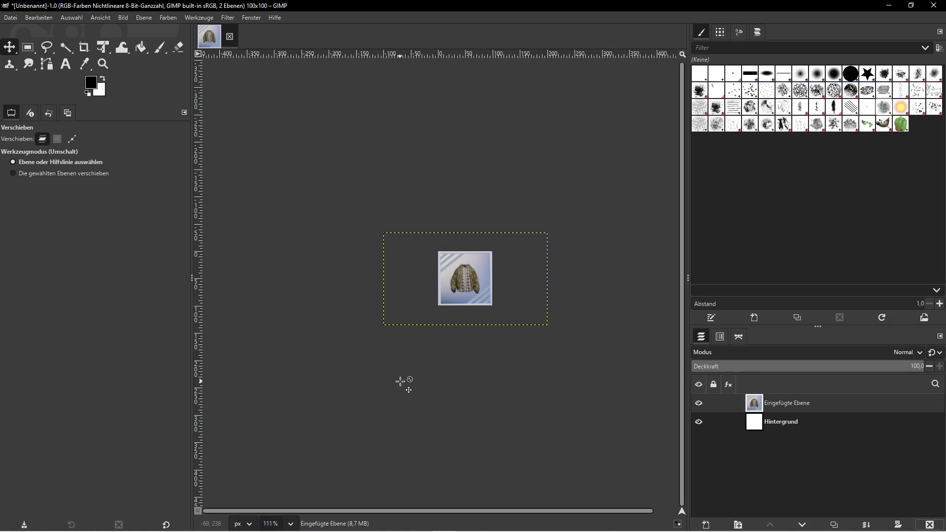
- Zoom around the canvas to check the scaled jacket, then open the Start menu
scroll(500, 302, "up", 5, "ctrl")
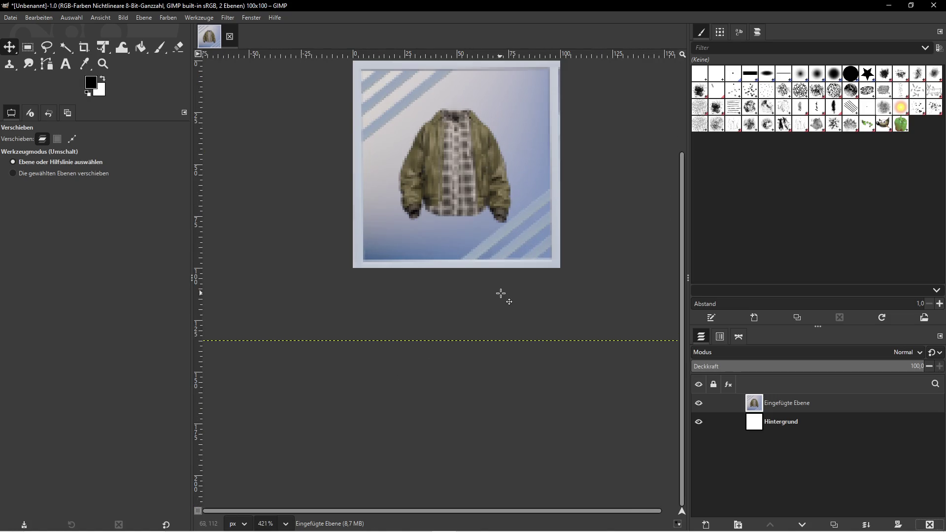
scroll(593, 322, "down", 4, "ctrl")
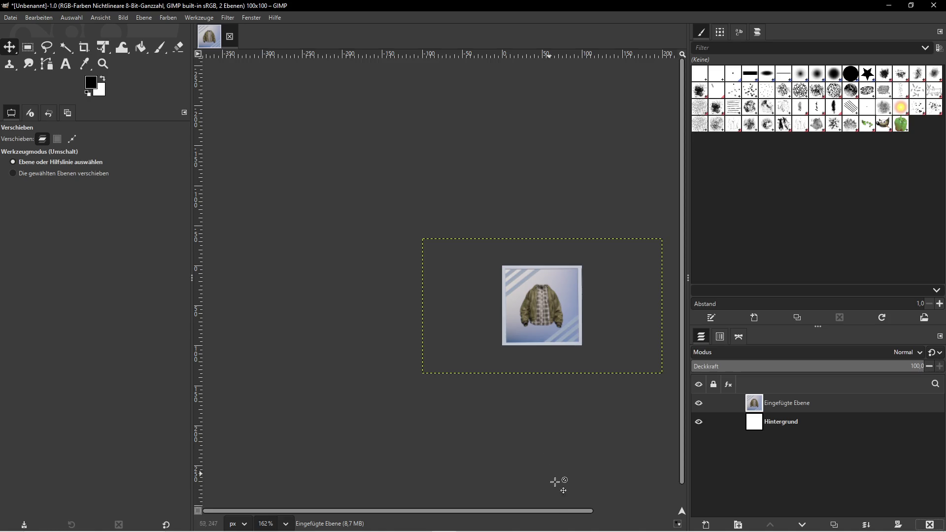
scroll(581, 513, "right", 1)
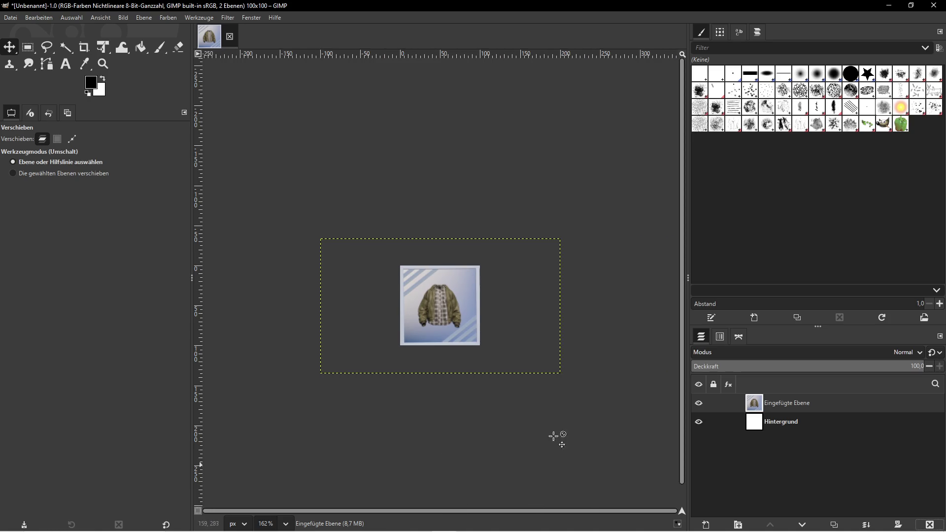
scroll(625, 276, "down", 3, "ctrl")
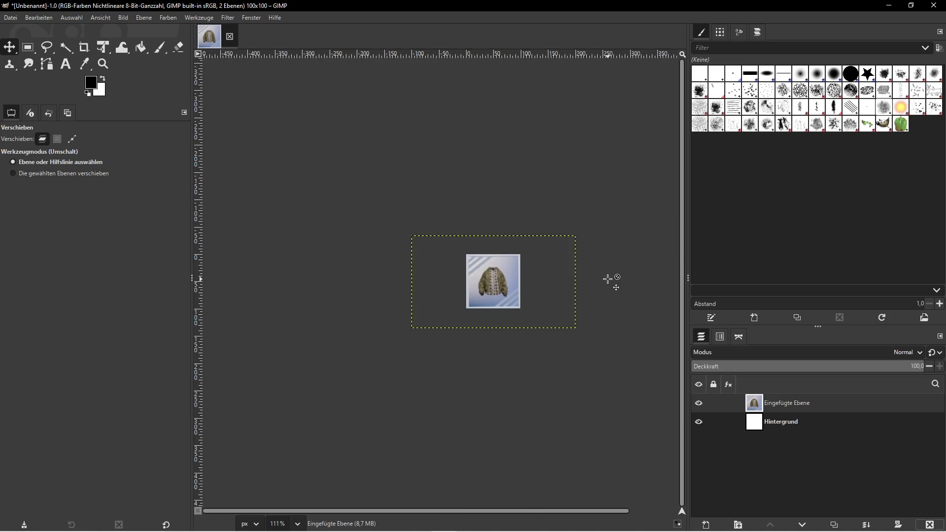
scroll(621, 285, "up", 2, "ctrl")
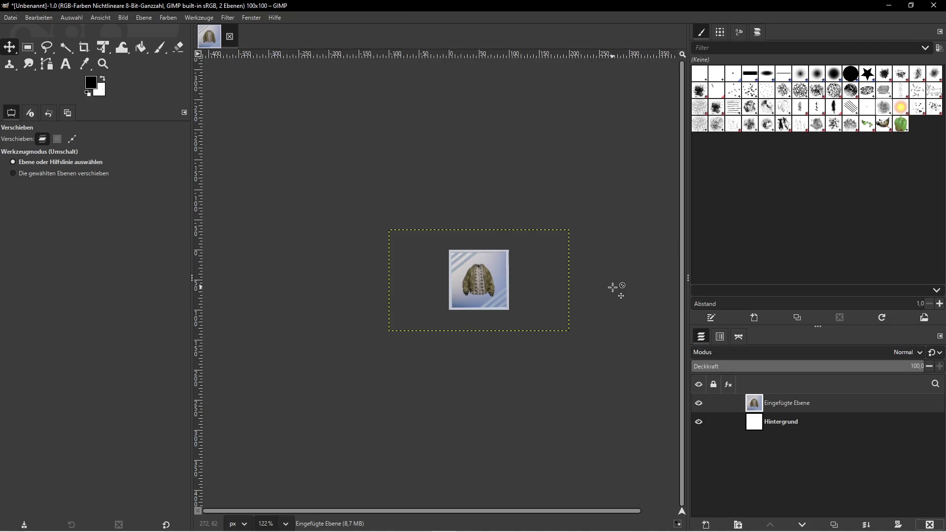
key("super")
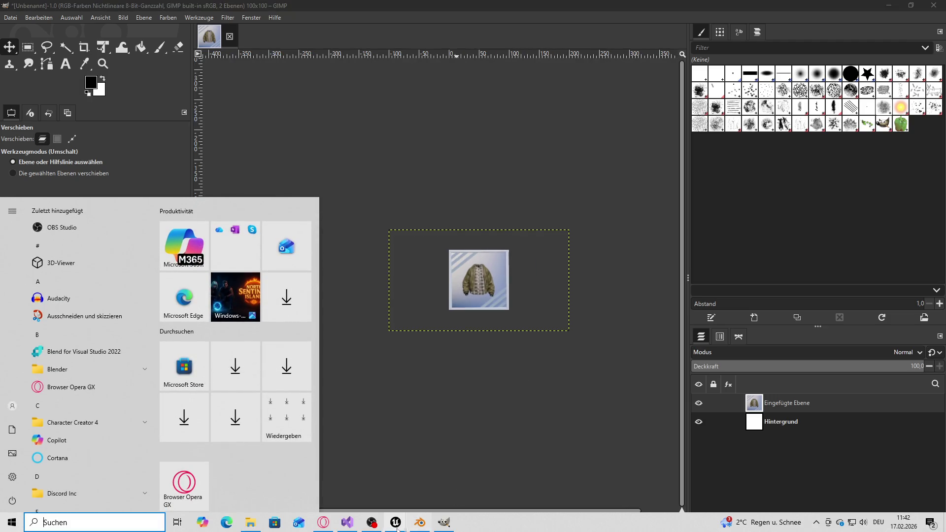
- Stop the play session, then select and frame the bomber jacket
left_click(345, 473)
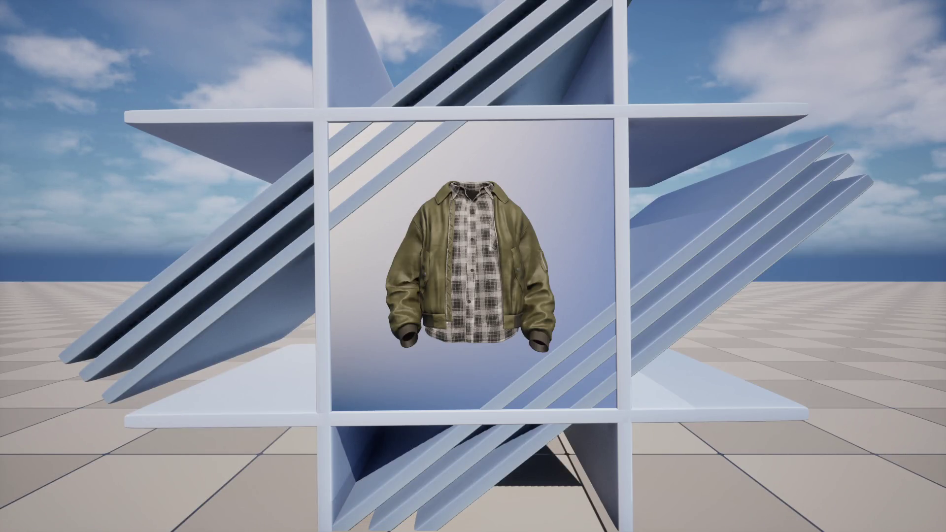
key("F11")
left_click(272, 37)
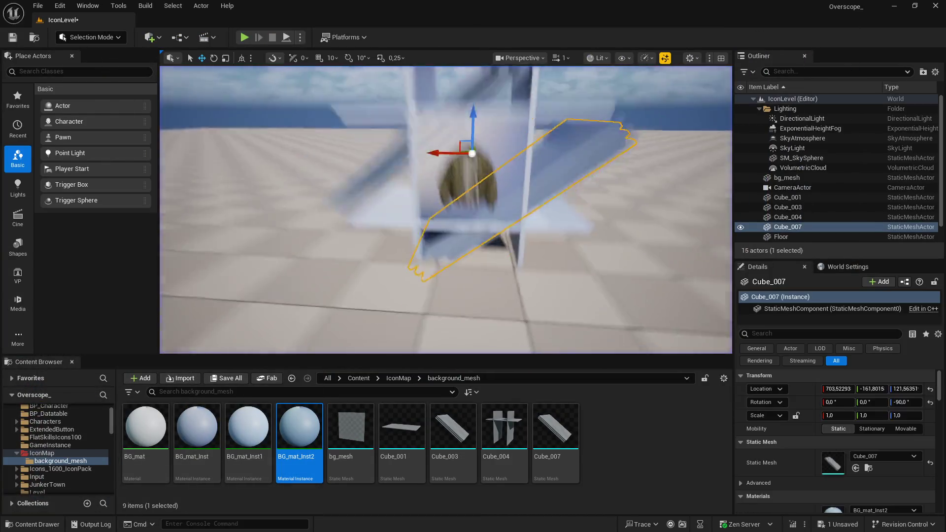
left_click(455, 219)
key("f")
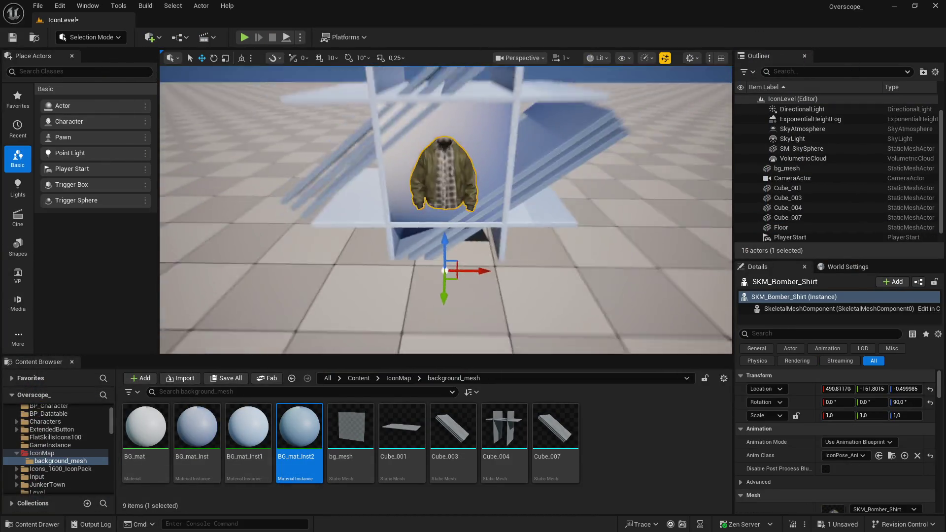
- Scale the jacket uniformly to 1.5 and lower it within the shelf frame
left_click(795, 415)
left_click(850, 417)
type("1,5")
key("Return")
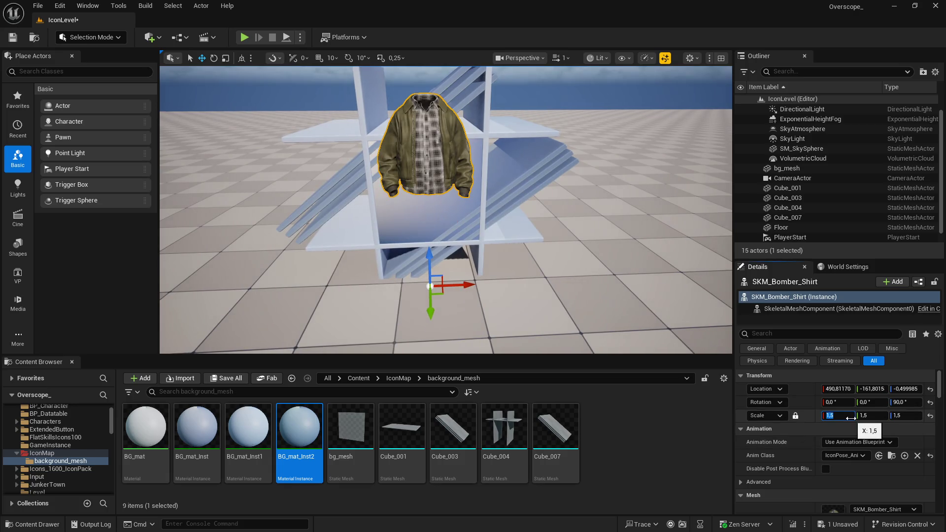
key("F11")
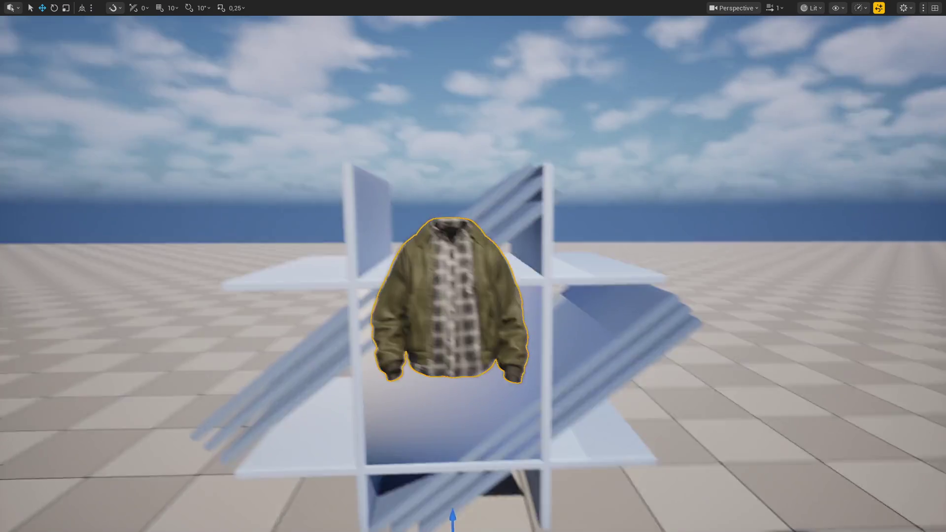
left_click_drag(470, 322, 468, 371)
left_click_drag(468, 370, 468, 371)
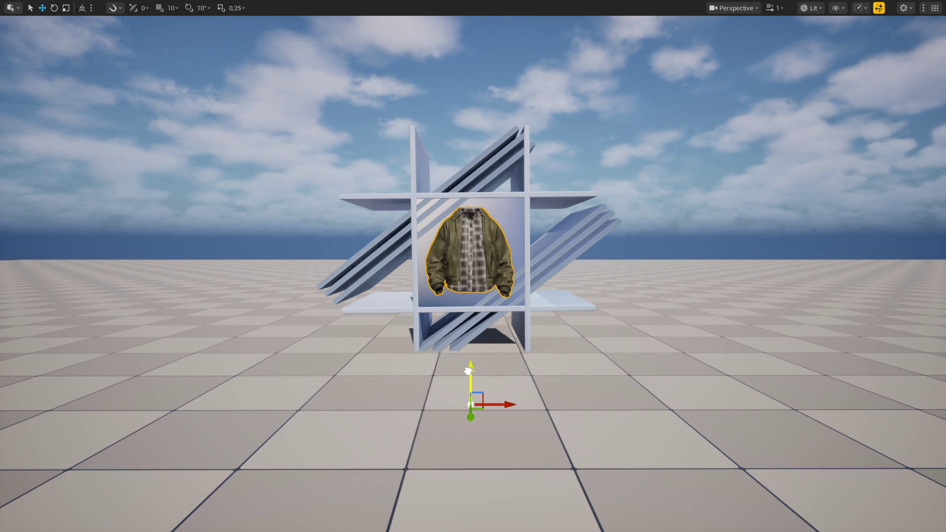
- Save the modified level with Save Selected
key("F11")
left_click(226, 379)
left_click(544, 383)
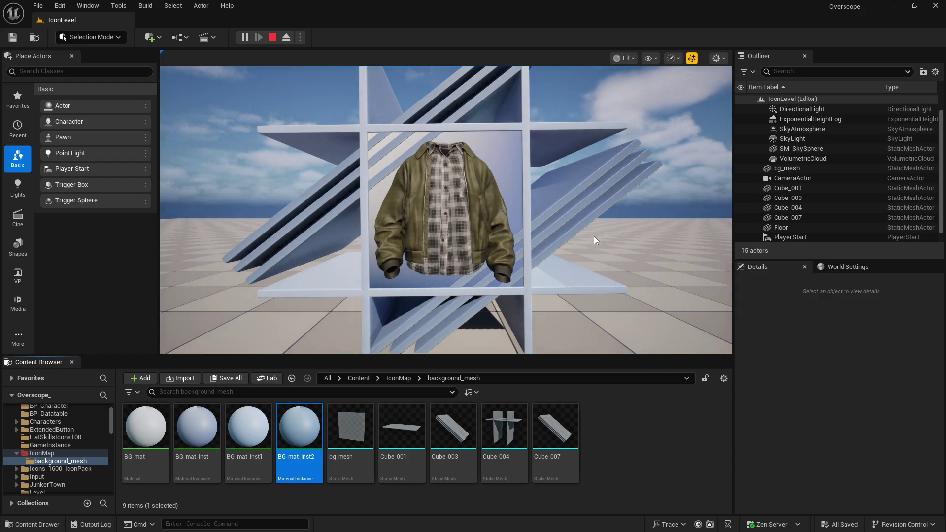
- Screenshot the full-screen jacket preview and paste it into GIMP, replacing the old layer
key("F11")
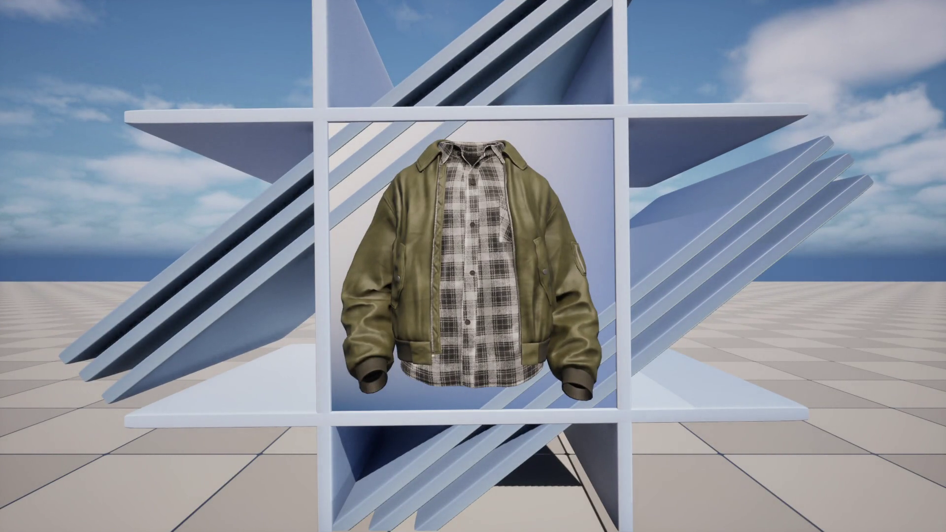
key("Print")
left_click(612, 141)
key("super")
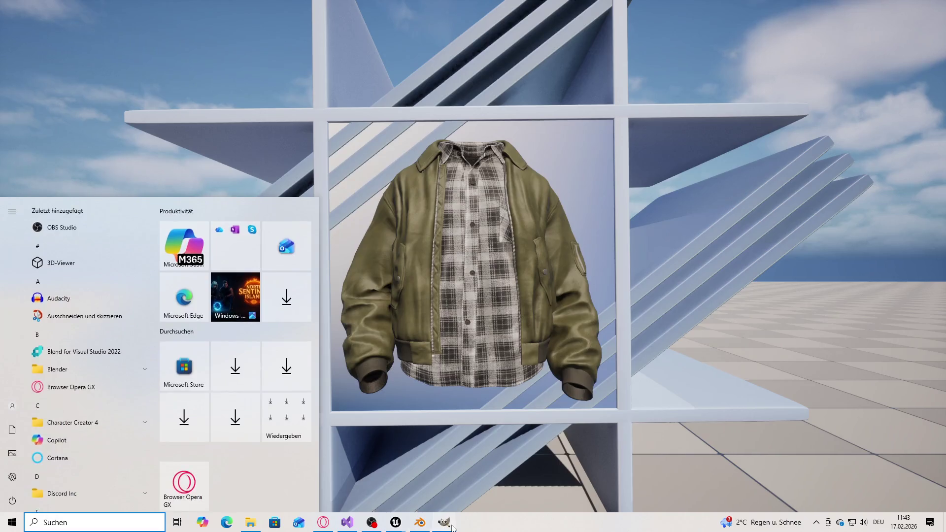
left_click(452, 527)
key("ctrl+z")
key("ctrl+v")
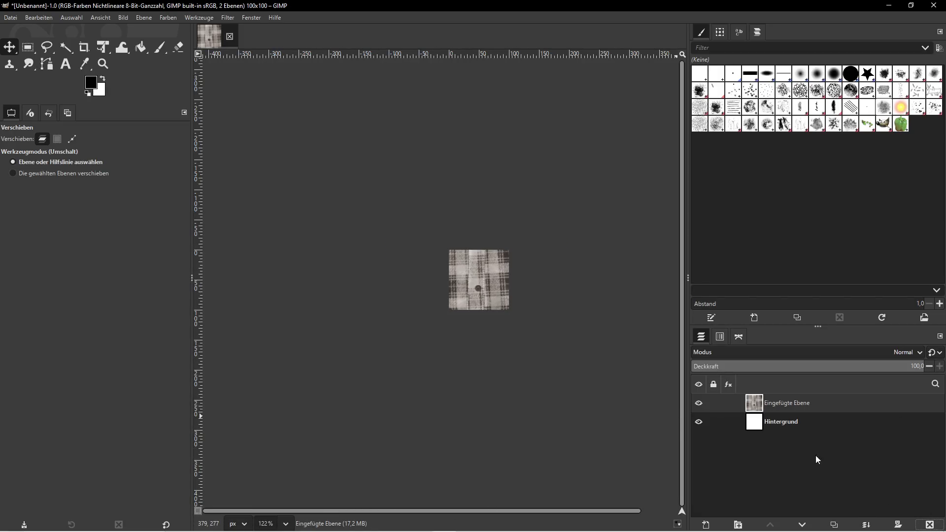
- Scale the newly pasted layer to 300 px wide
left_click(125, 18)
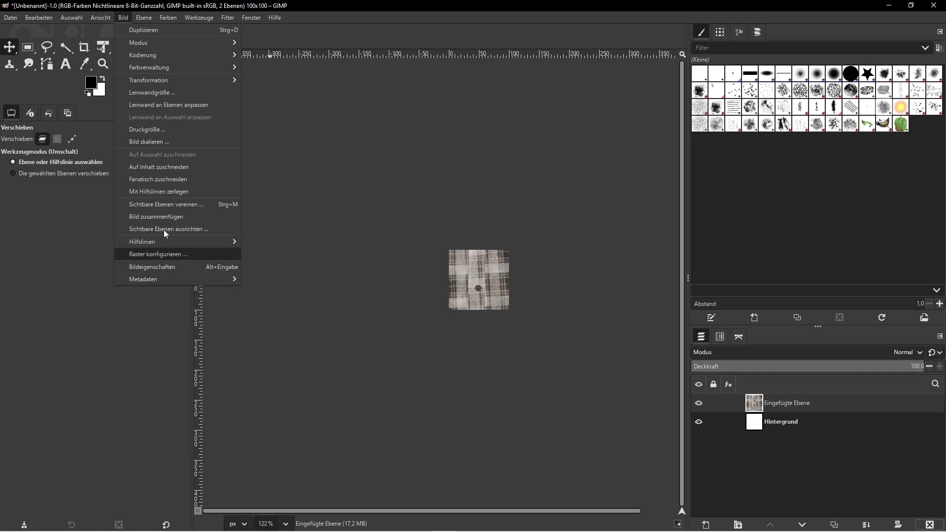
mouse_move(141, 21)
left_click(167, 178)
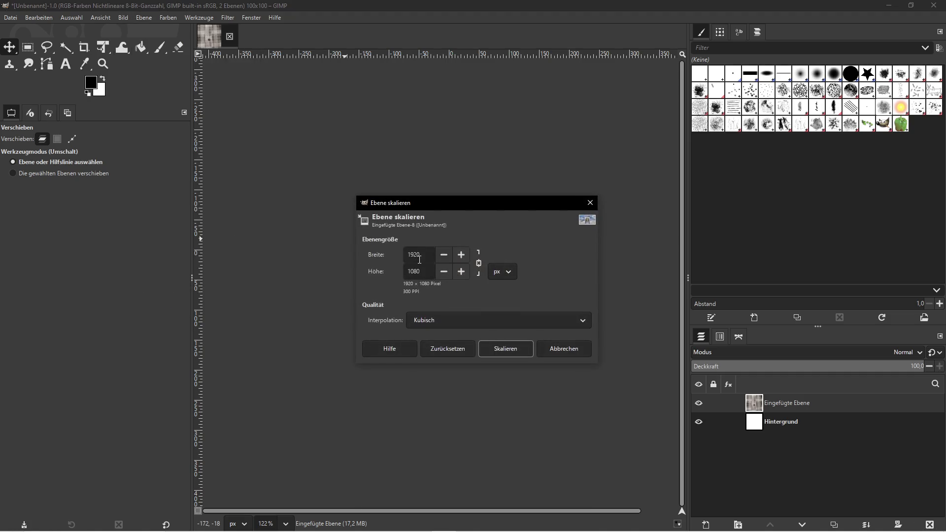
type("300")
left_click(505, 348)
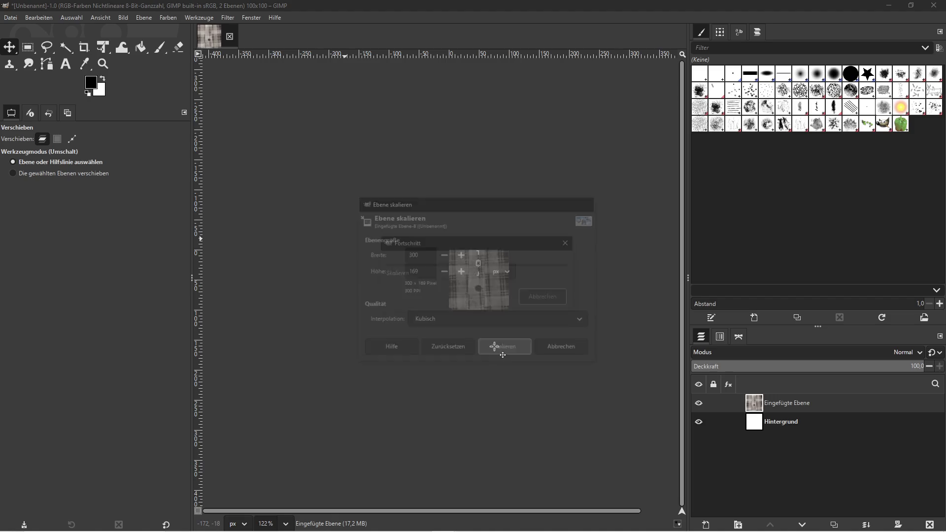
- Zoom around the canvas to inspect the resized jacket, then open the Start menu
scroll(598, 286, "down", 3, "ctrl")
scroll(581, 288, "up", 6, "ctrl")
scroll(577, 290, "down", 3, "ctrl")
scroll(606, 293, "down", 4, "ctrl")
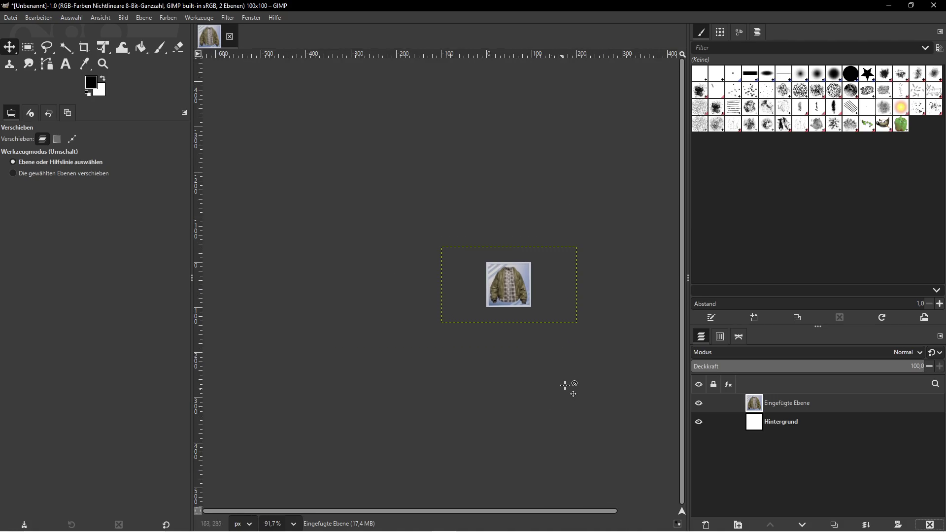
scroll(567, 386, "up", 4, "ctrl")
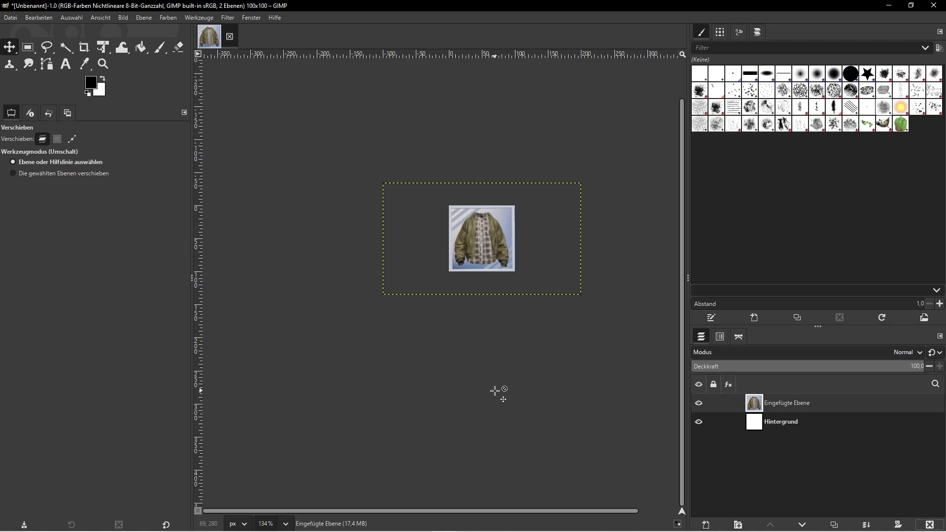
key("super")
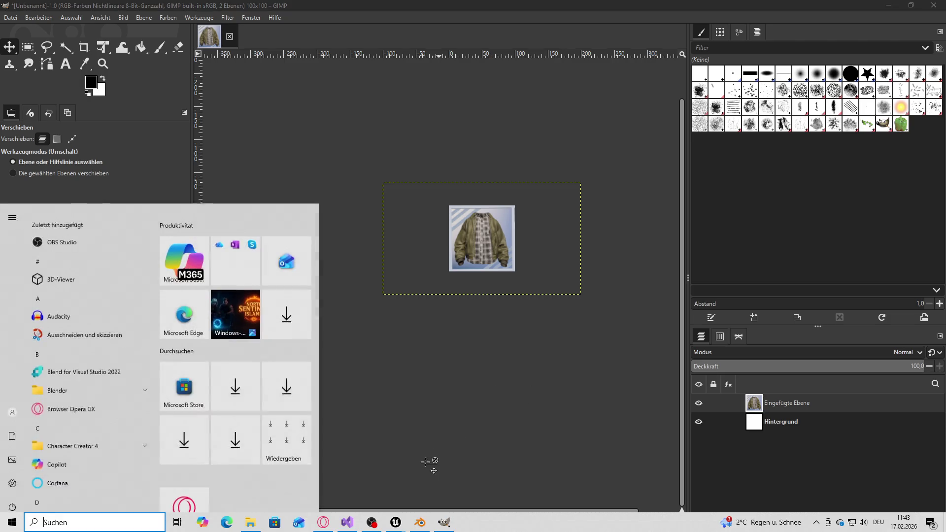
- Return to the full Unreal editor layout and stop the play session
mouse_move(395, 522)
left_click(362, 457)
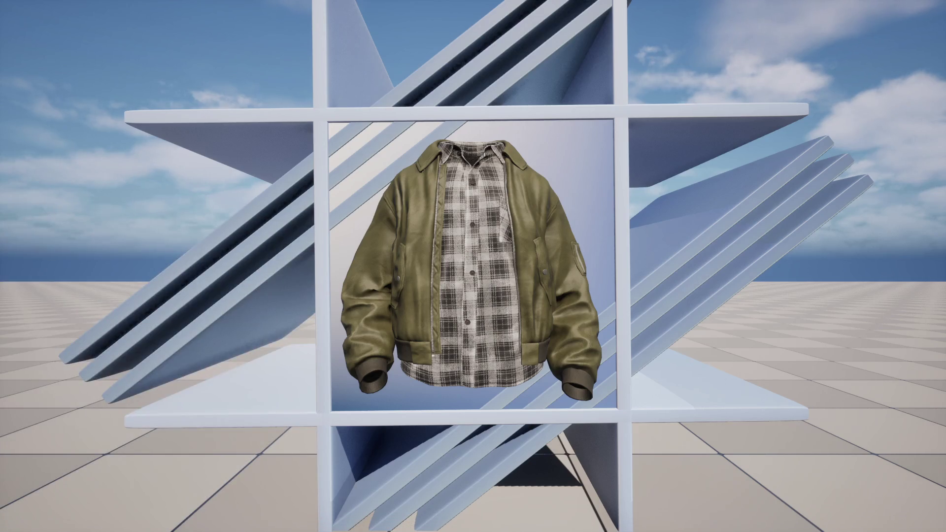
key("super")
key("Escape")
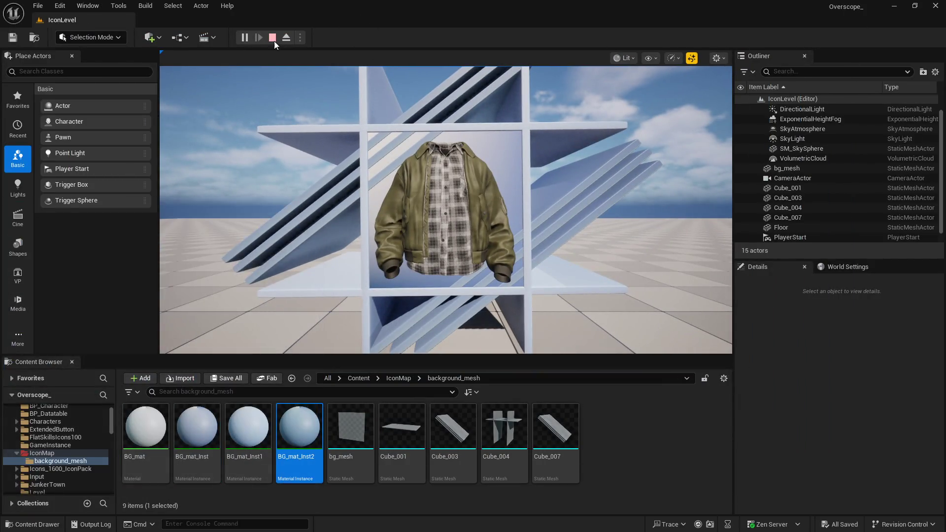
left_click(273, 37)
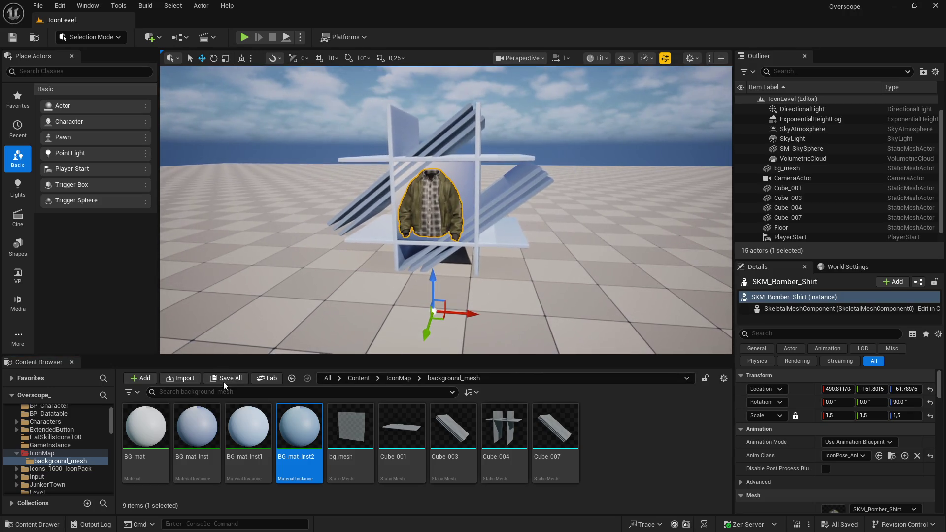
- Enlarge the Content Browser, then create a new 'icon' folder inside IconMap and open it
left_click_drag(239, 355, 242, 275)
left_click(398, 298)
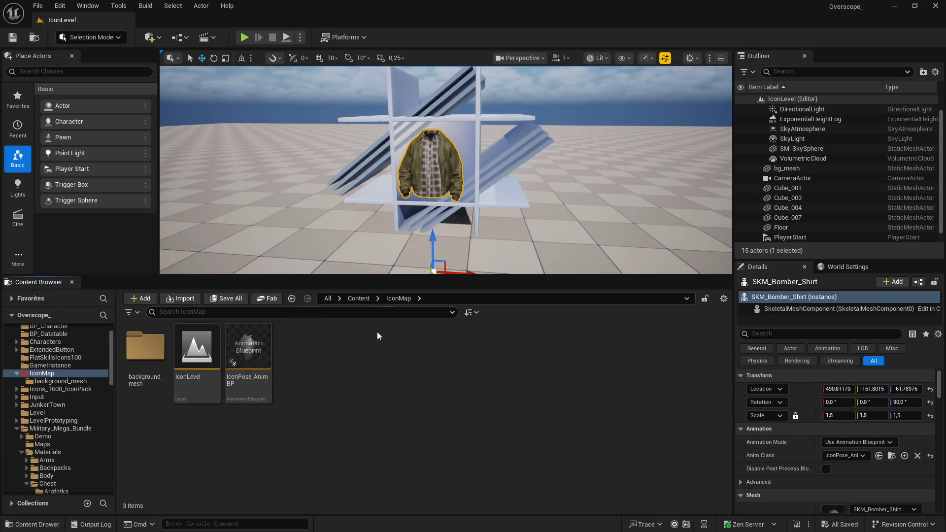
right_click(348, 368)
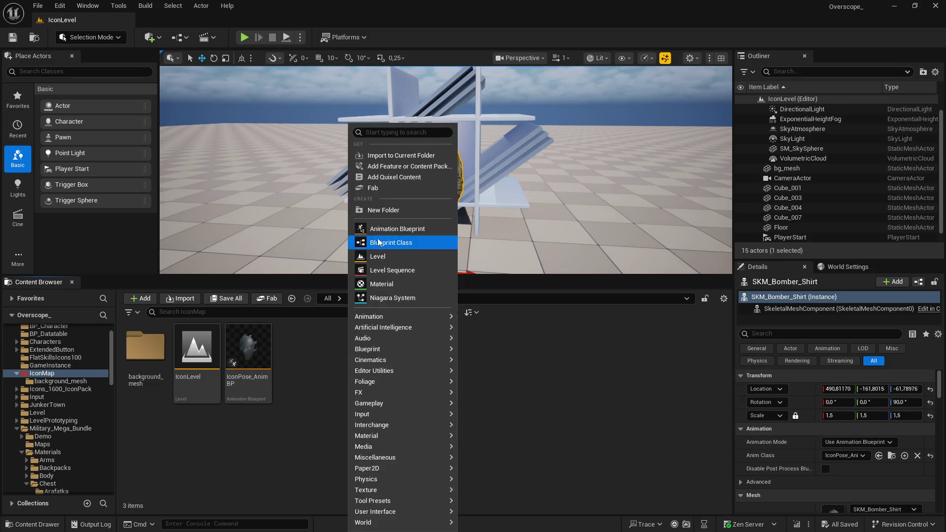
left_click(388, 212)
type("icon")
key("Return")
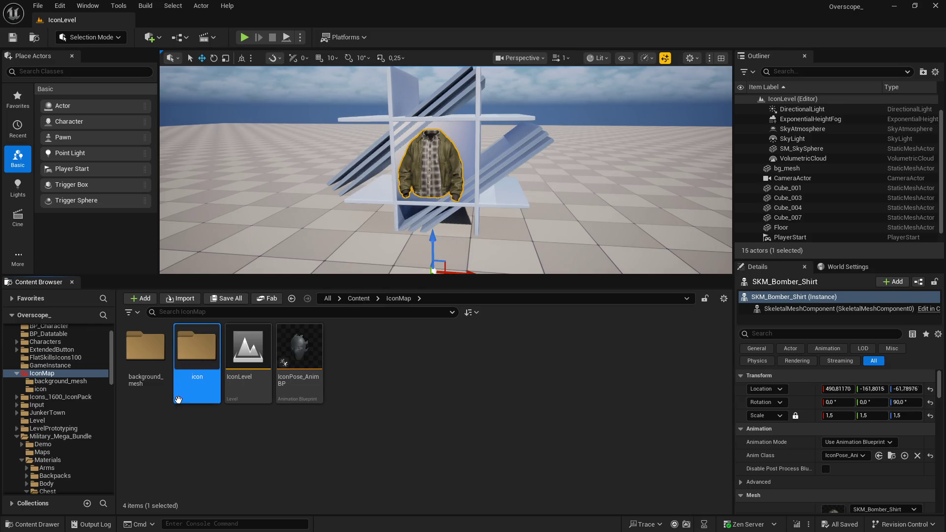
double_click(197, 347)
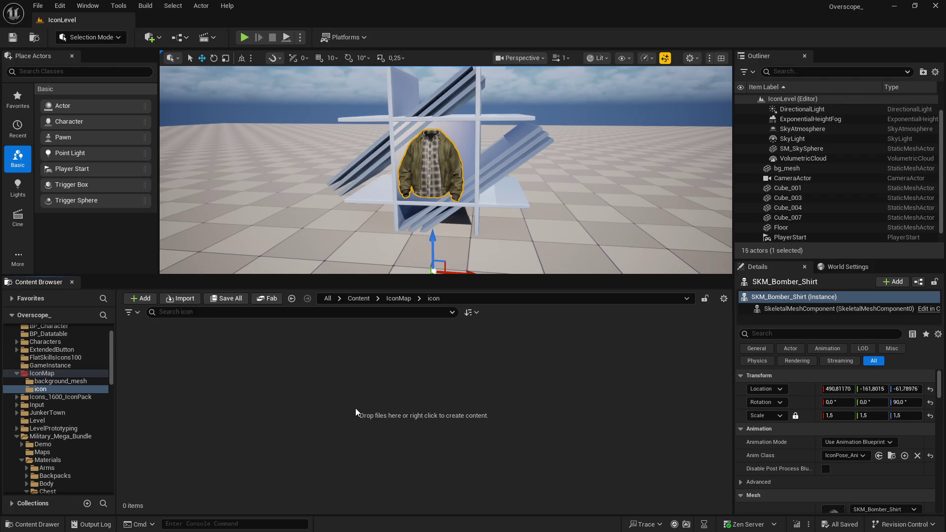
key("super")
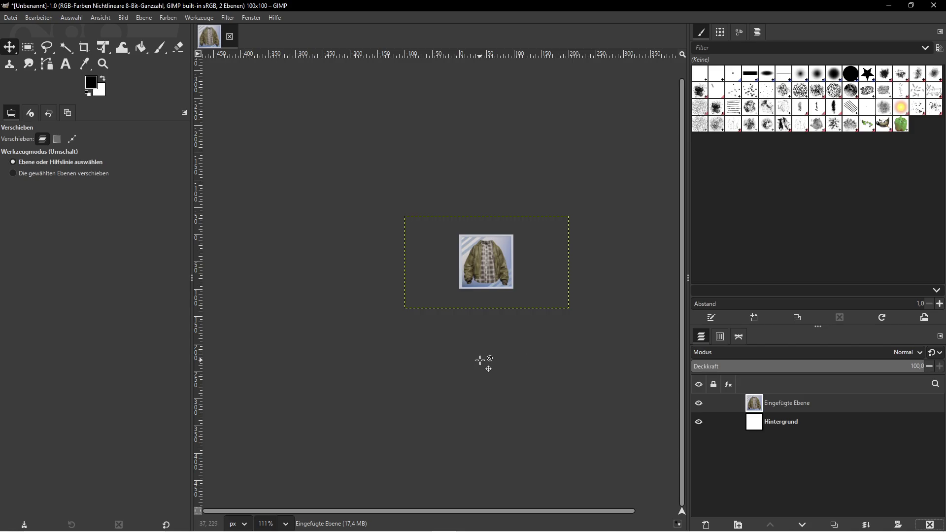
- Open File Explorer and move its window over GIMP
key("super")
left_click(250, 522)
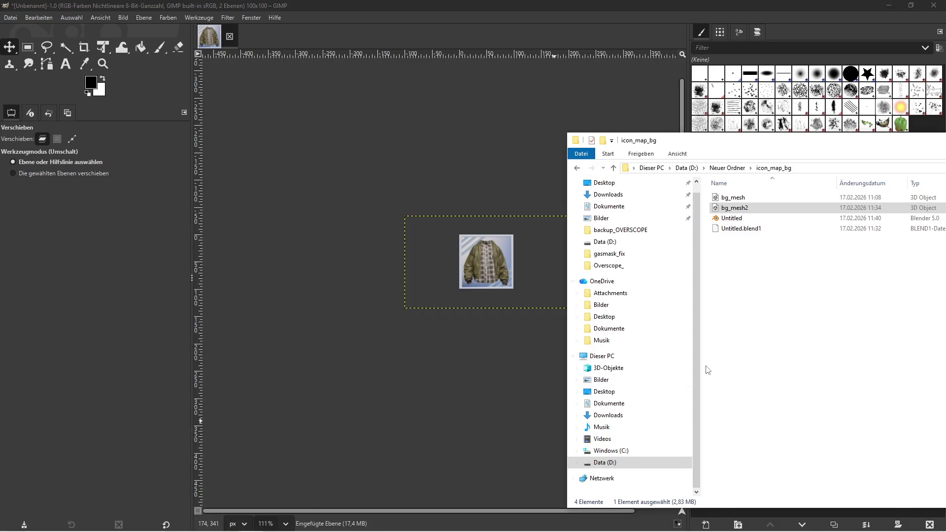
left_click_drag(708, 144, 507, 137)
- Create a new 'icons' folder in icon_map_bg, open it and select its full path
right_click(569, 308)
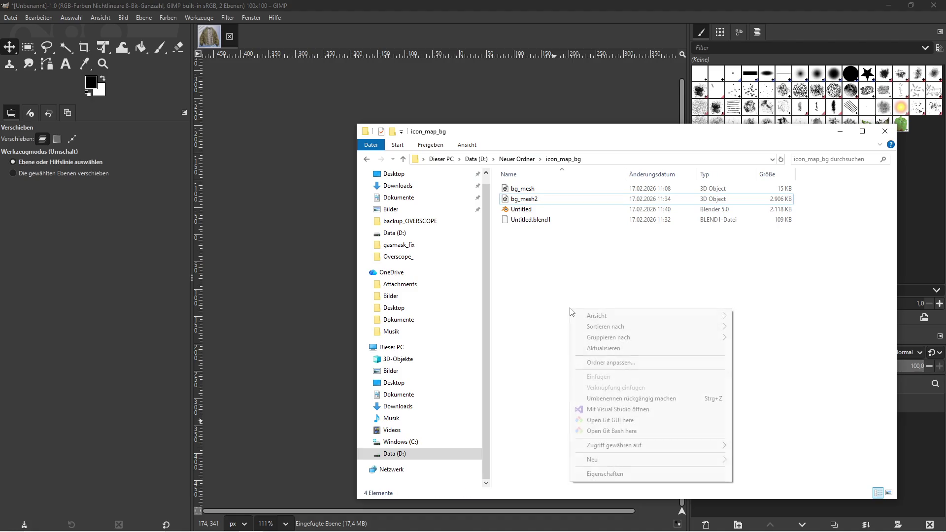
mouse_move(598, 463)
left_click(759, 390)
type("icons")
key("Return")
double_click(517, 189)
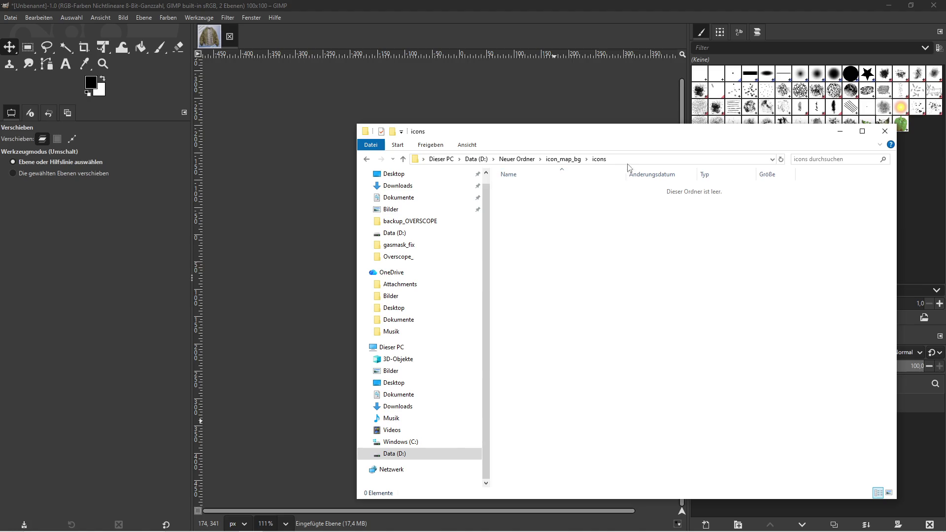
left_click(573, 158)
left_click(10, 17)
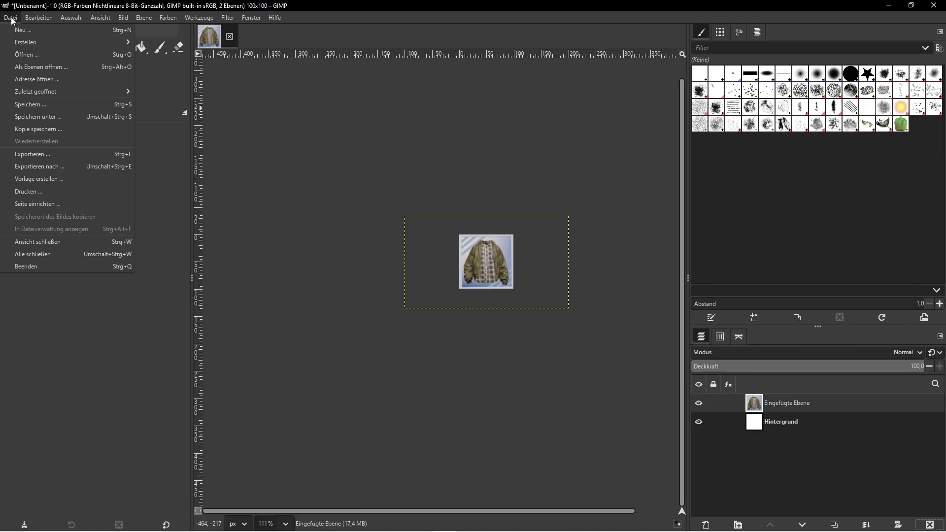
- Export the image as 1.png into D:\Neuer Ordner\icon_map_bg\icons with the default PNG settings
left_click(46, 169)
left_click(49, 206)
scroll(159, 264, "down", 2)
scroll(152, 266, "down", 4)
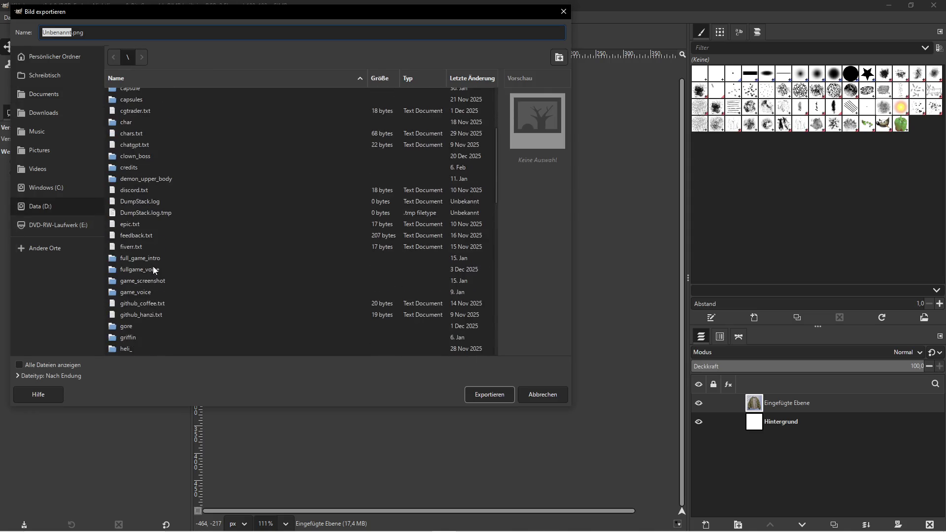
scroll(167, 252, "up", 2)
scroll(165, 252, "down", 4)
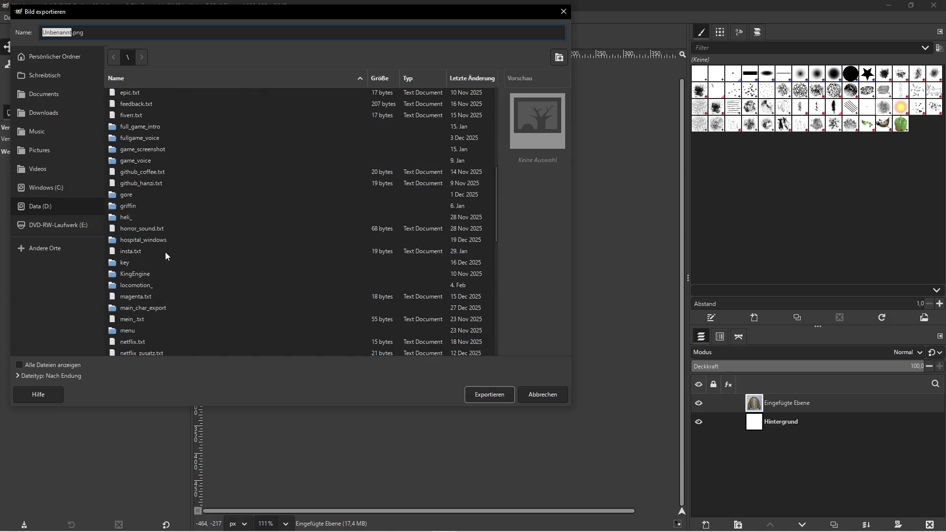
scroll(165, 252, "down", 2)
double_click(135, 333)
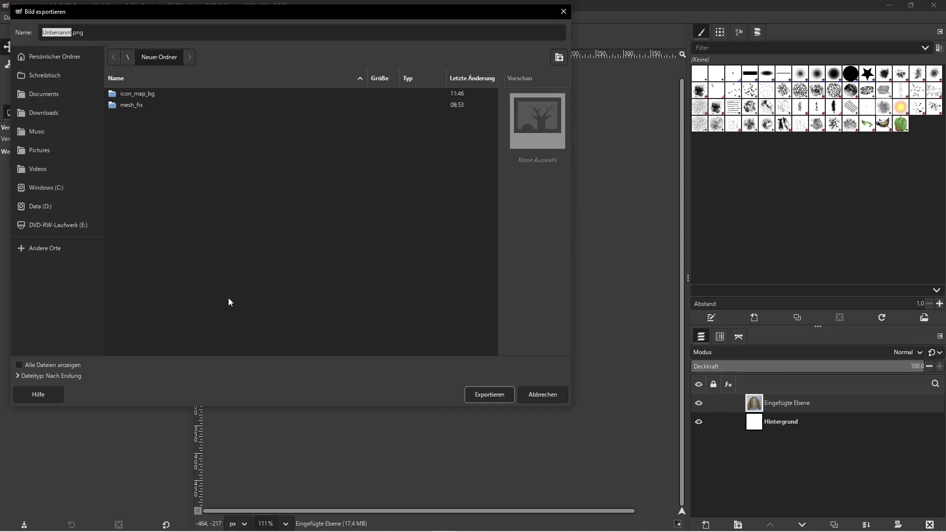
double_click(142, 93)
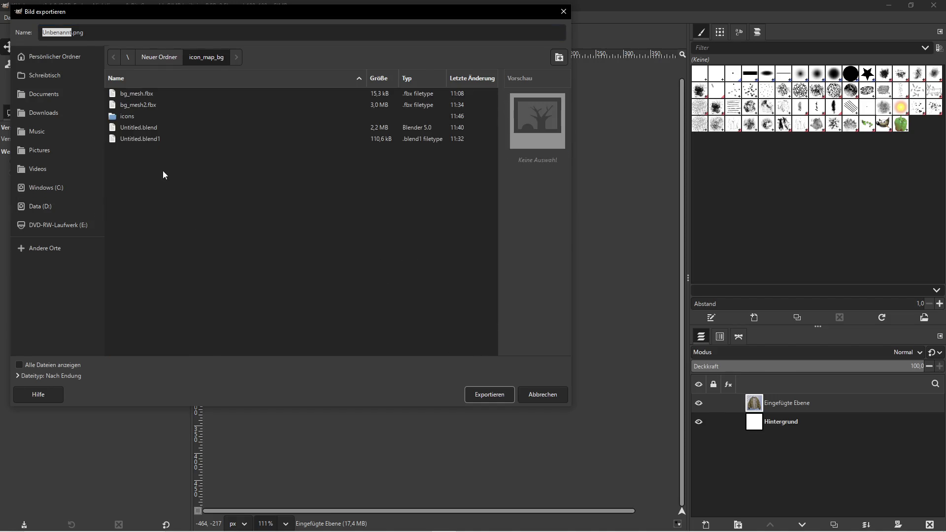
double_click(140, 117)
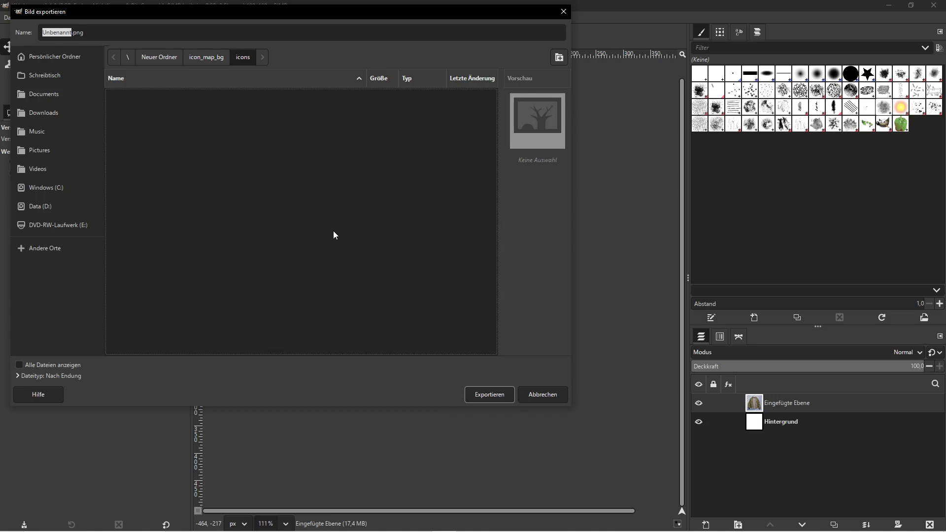
left_click(73, 34)
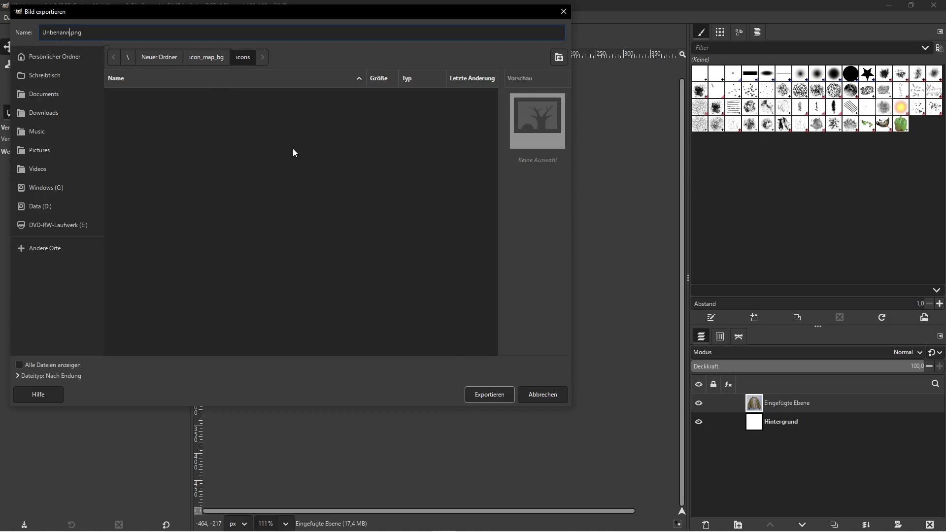
left_click(491, 394)
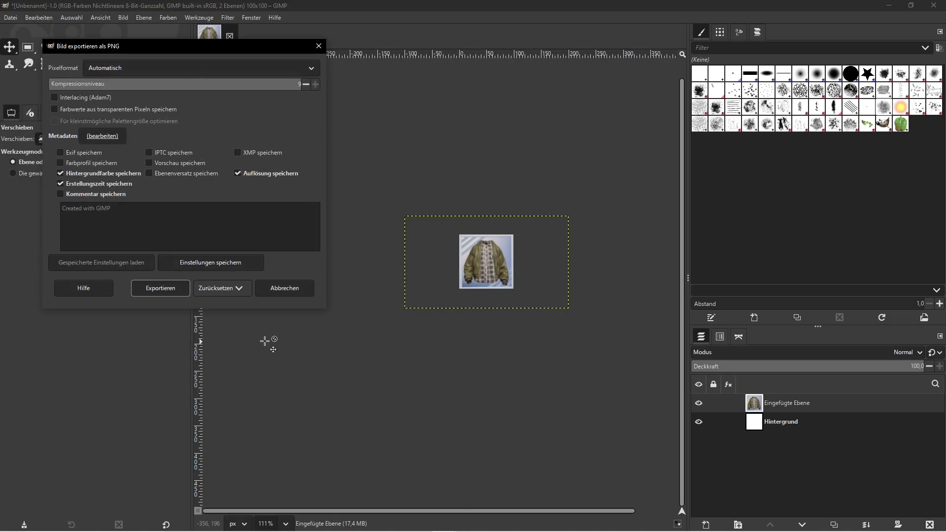
left_click(152, 291)
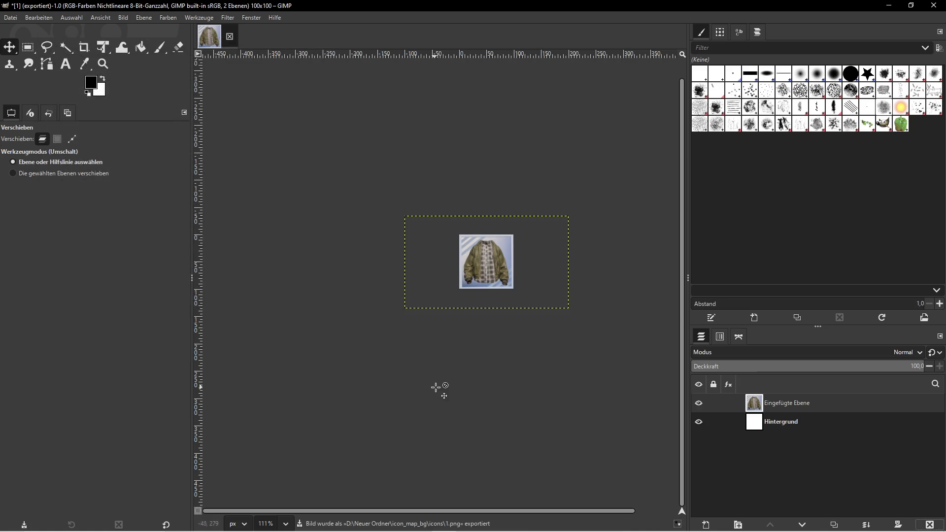
- Switch from GIMP to the Unreal Editor project window
key("super")
left_click(250, 525)
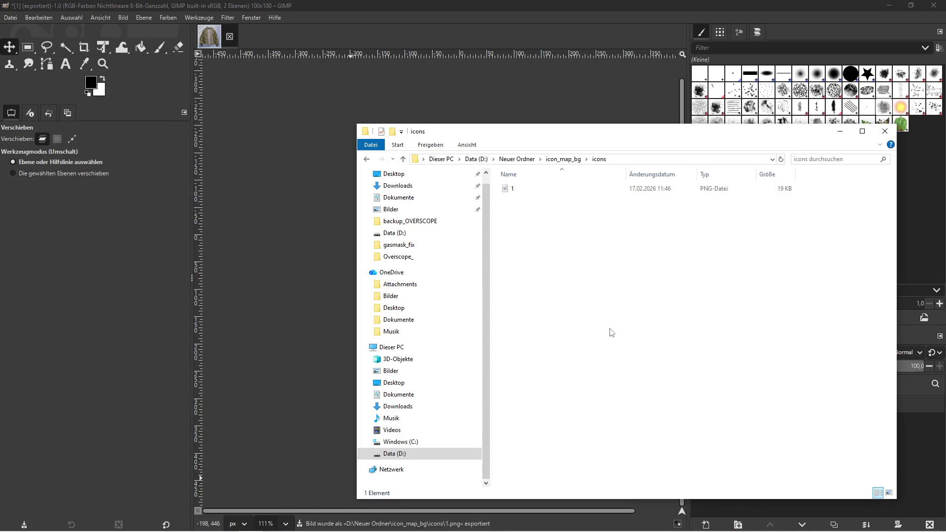
left_click(395, 522)
left_click(381, 506)
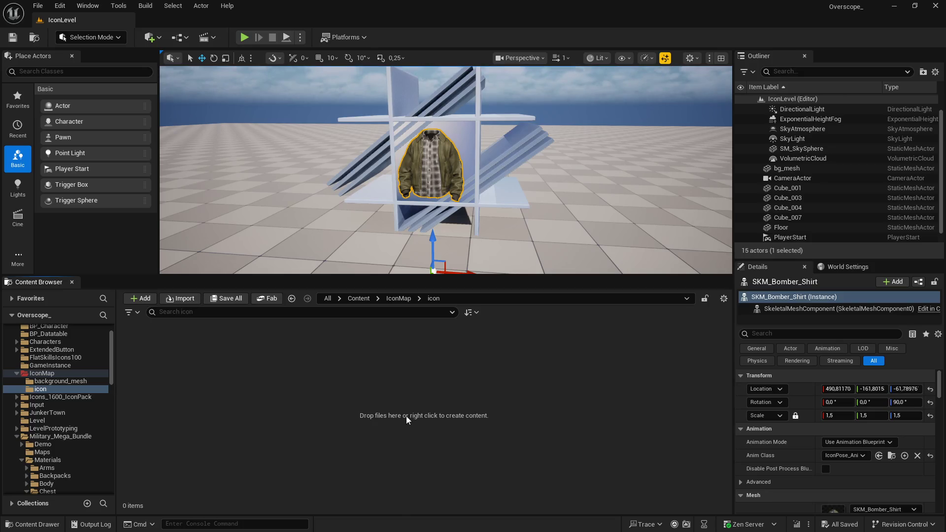
- Import 1.png from Explorer into the icon content folder and open the texture
left_click(250, 522)
mouse_move(511, 189)
left_mouse_down()
mouse_move(485, 197)
mouse_move(266, 390)
left_mouse_up()
double_click(152, 344)
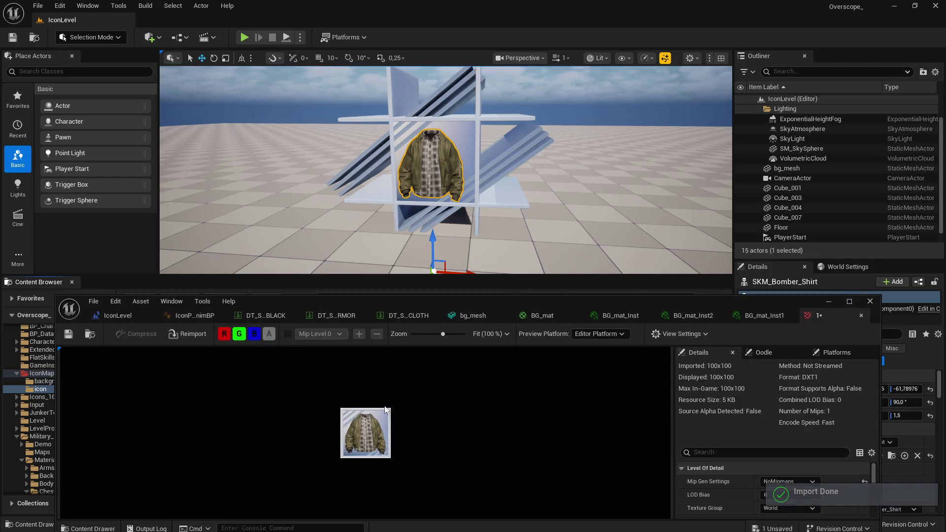
- Zoom the texture preview to confirm the jacket icon is 100x100, then close the editor
scroll(385, 409, "up", 2)
scroll(409, 403, "down", 3)
scroll(413, 401, "up", 2)
left_click_drag(451, 301, 465, 193)
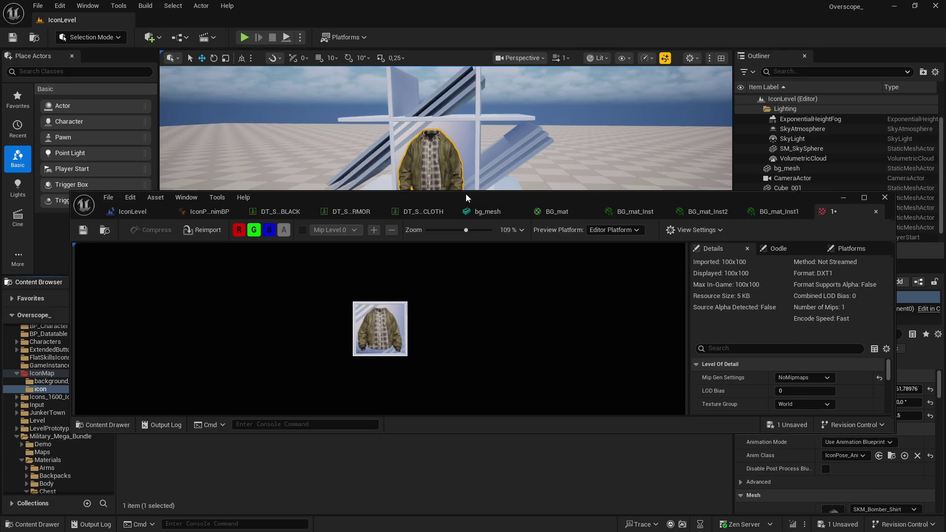
scroll(509, 322, "up", 5)
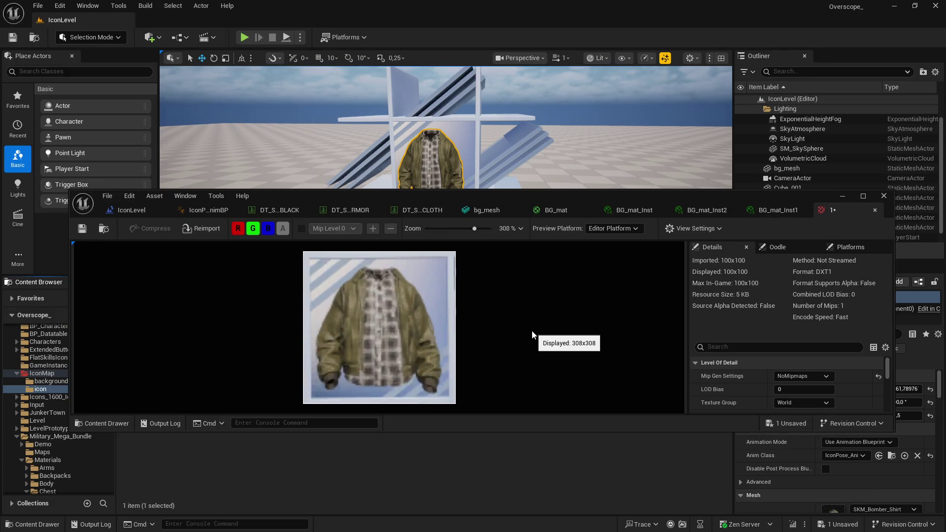
scroll(527, 329, "up", 2)
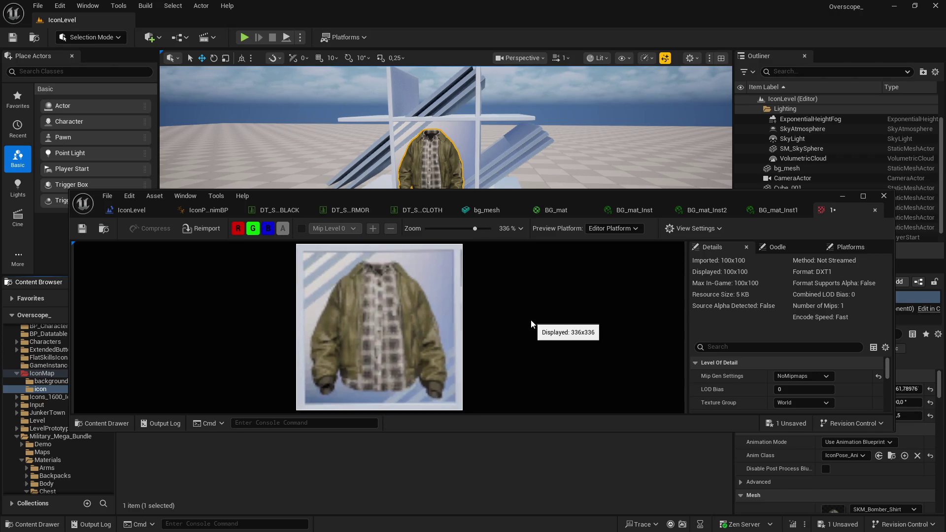
scroll(524, 321, "down", 2)
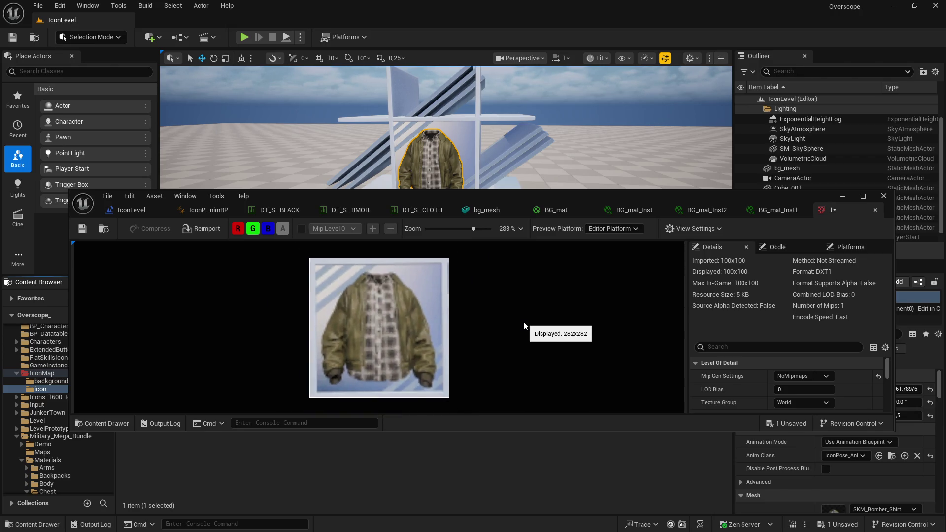
scroll(522, 322, "down", 6)
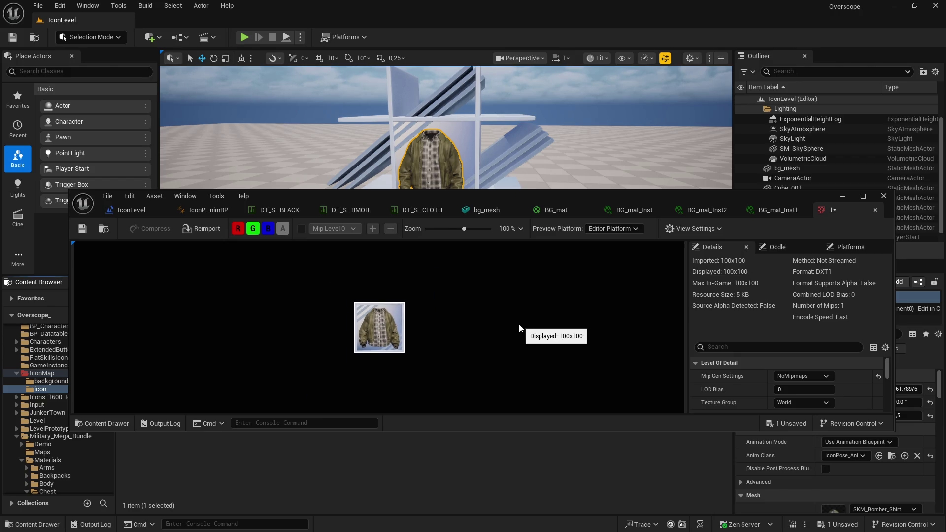
scroll(518, 325, "up", 1)
scroll(513, 326, "down", 2)
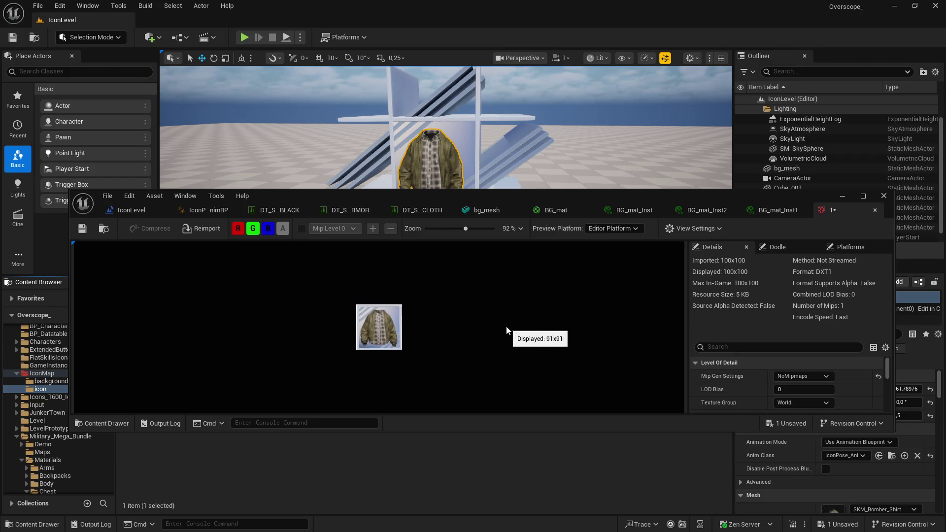
scroll(506, 327, "up", 1)
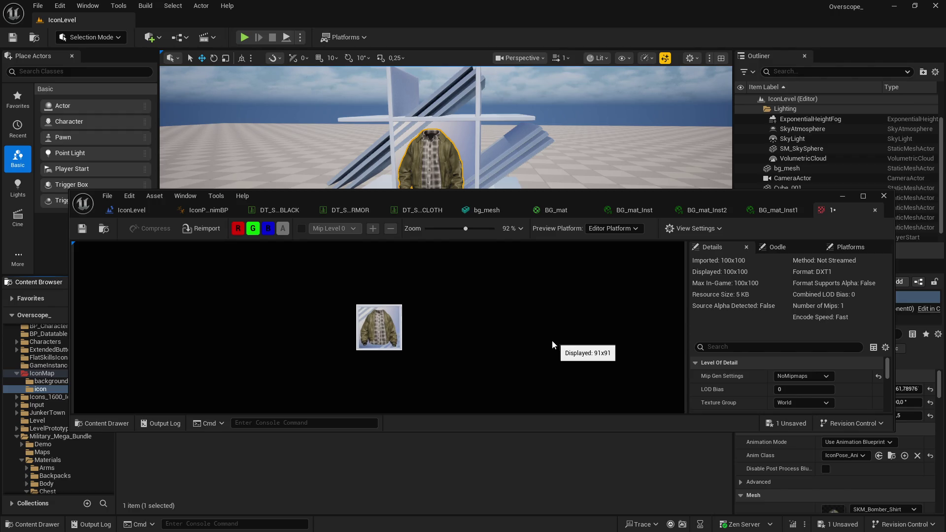
scroll(501, 339, "down", 3)
scroll(502, 339, "up", 4)
scroll(507, 338, "down", 1)
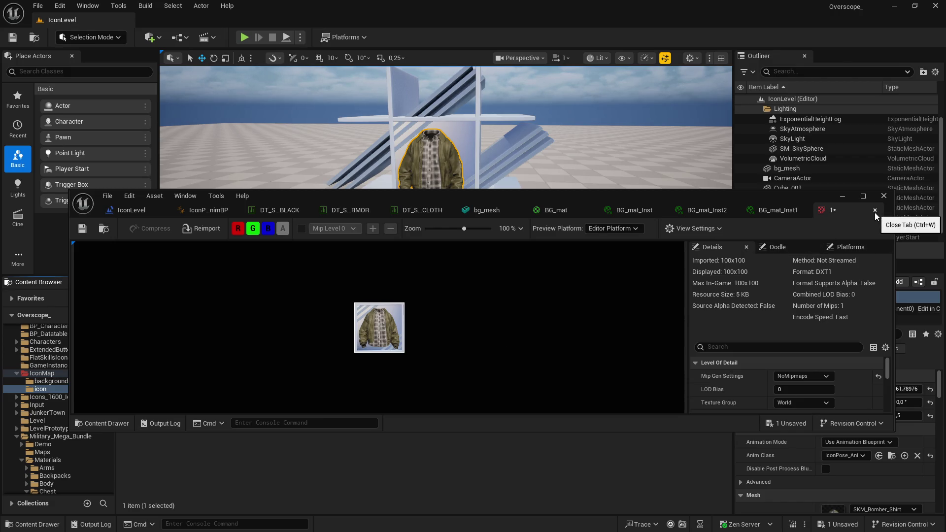
scroll(436, 330, "down", 1)
scroll(506, 320, "up", 2)
scroll(503, 320, "down", 1)
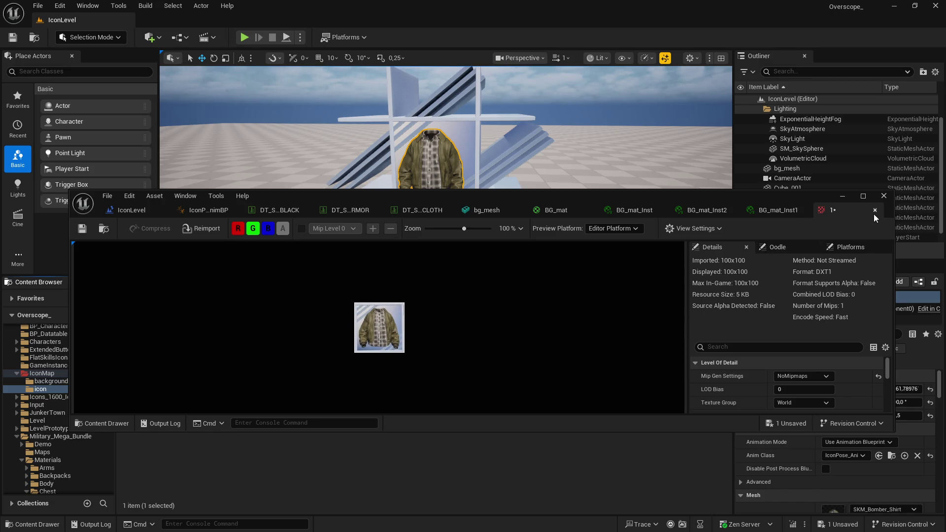
left_click(874, 211)
left_click(842, 196)
- Create a User Widget blueprint named icon and open it maximized
right_click(243, 366)
mouse_move(281, 350)
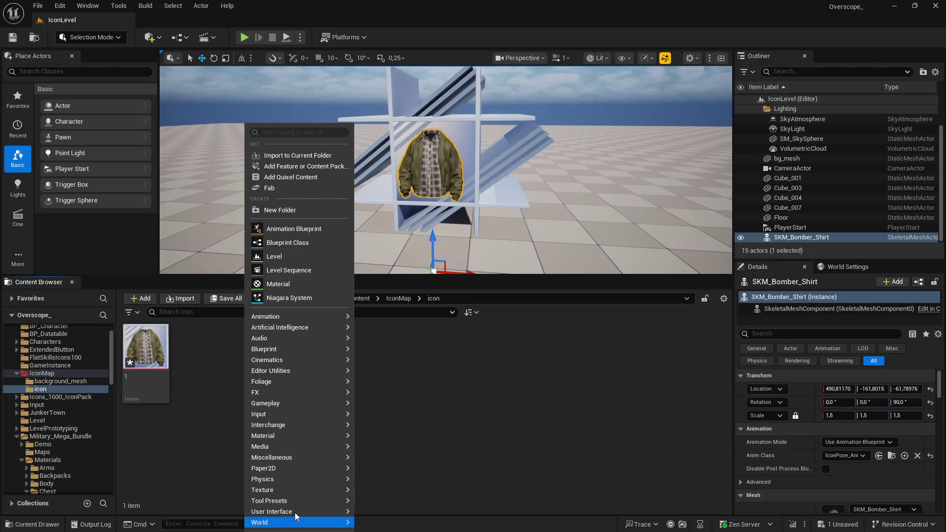
mouse_move(295, 511)
left_click(401, 512)
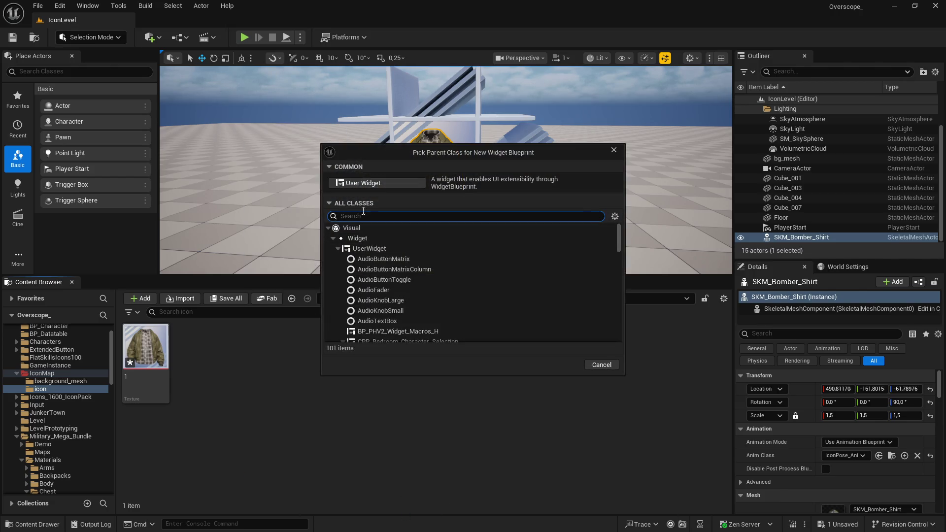
left_click(367, 183)
type("con")
key("Return")
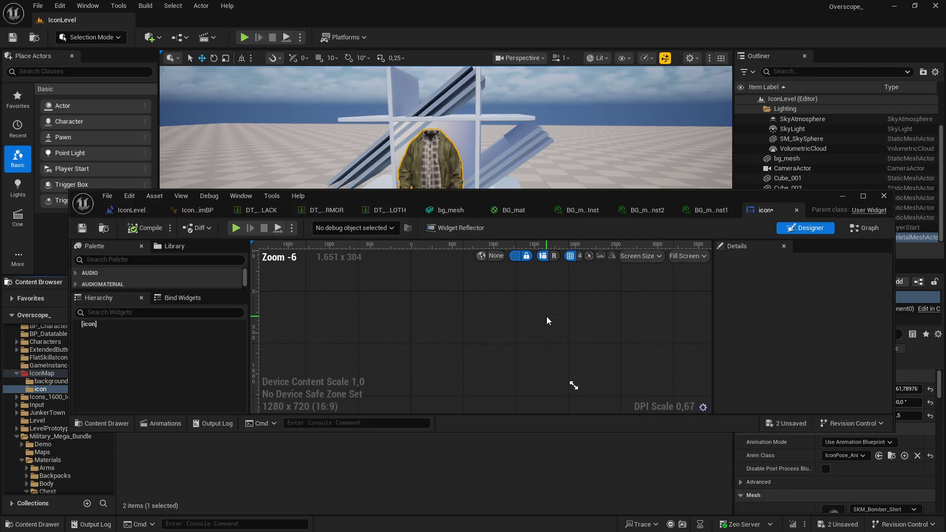
left_click(863, 196)
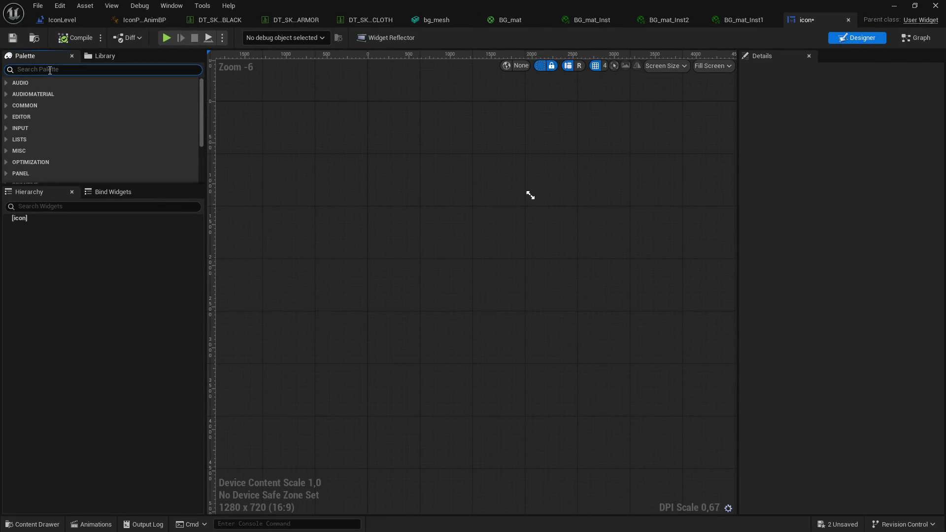
- Add a Size Box under the icon widget's root
type("image")
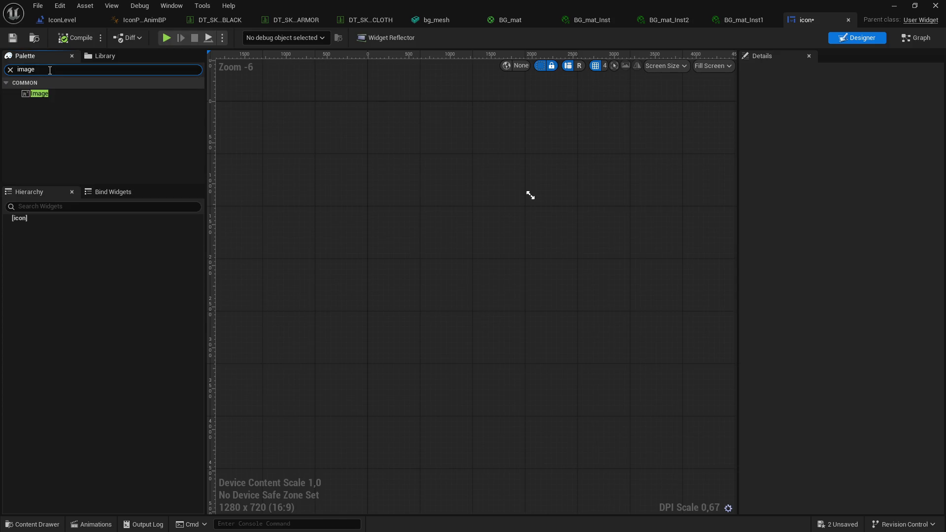
type("sizebox")
mouse_move(38, 93)
left_mouse_down()
mouse_move(25, 220)
mouse_move(38, 230)
left_mouse_up()
left_click_drag(379, 197, 393, 302)
- Override the Size Box width to 1920 and height to 1080, then nest a second Size Box inside
left_click(753, 119)
left_click(753, 132)
left_click(847, 120)
type("00,0")
key("Return")
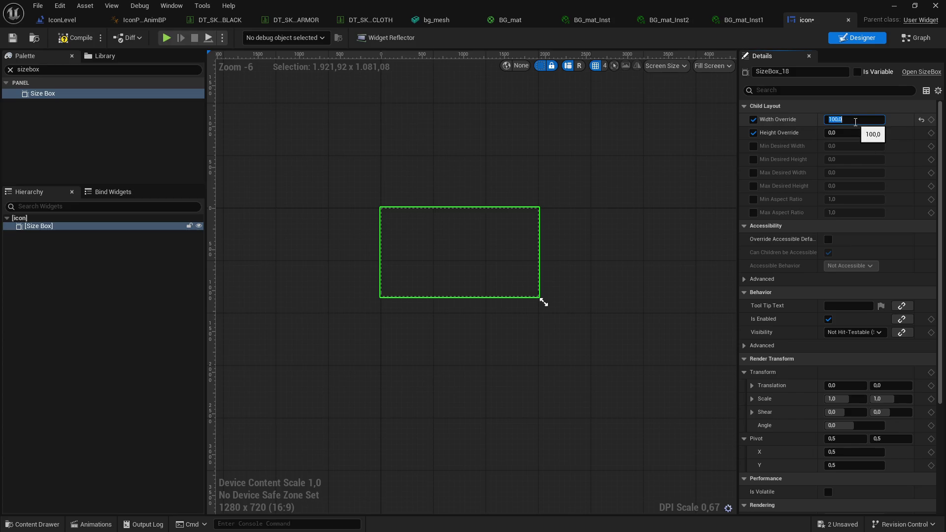
type("20")
left_click(855, 133)
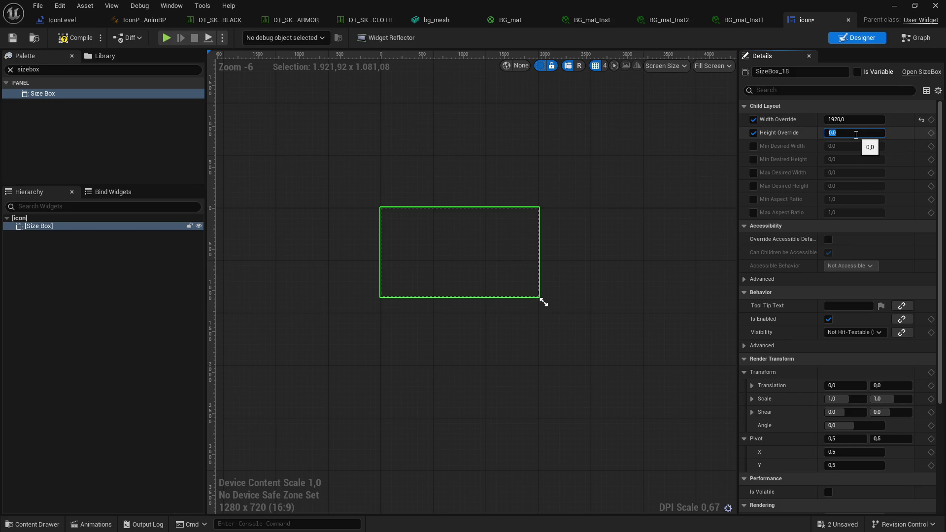
type("08")
key("Return")
type("80")
key("Return")
left_click_drag(42, 95, 35, 228)
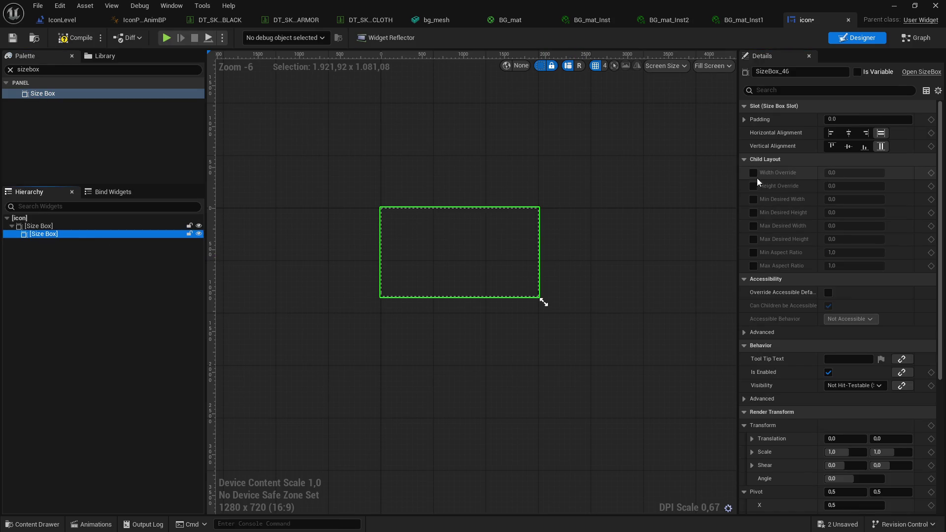
- Centre the inner Size Box and override its width and height to 100
left_click(848, 133)
left_click(847, 146)
left_click(753, 173)
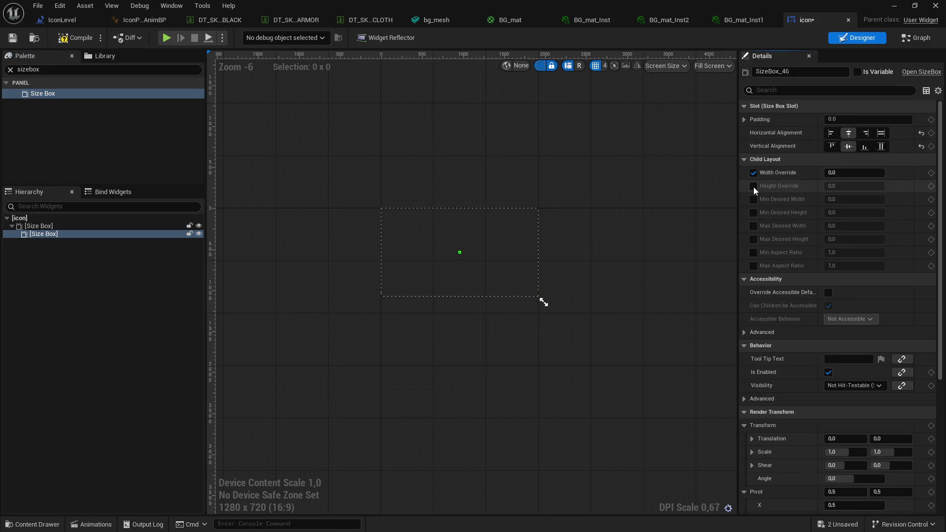
left_click(753, 186)
left_click_drag(854, 172, 871, 173)
left_click(855, 172)
type("100")
key("Return")
left_click(856, 185)
type("100")
key("Return")
- Place an Image widget inside the inner Size Box
scroll(492, 239, "up", 4)
left_click(197, 70)
type("i")
key("BackSpace")
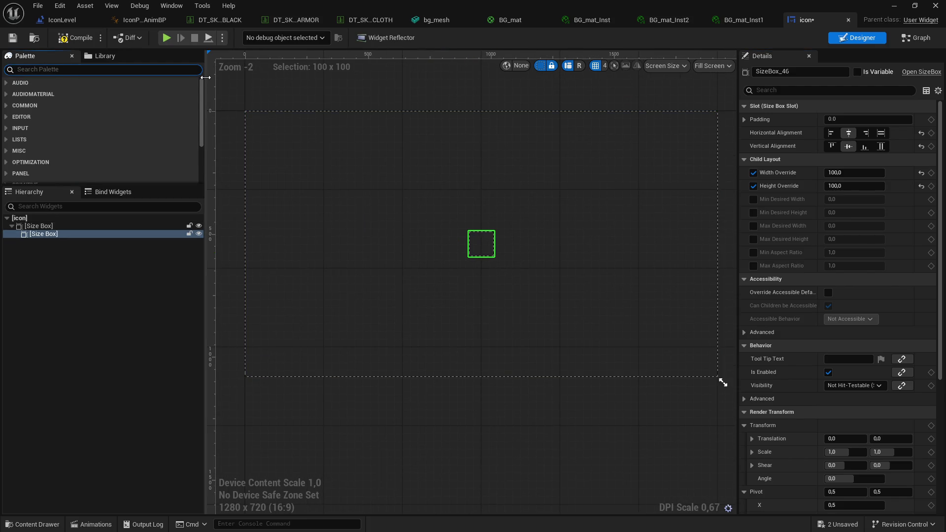
type("image")
left_click_drag(40, 93, 49, 236)
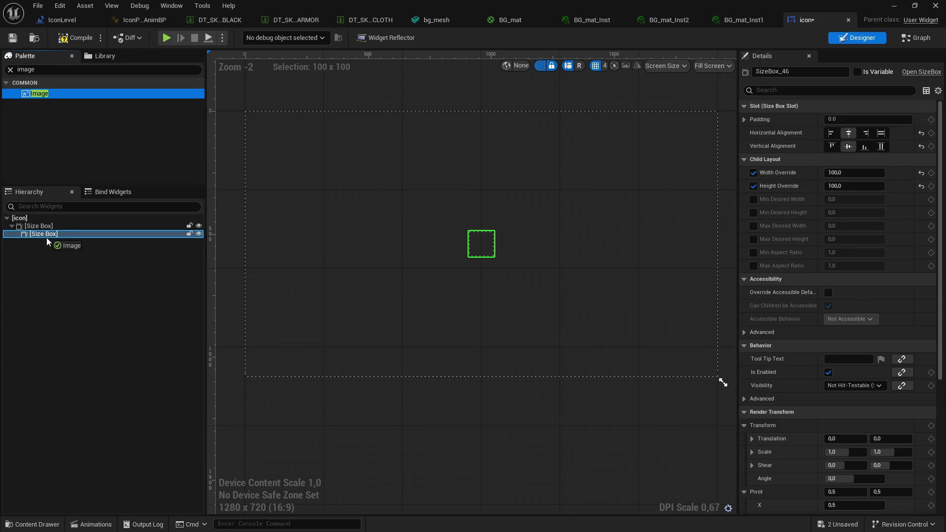
- Set the Image brush to the jacket texture 1
double_click(776, 20)
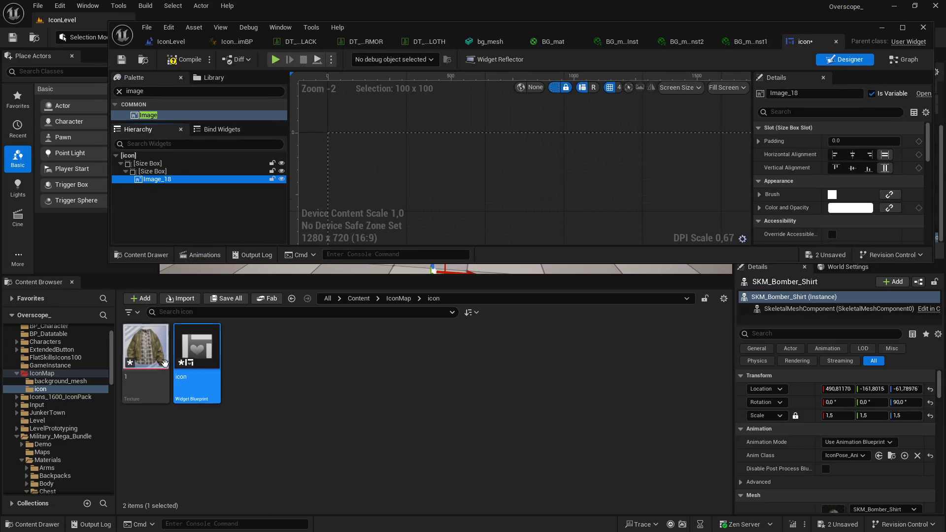
scroll(841, 199, "down", 5)
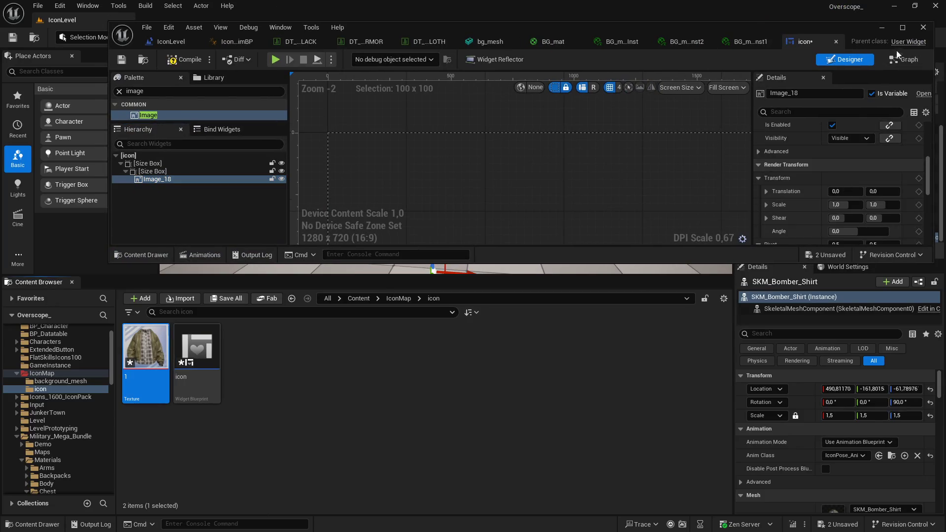
left_click(902, 27)
scroll(820, 221, "up", 5)
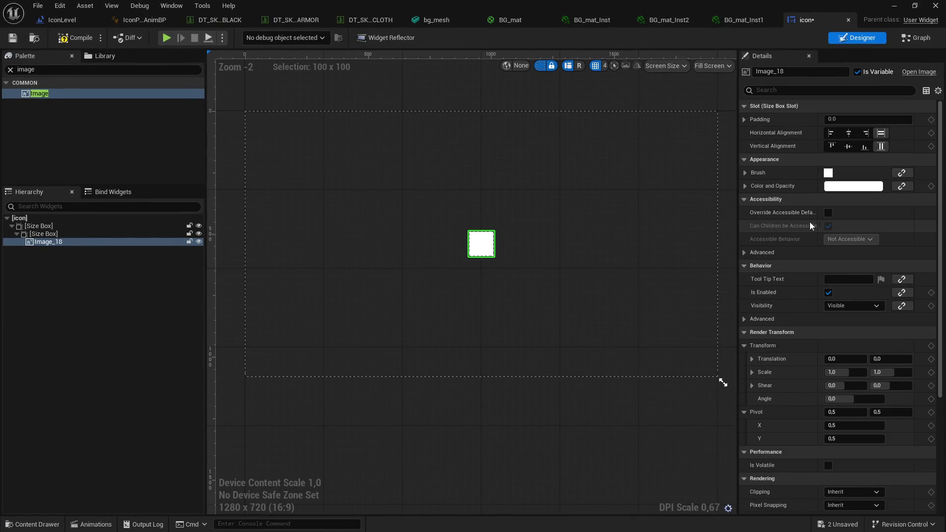
left_click(745, 173)
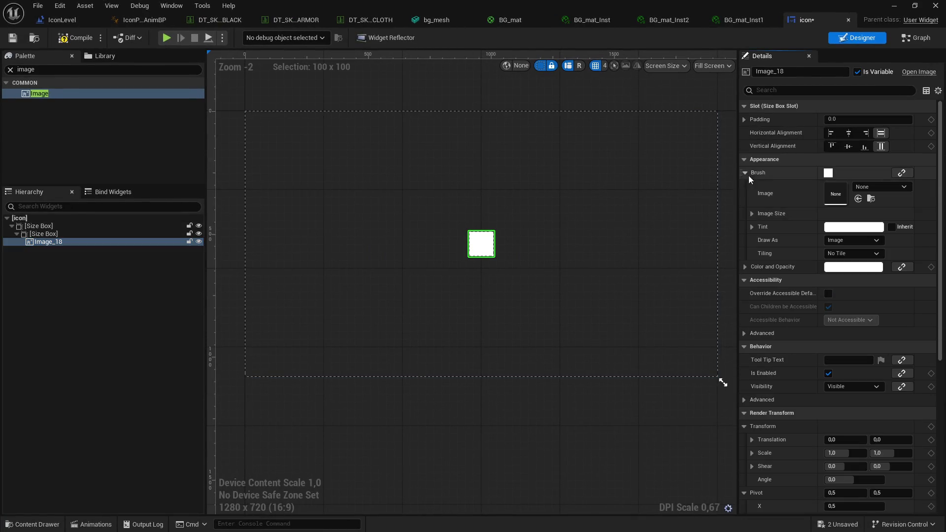
left_click(857, 199)
scroll(509, 241, "up", 13)
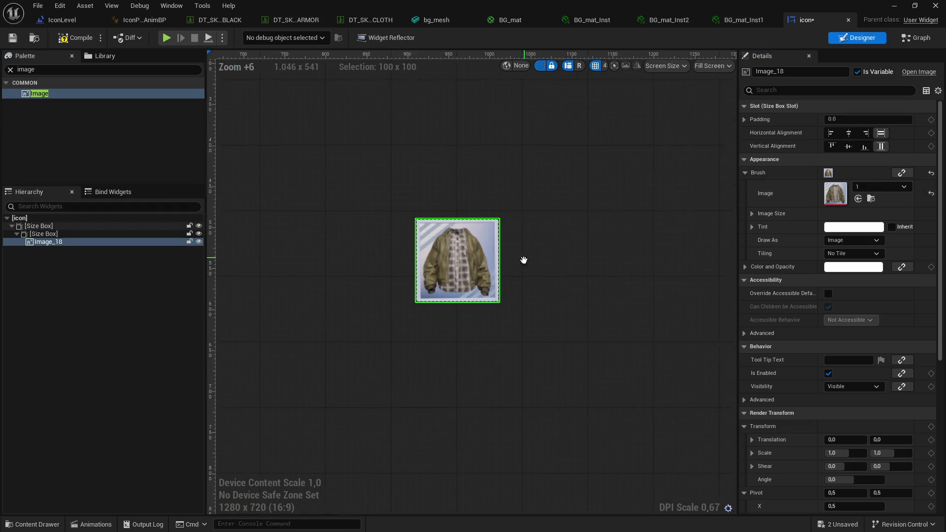
scroll(505, 263, "up", 3)
scroll(604, 266, "down", 15)
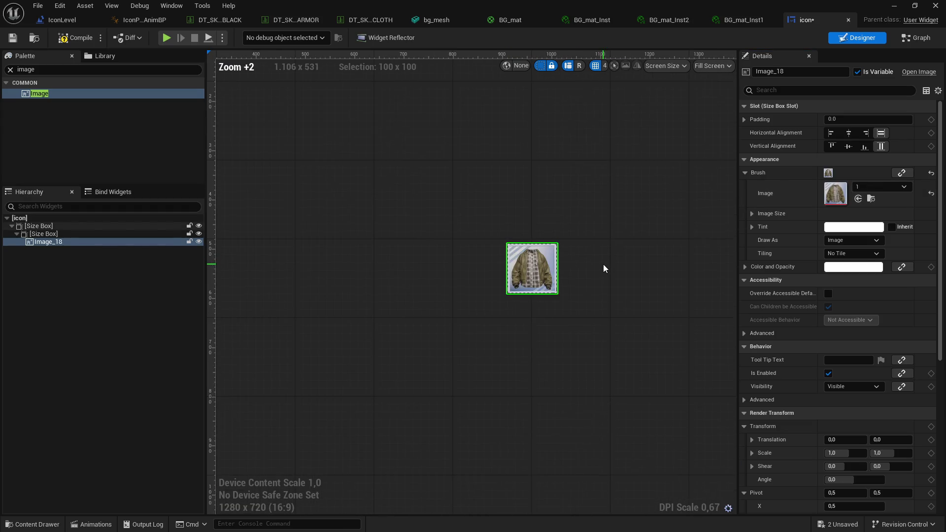
left_click_drag(597, 216, 562, 255)
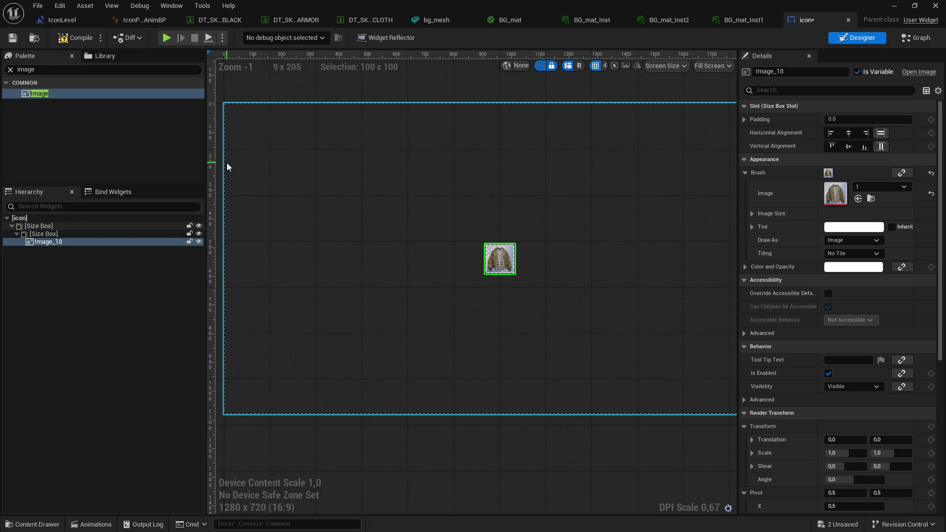
- Compile the icon widget and open the level's Level Blueprint
left_click(65, 41)
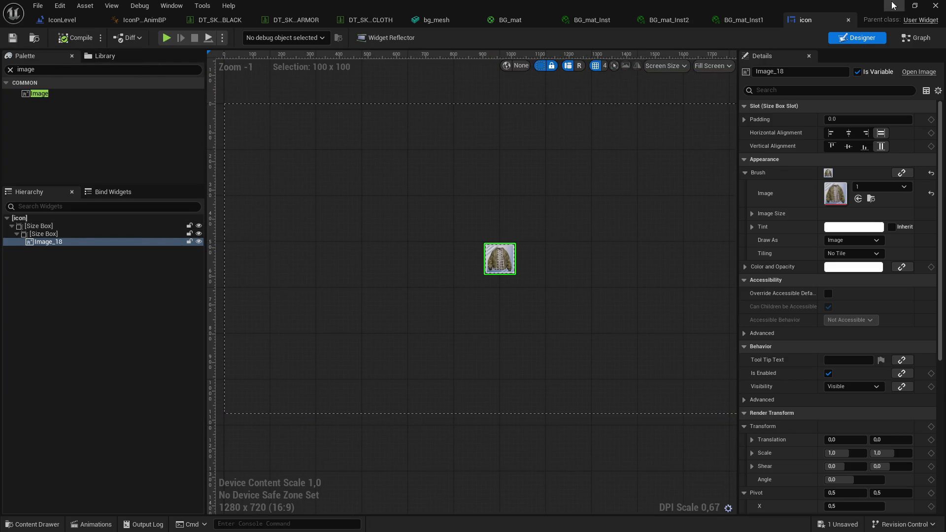
left_click(893, 6)
left_click(178, 37)
left_click(207, 110)
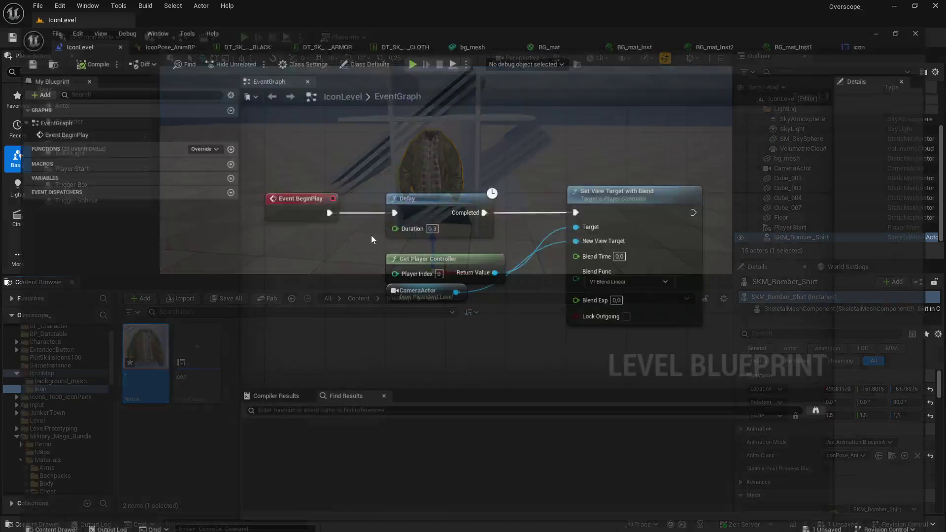
left_click_drag(489, 307, 335, 306)
left_click_drag(543, 192, 584, 193)
- Add a Create Widget node with class Icon after Set View Target with Blend
type("create widget")
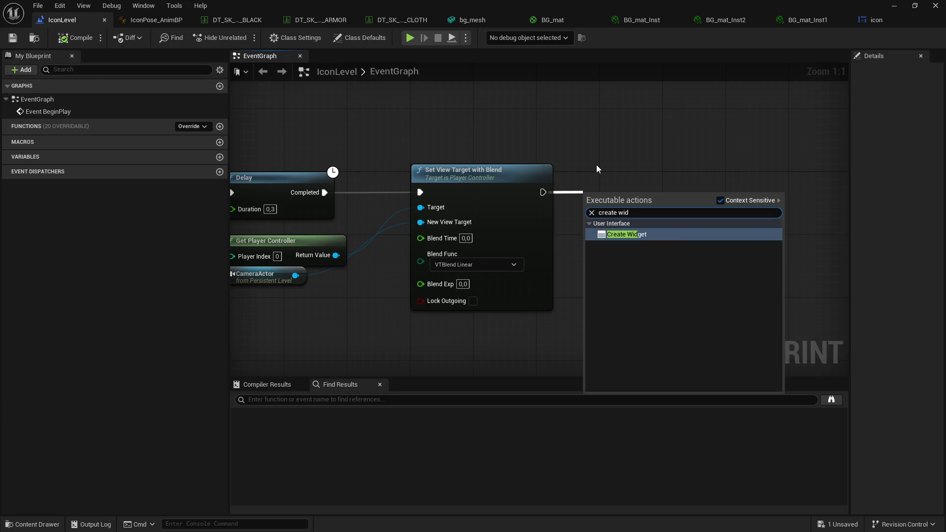
left_click(610, 233)
left_click_drag(651, 176, 644, 184)
left_click(638, 217)
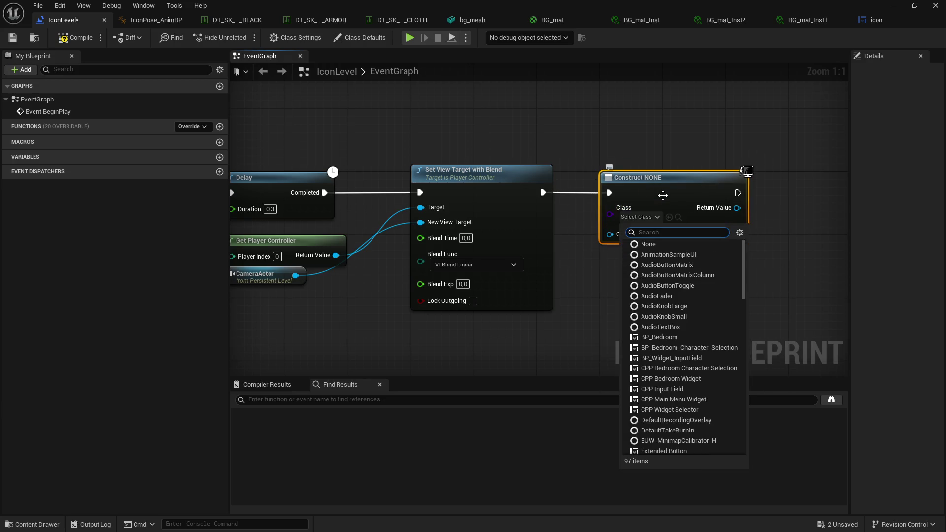
type("ic")
left_click(681, 255)
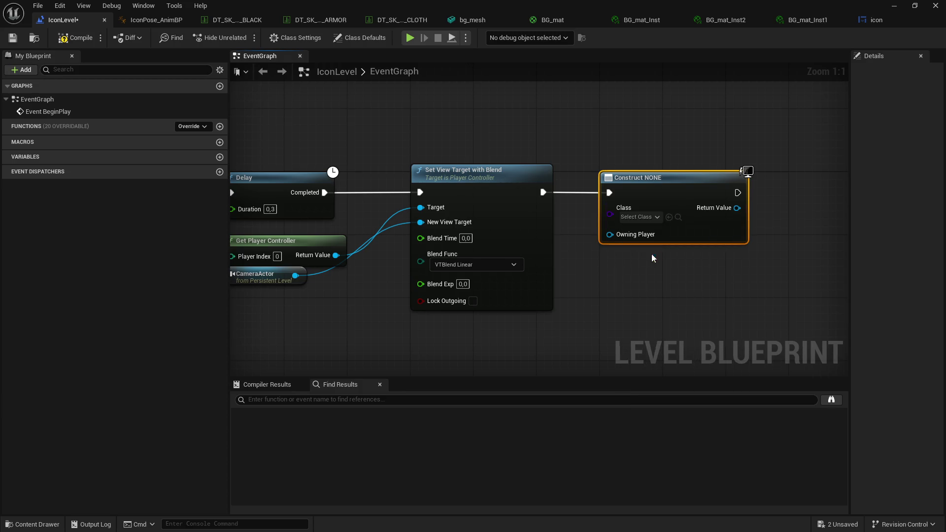
left_click_drag(651, 253, 533, 257)
- Connect the widget's Return Value to an Add to Viewport node and save the blueprint
left_click_drag(614, 211, 710, 190)
type("add to viewport")
left_click(685, 280)
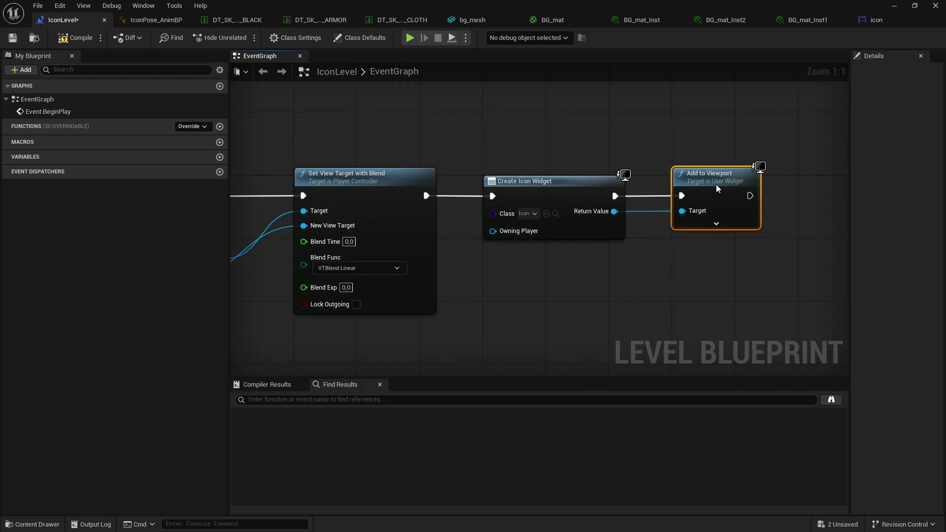
left_click(13, 38)
left_click(893, 5)
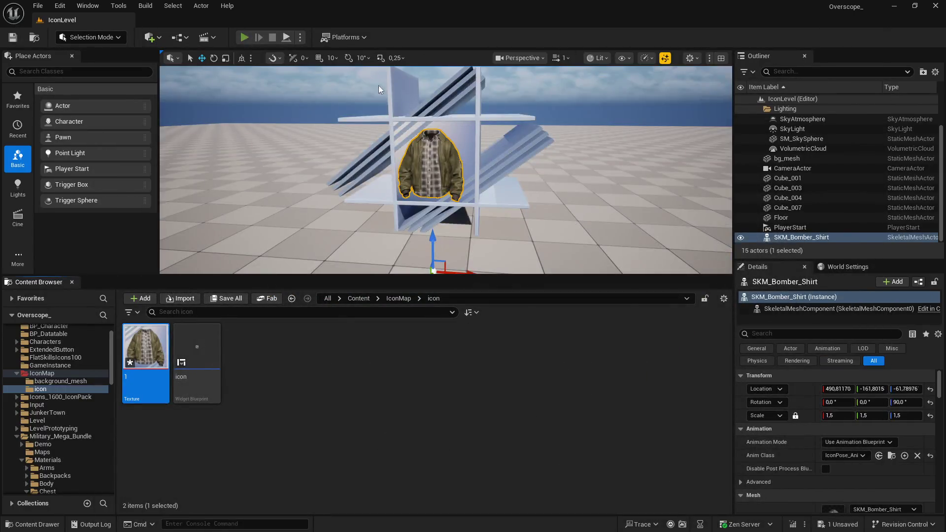
- Preview the jacket icon in a full-screen play session, then stop playing
key("alt+p")
key("F11")
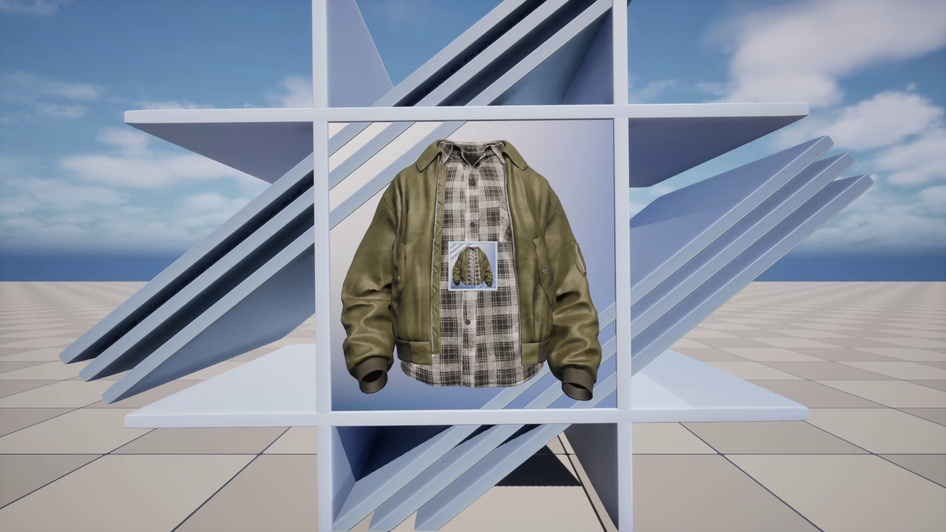
key("Escape")
key("super")
key("super")
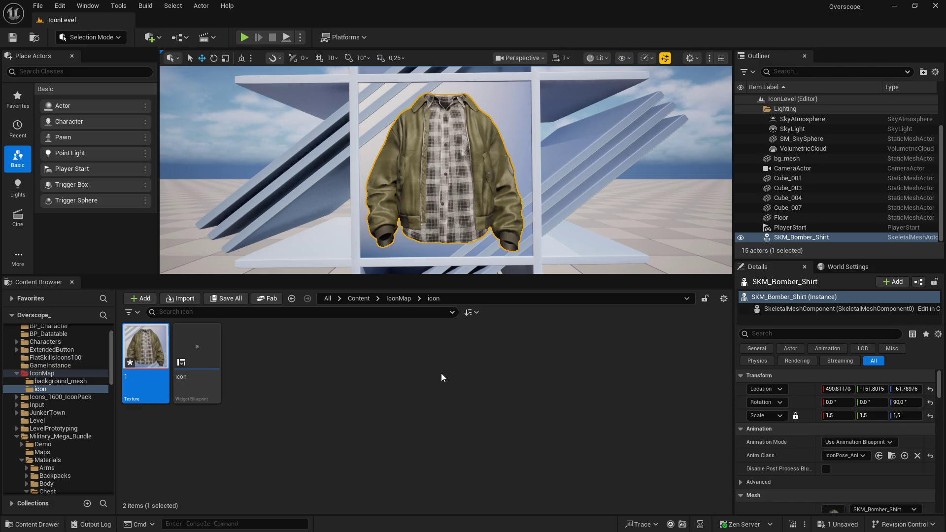
- Delete the Create Icon Widget and Add to Viewport nodes and recompile the level blueprint
scroll(497, 266, "down", 5)
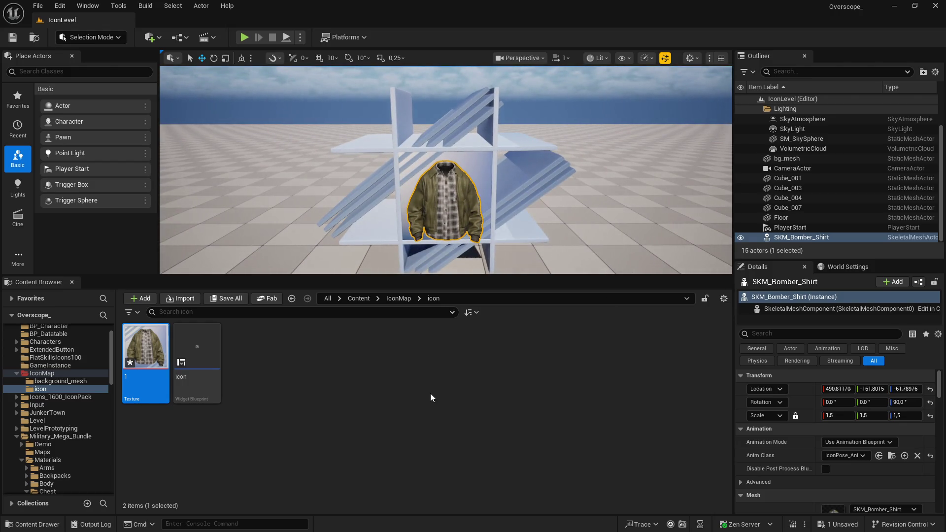
key("super")
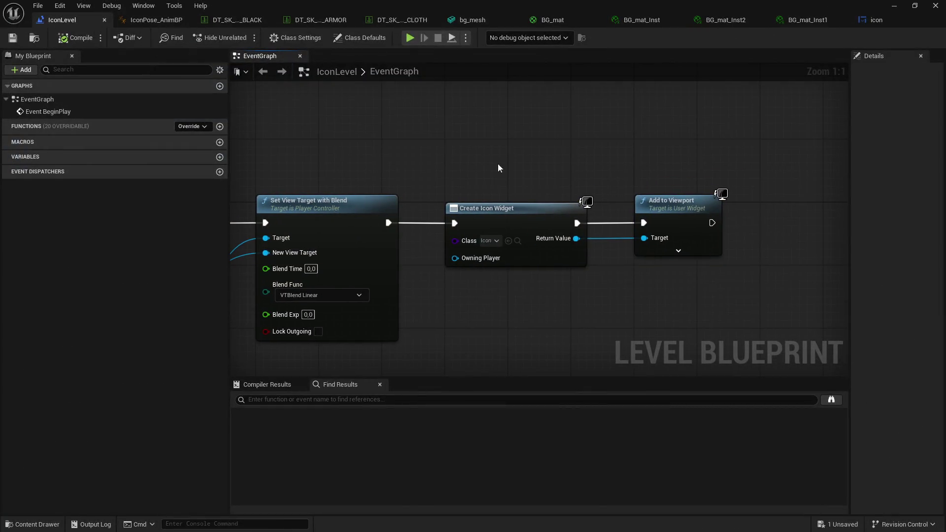
left_click_drag(498, 163, 729, 276)
key("Delete")
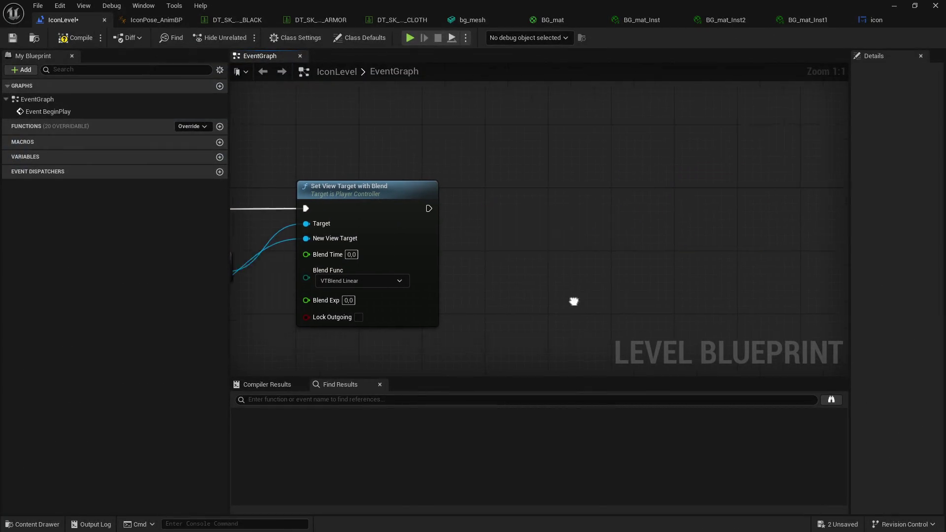
scroll(604, 239, "down", 2)
left_click(73, 38)
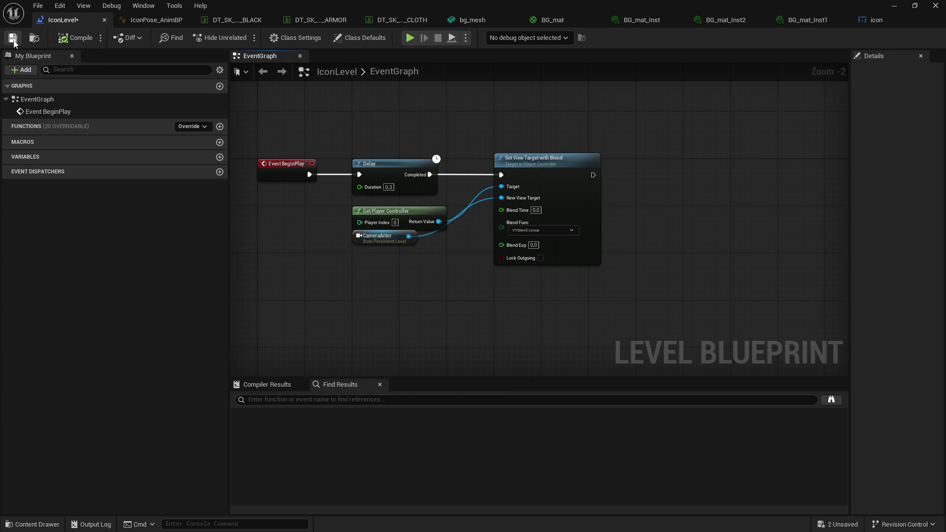
left_click(935, 5)
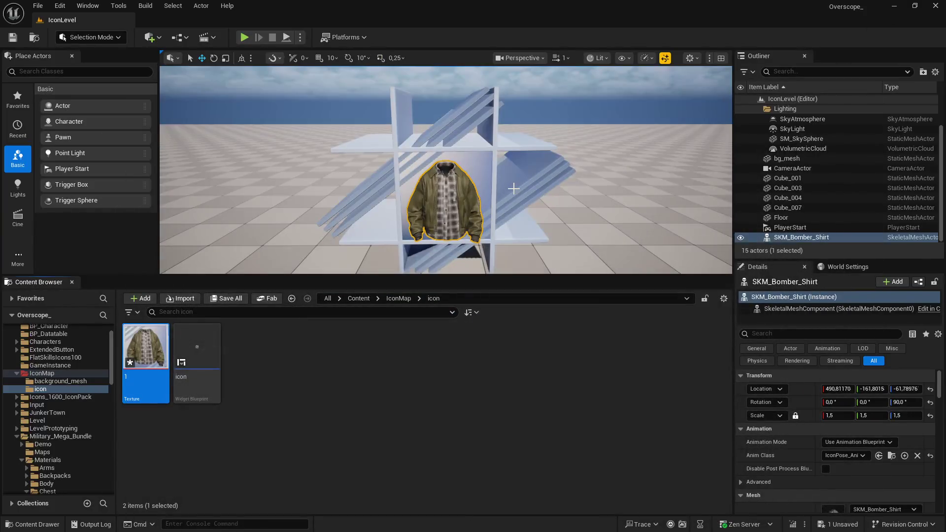
- In File Explorer, create a new folder named bomber inside icon_map_bg/icons and open it
key("super")
left_click(183, 490)
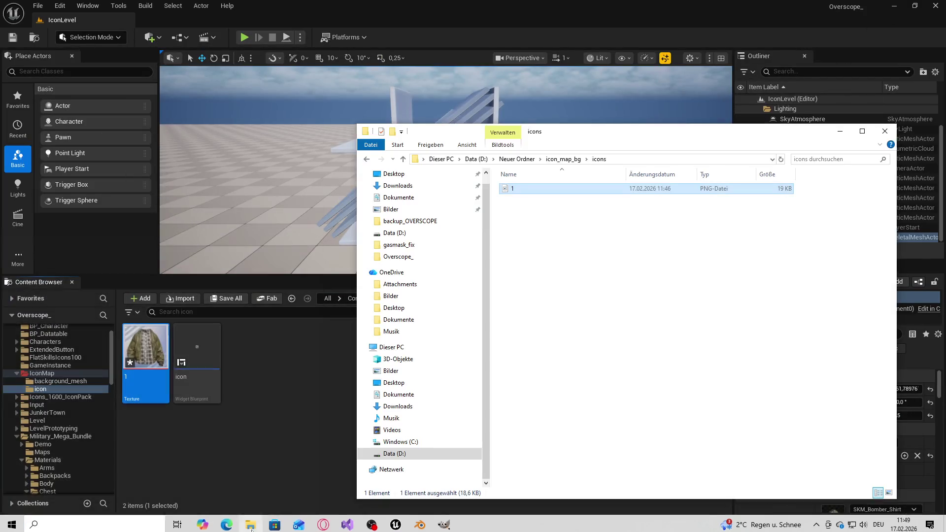
left_click(563, 159)
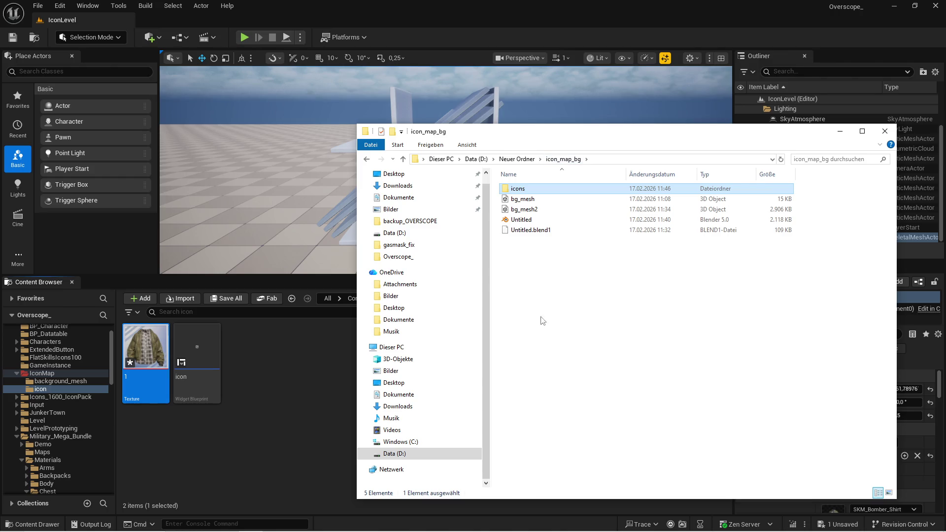
double_click(522, 188)
right_click(536, 255)
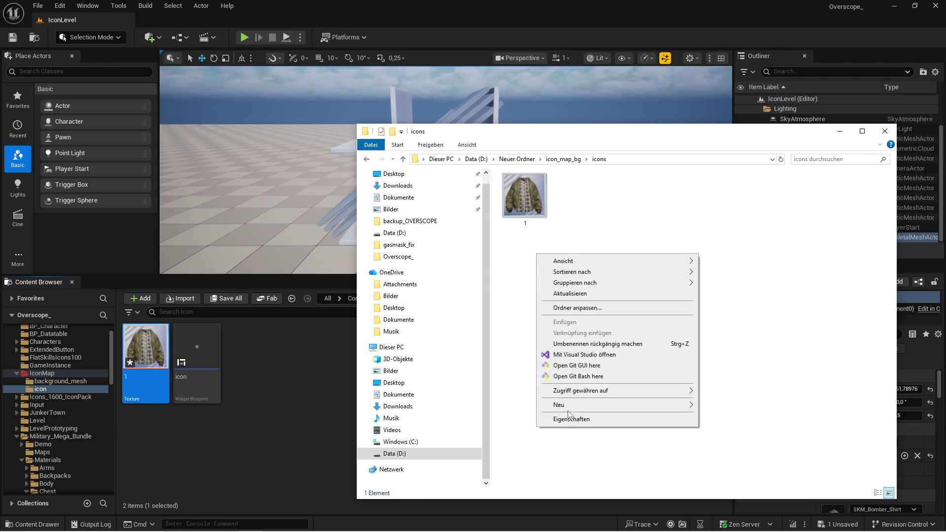
mouse_move(562, 404)
left_click(720, 405)
type("bomber")
key("Return")
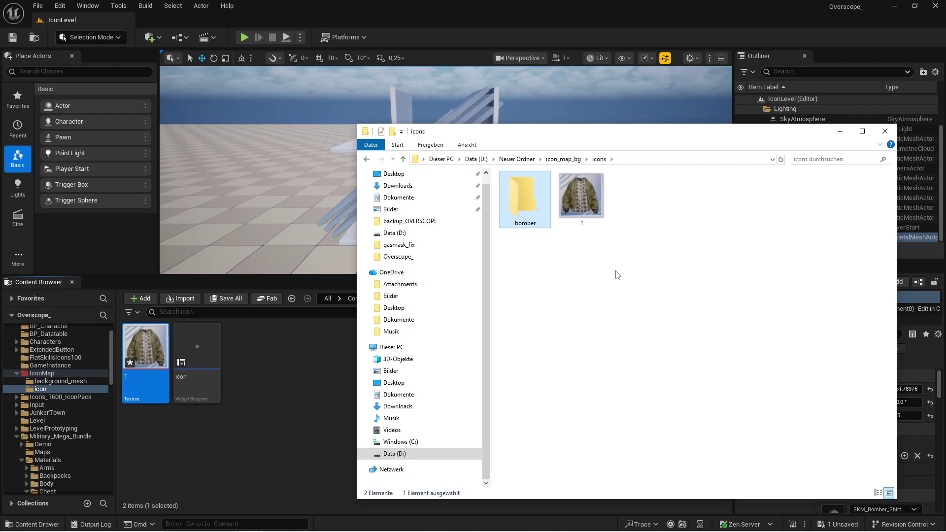
double_click(526, 209)
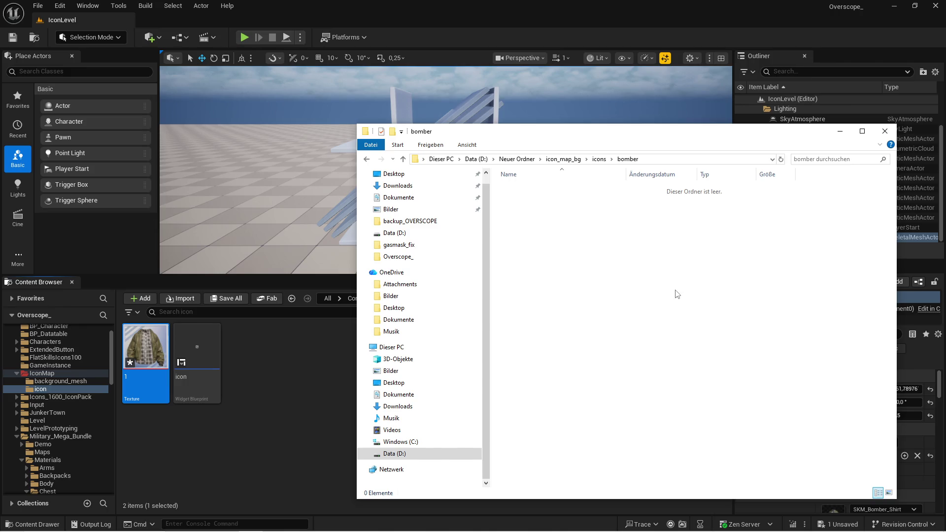
- Back in Unreal, save all modified content and go to the IconMap folder
left_click(268, 392)
left_click(226, 298)
left_click(550, 384)
left_click(402, 298)
right_click(381, 363)
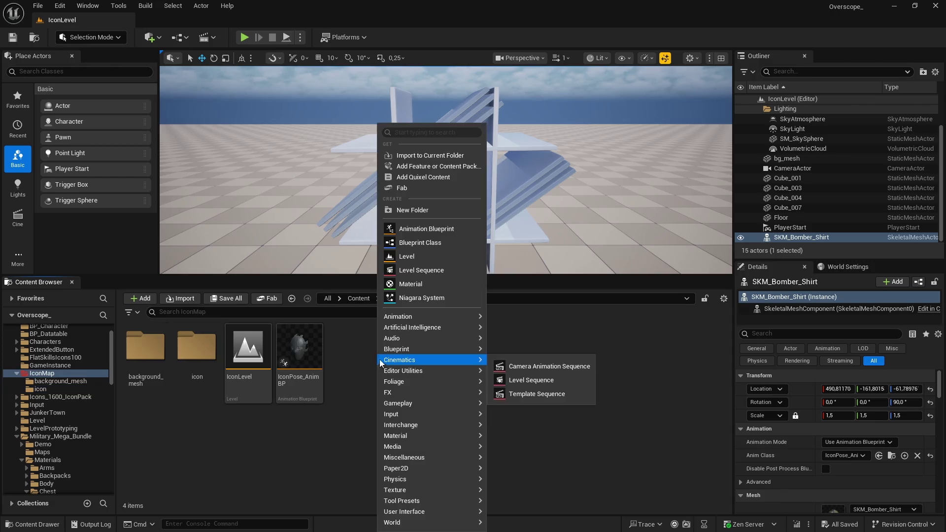
- Create an Icons folder in IconMap and open it
left_click(412, 210)
type("Icons")
key("Return")
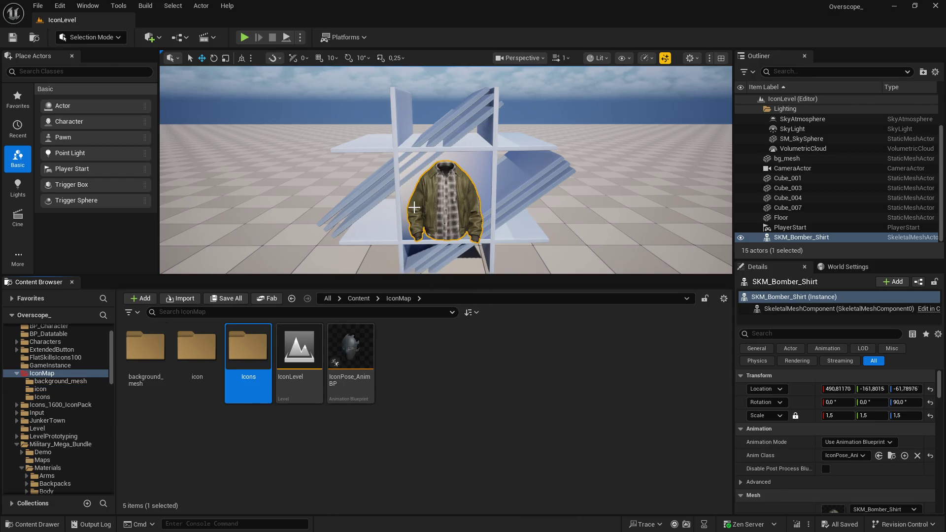
double_click(247, 347)
- Create an Upperbody_Cloth folder inside Icons and open it
right_click(214, 385)
left_click(258, 209)
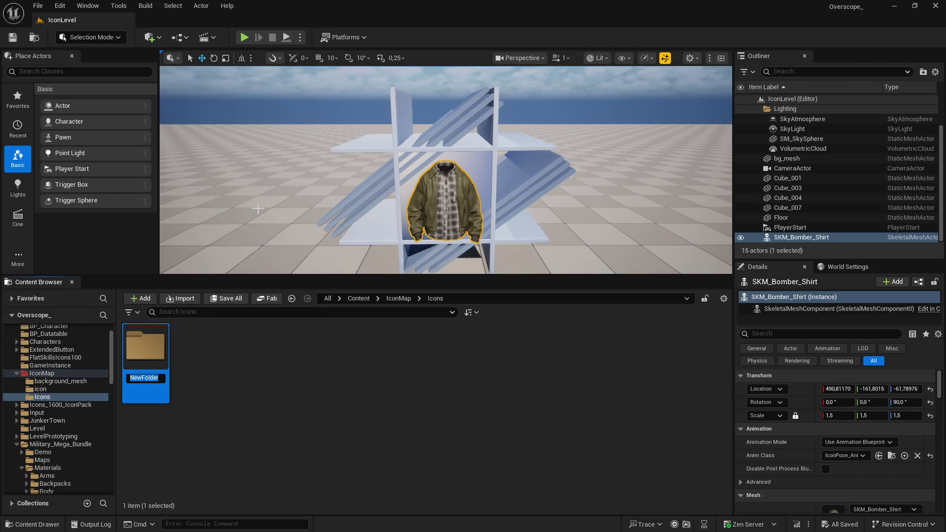
key("BackSpace")
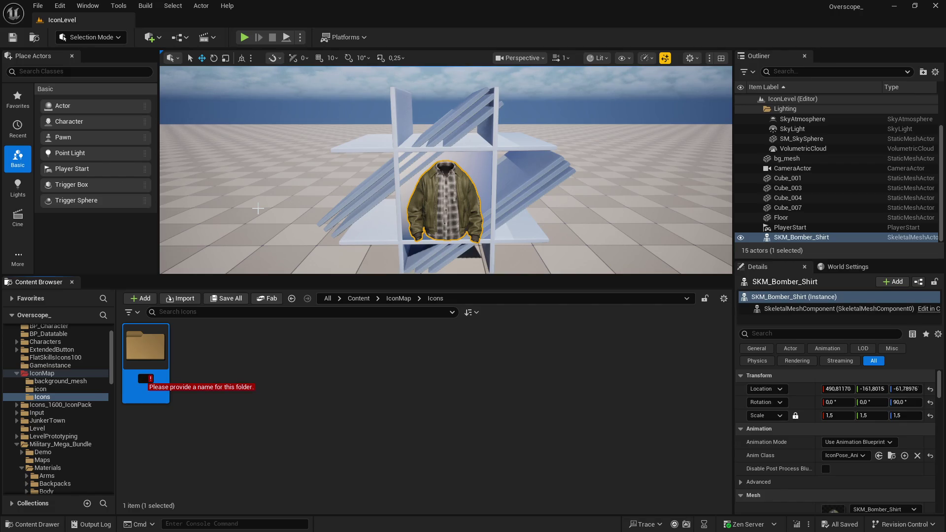
type("Upperb")
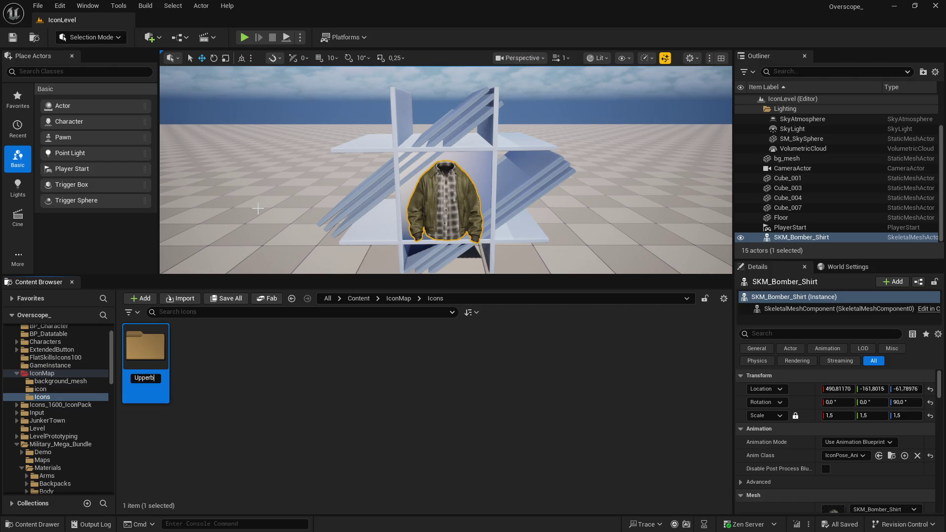
type("ody_")
type("Cloth")
key("Return")
left_click(247, 364)
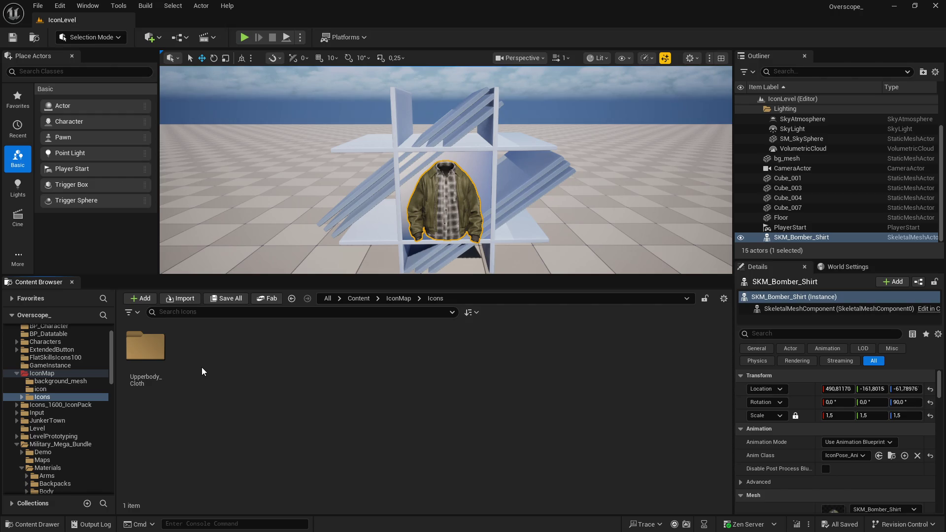
double_click(145, 348)
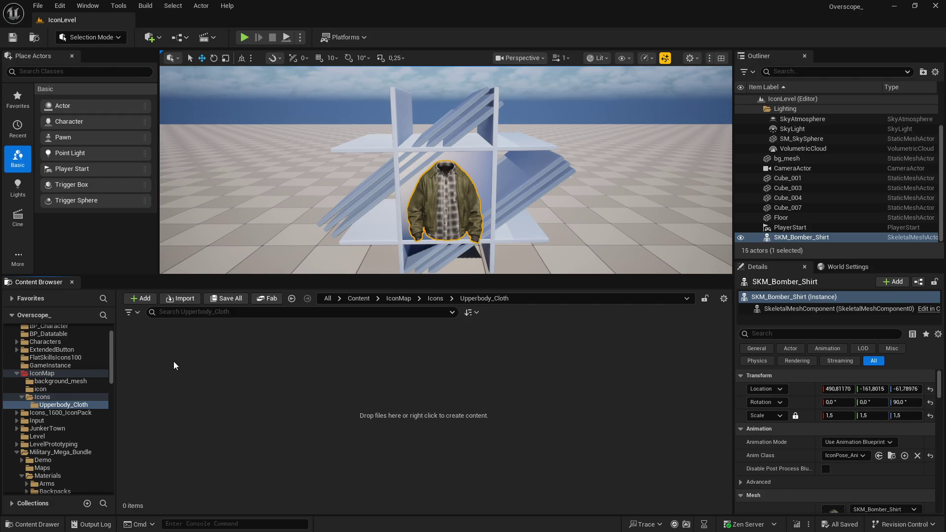
- Add a Bomber folder inside Upperbody_Cloth and browse to the current jacket mesh asset
right_click(173, 365)
left_click(204, 210)
type("B")
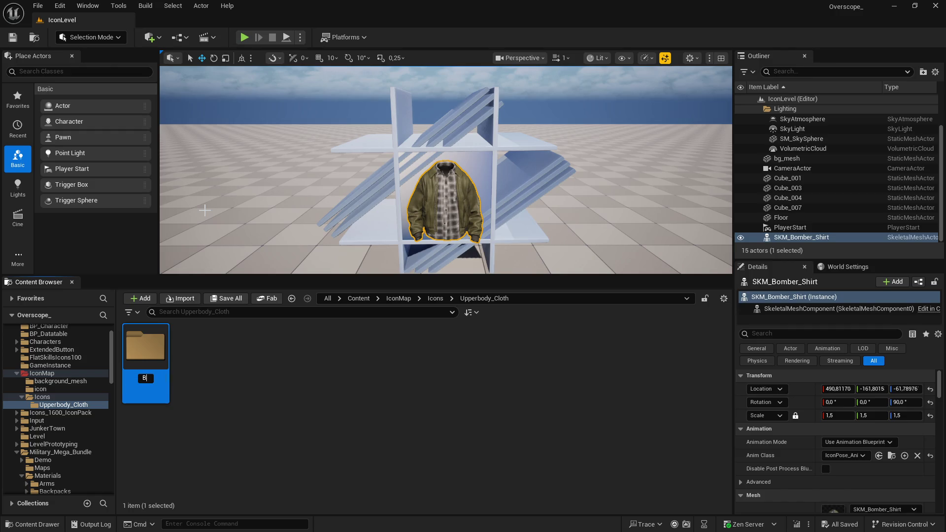
type("omber")
left_click(304, 349)
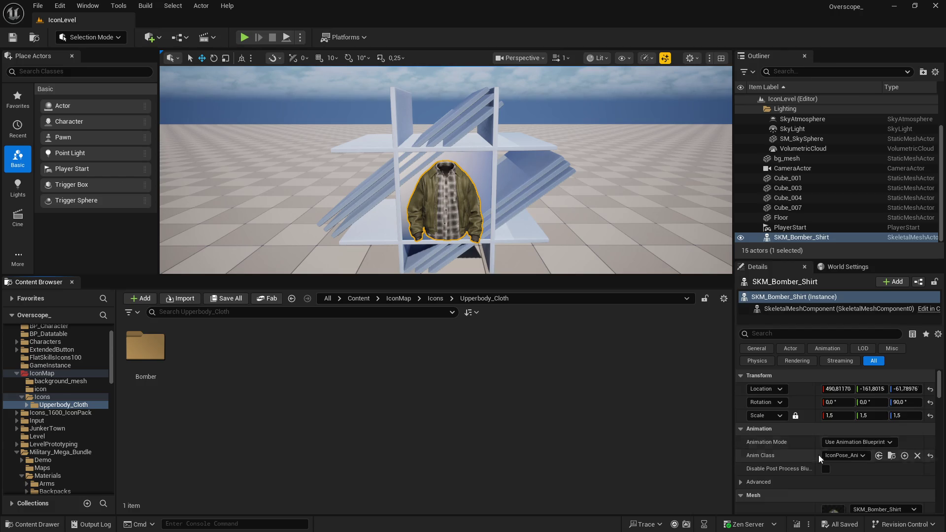
scroll(832, 456, "down", 3)
left_click(868, 459)
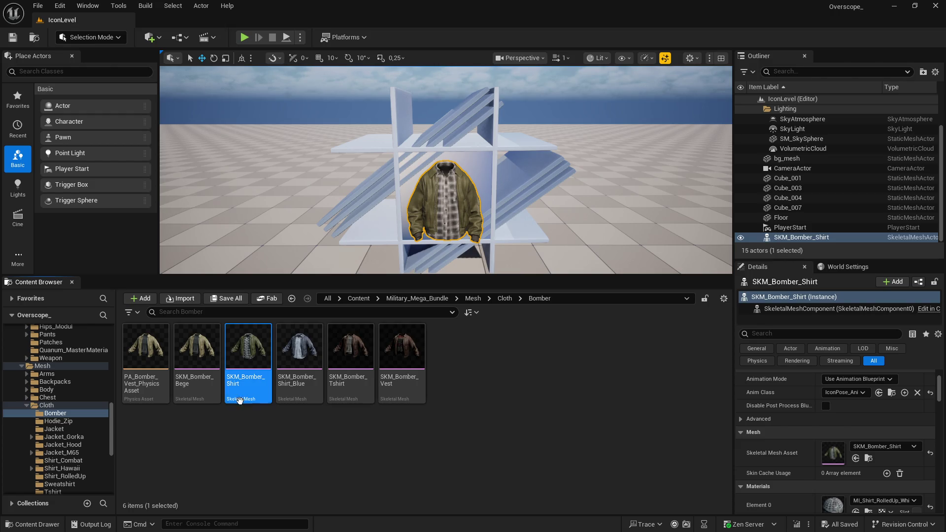
- Assign SKM_Bomber_Bege as the jacket's skeletal mesh and save all content
key("Left")
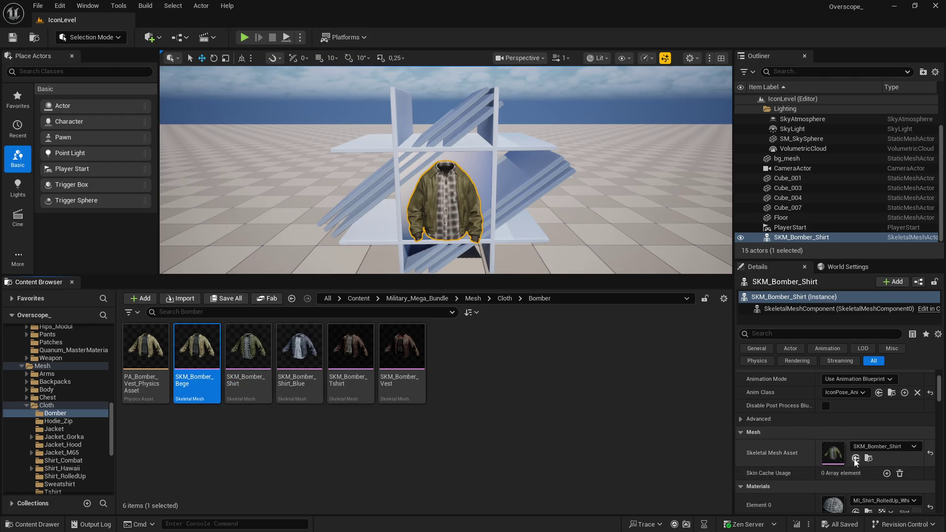
left_click(856, 458)
left_click(227, 297)
left_click(536, 377)
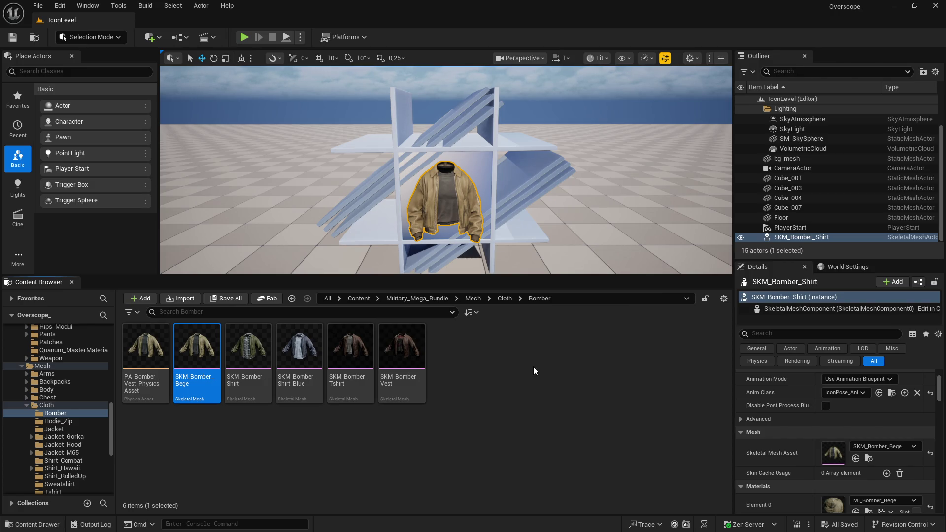
key("super")
key("alt+Tab")
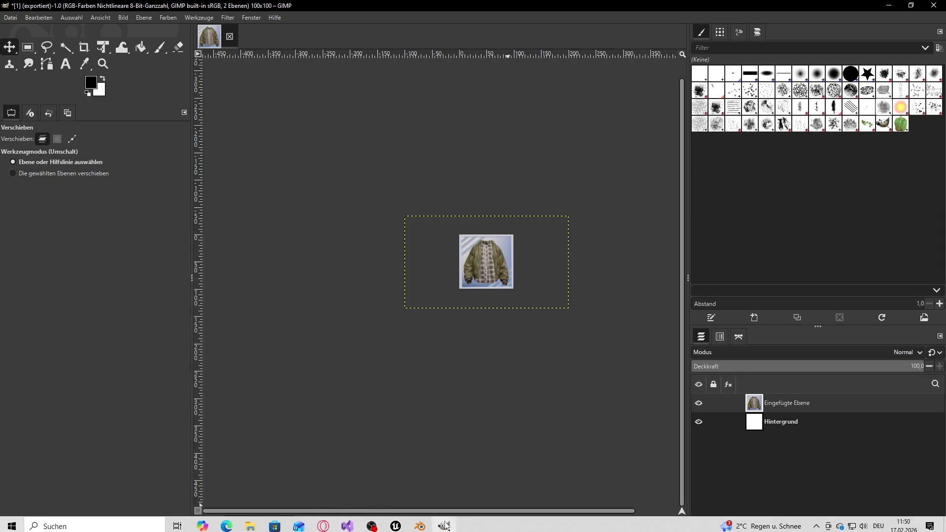
- Delete the old jacket layer and capture a full-screen play screenshot of the beige jacket
left_click(930, 524)
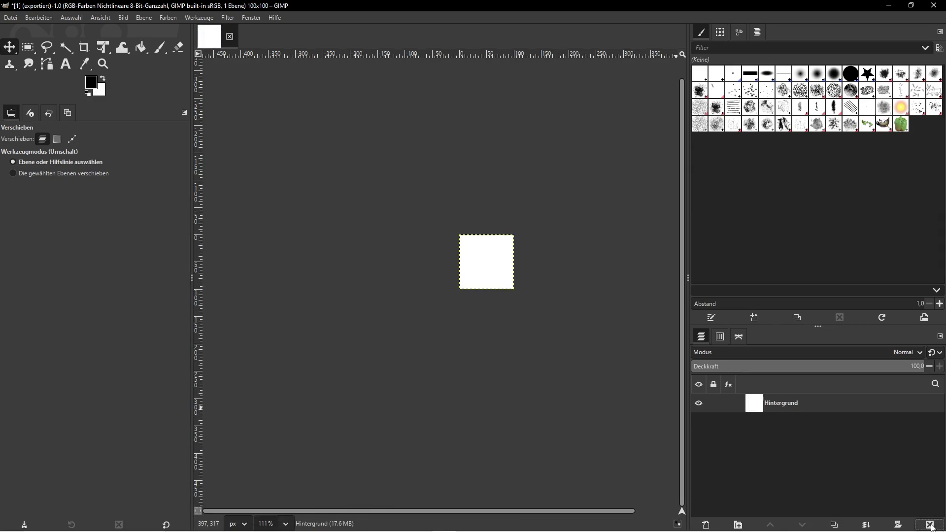
key("super")
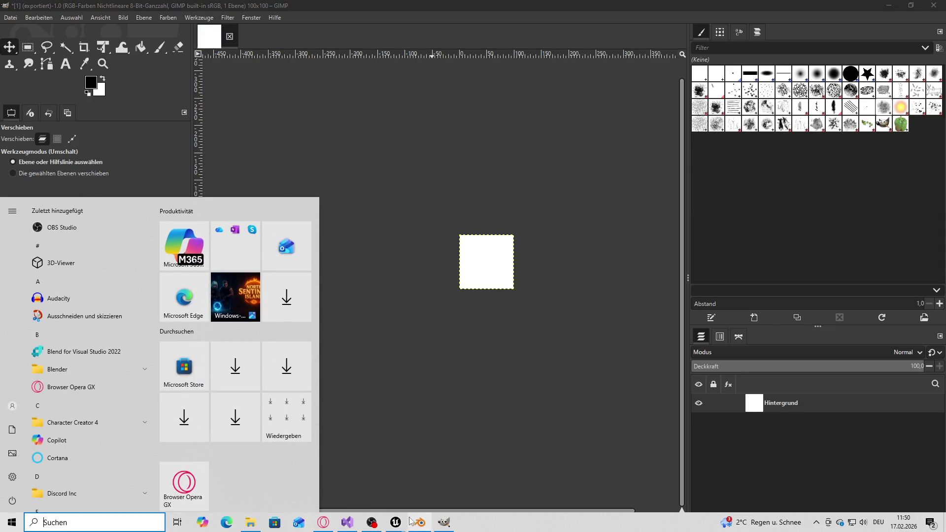
mouse_move(402, 523)
left_click(342, 480)
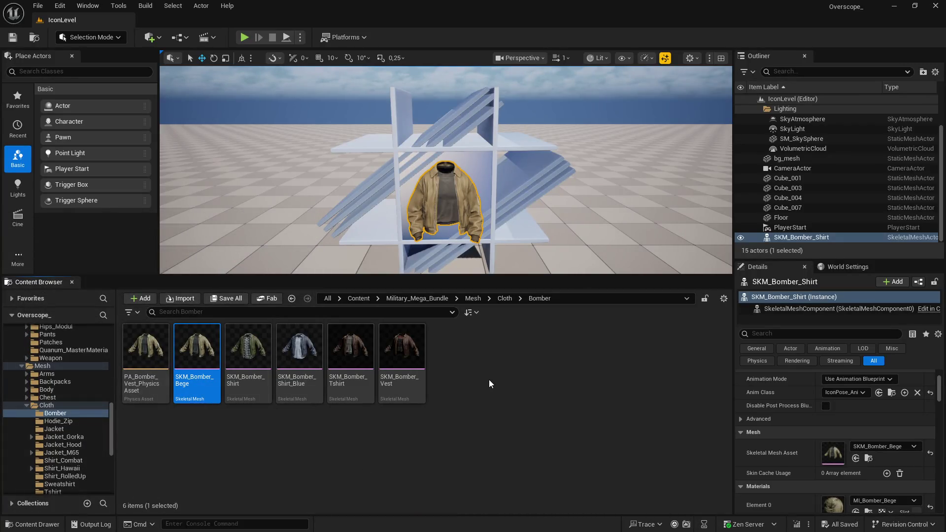
left_click(244, 38)
key("F11")
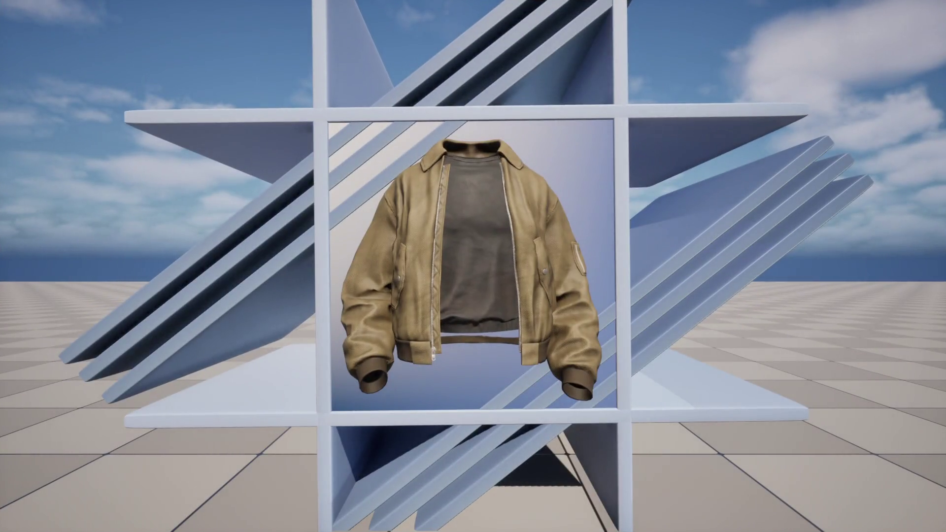
key("Print")
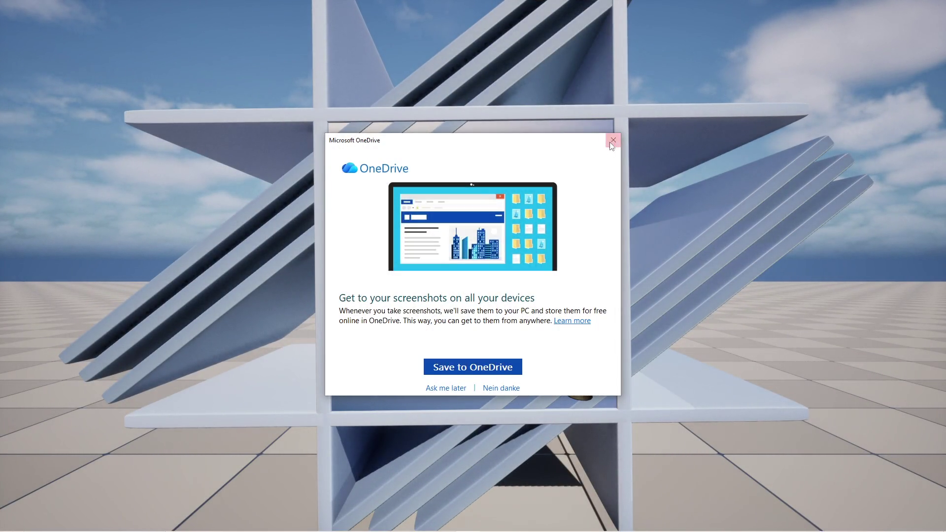
left_click(613, 142)
key("super")
left_click(444, 522)
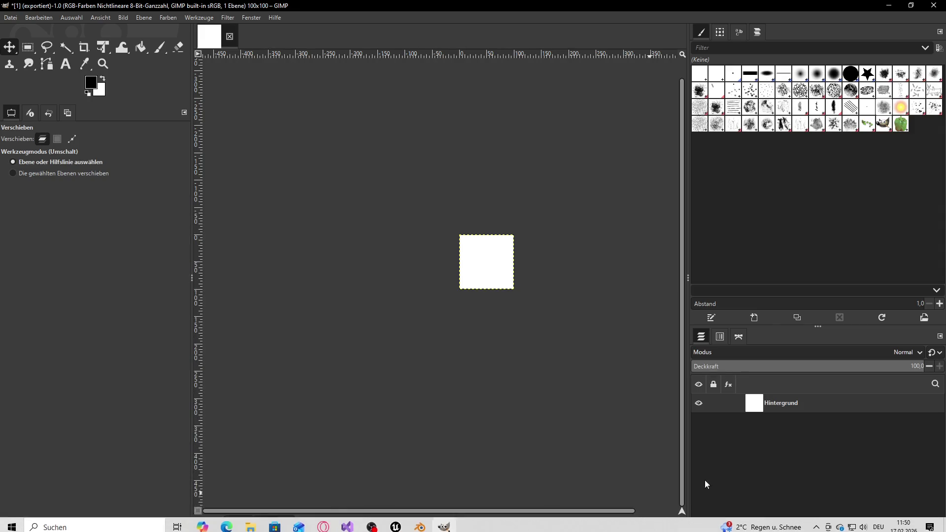
- Paste the screenshot as a new GIMP layer and scale it down, entering 100 for the size
key("ctrl+v")
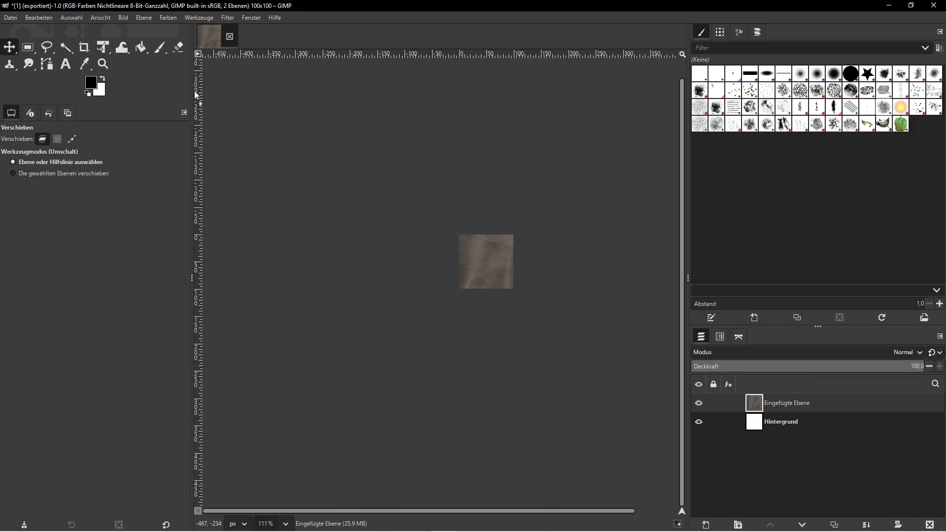
left_click(142, 19)
left_click(179, 179)
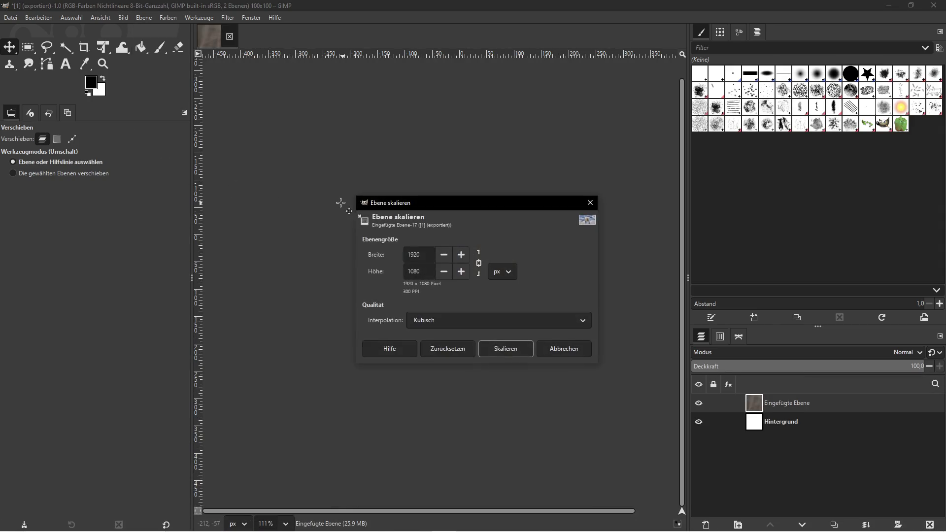
left_click_drag(426, 254, 396, 258)
type("100")
left_click(505, 349)
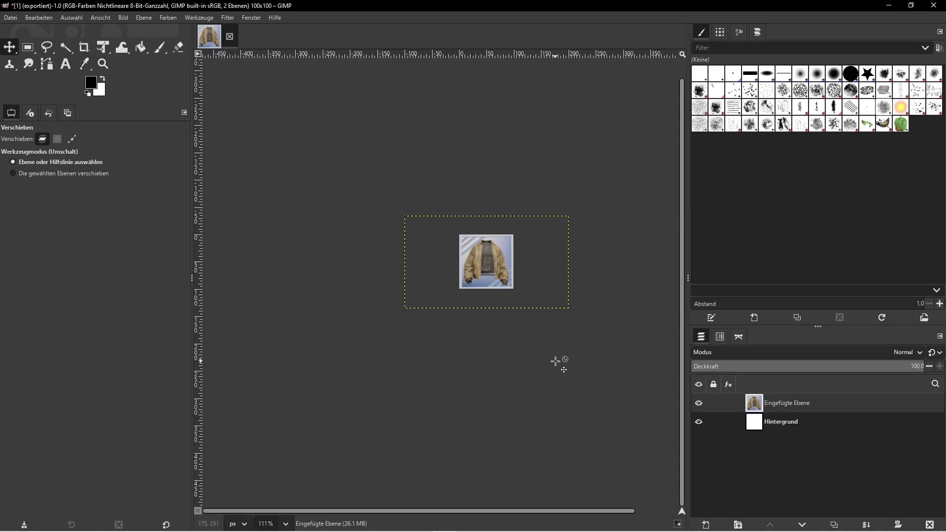
key("super+e")
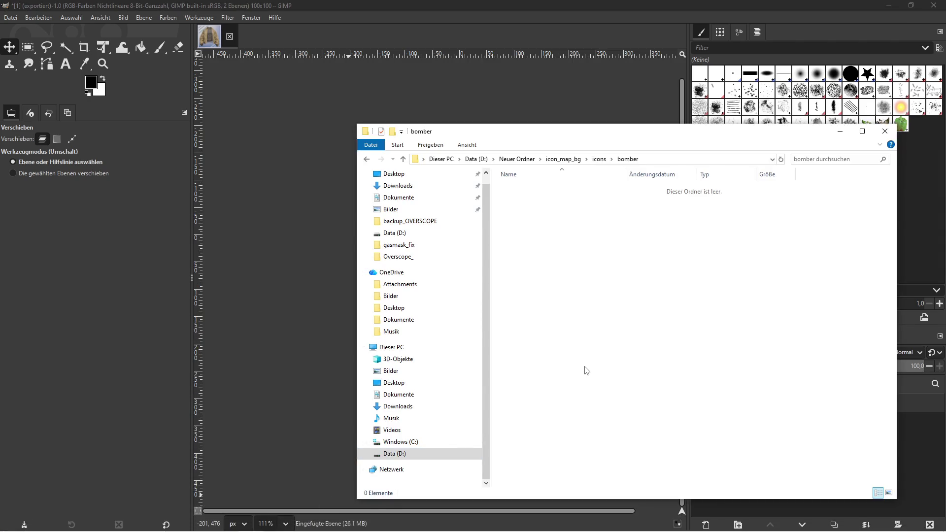
- Start Export As and navigate to the icon_map_bg/icons/bomber folder on drive D:
left_click(10, 17)
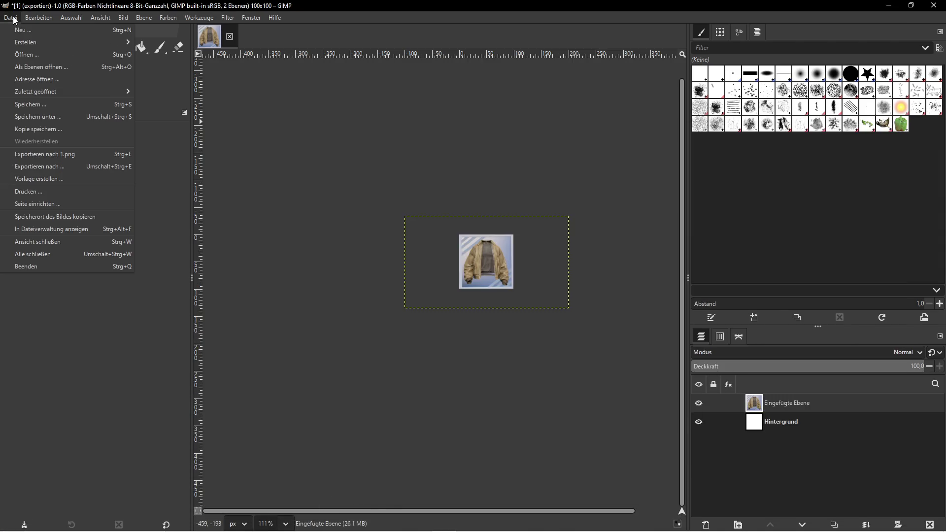
left_click(54, 167)
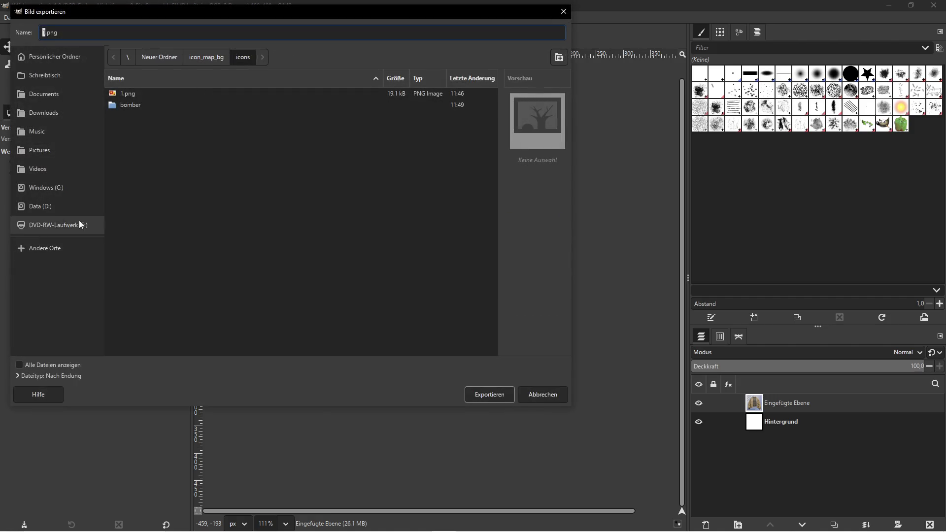
left_click(74, 206)
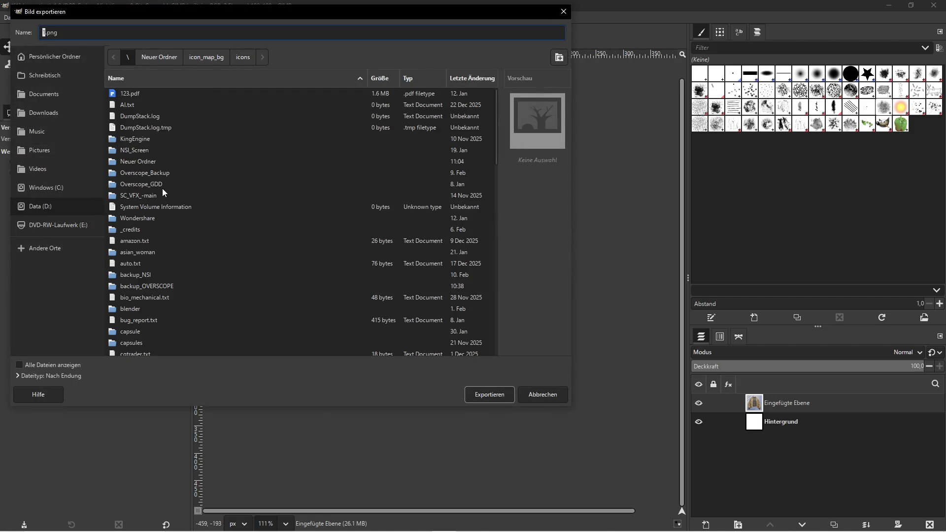
scroll(176, 255, "down", 1)
scroll(173, 253, "up", 1)
double_click(140, 163)
left_click(146, 98)
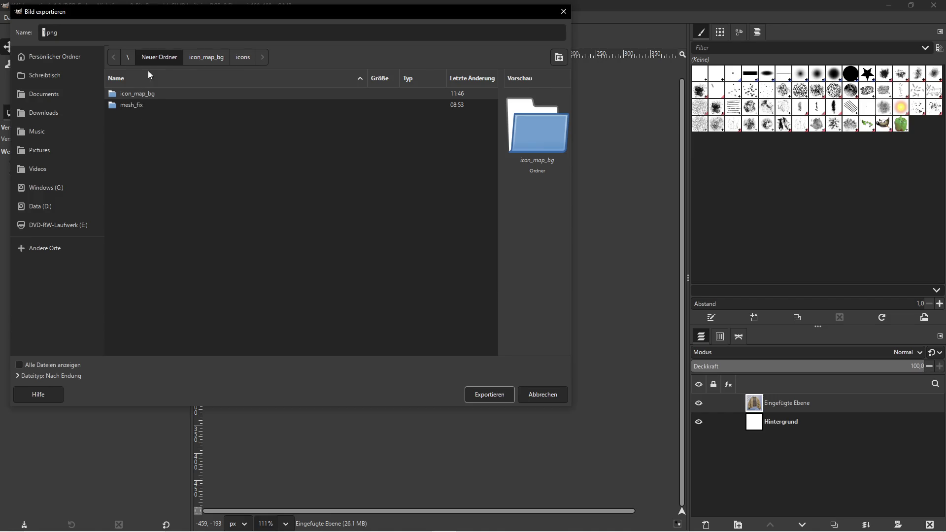
left_click_drag(139, 18, 149, 19)
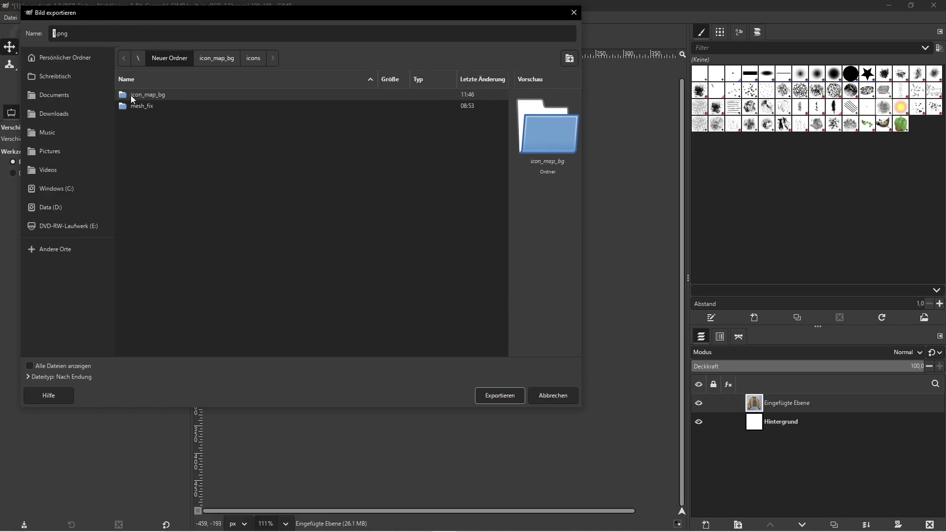
key("super")
left_click(245, 521)
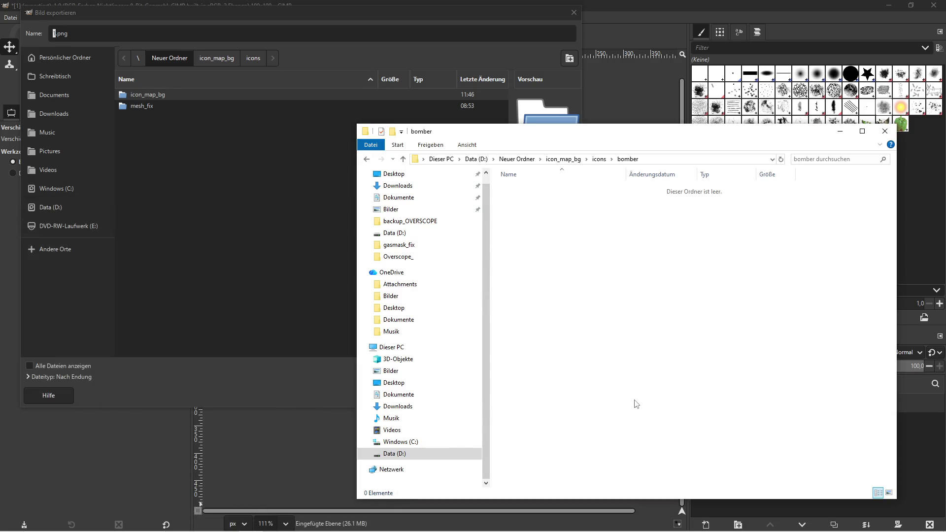
left_click(184, 205)
double_click(144, 93)
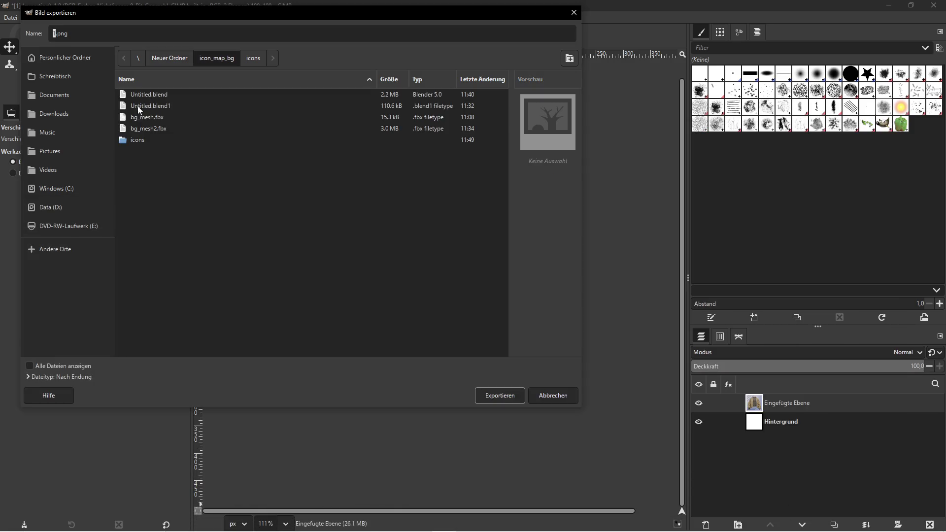
double_click(137, 141)
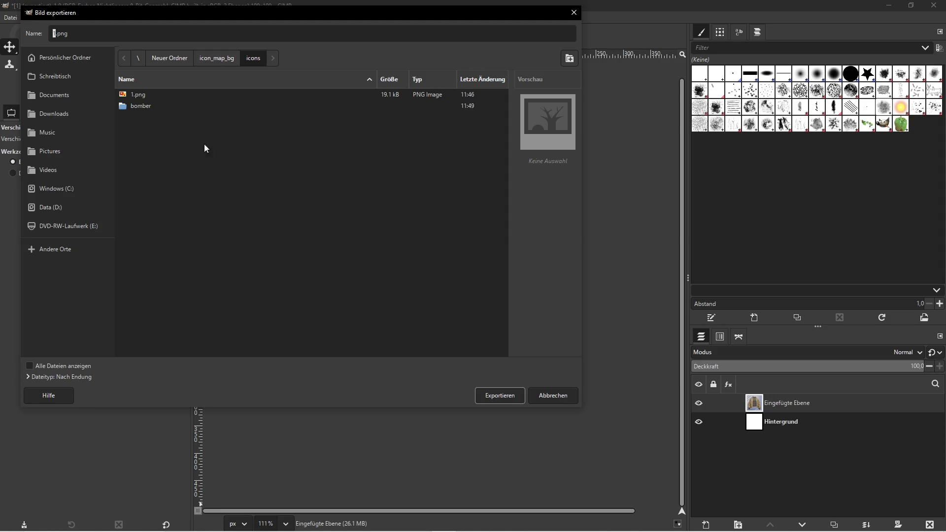
double_click(141, 107)
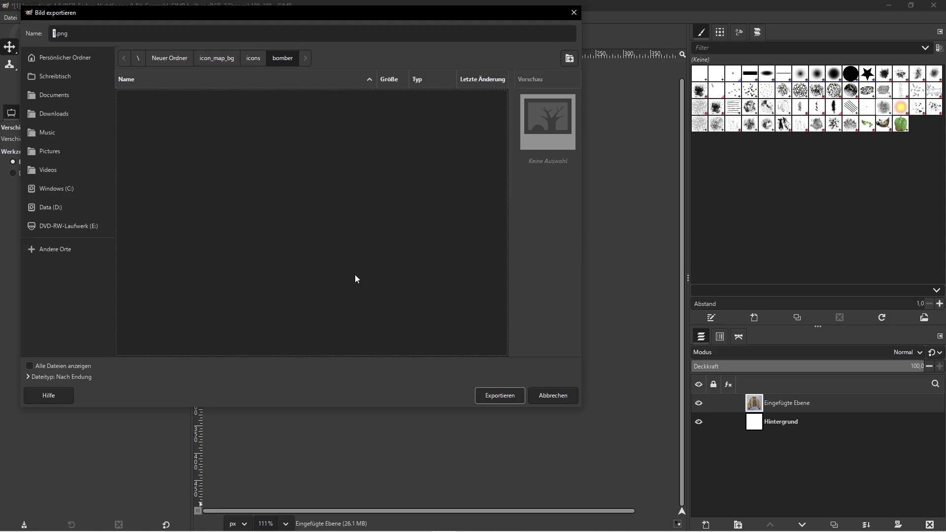
- Name the file bomber_bege and export it as PNG
key("super")
mouse_move(396, 522)
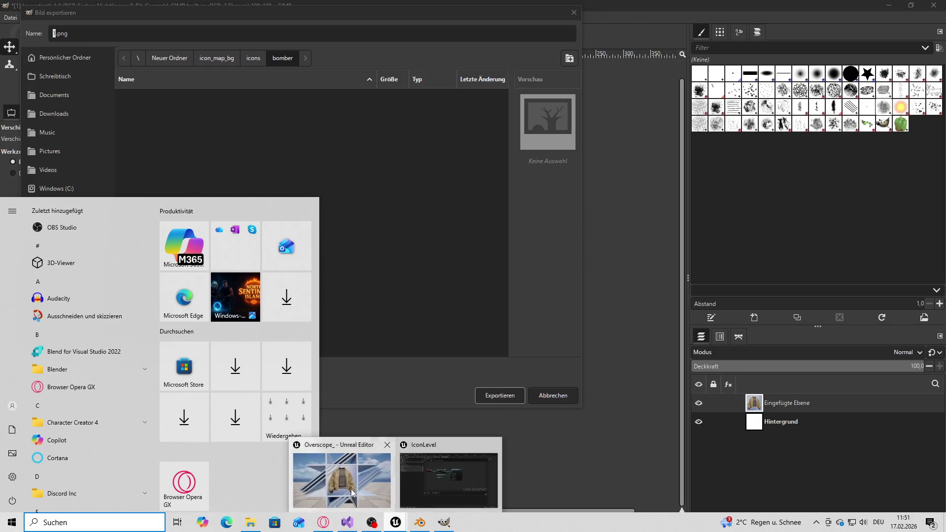
left_click(352, 493)
key("F11")
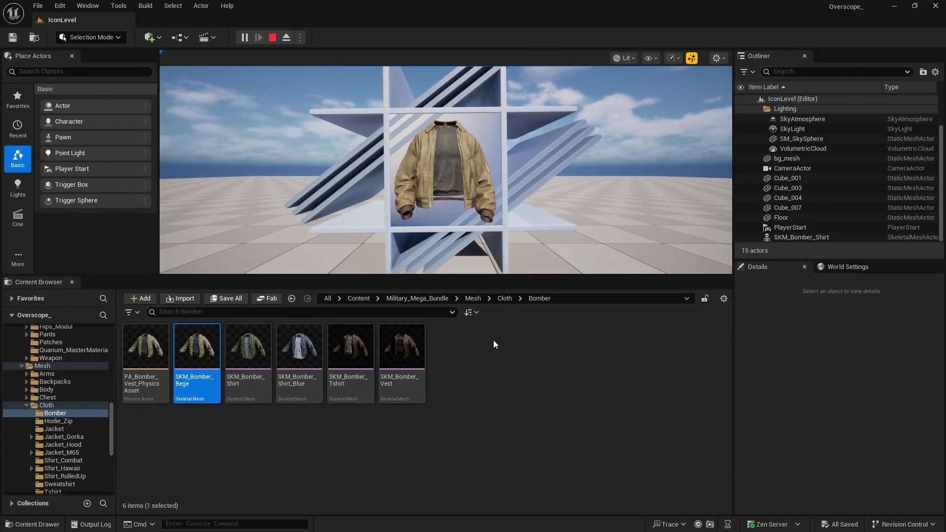
key("super")
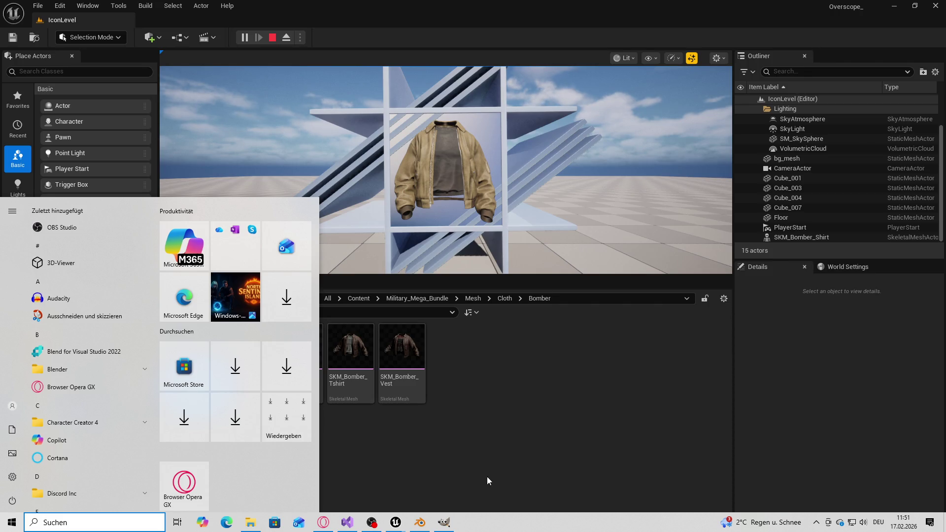
left_click(444, 522)
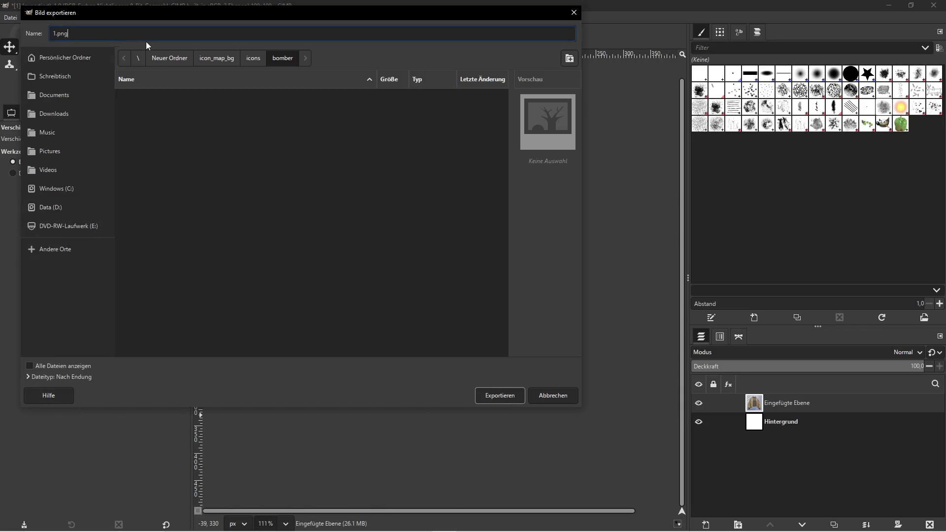
type("bo")
type("mber_beg")
type("e")
left_click(500, 396)
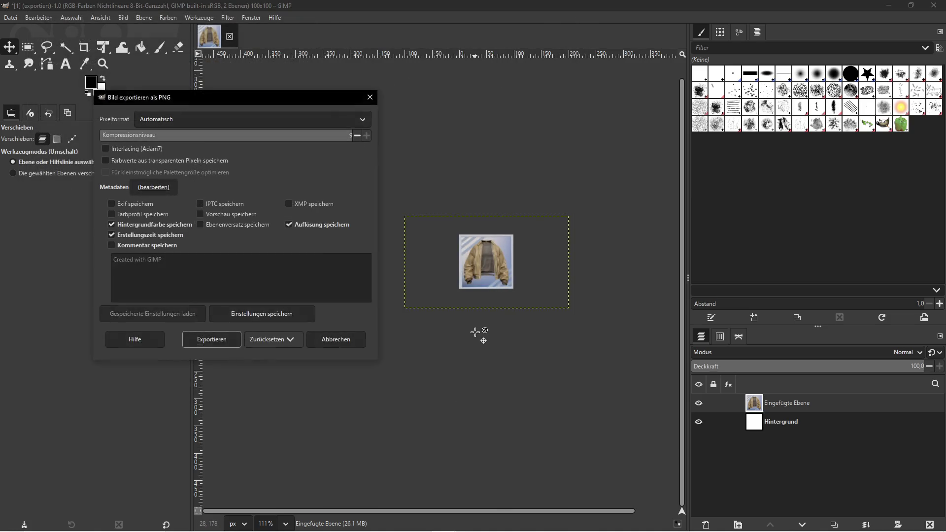
key("super")
left_click(313, 97)
left_click(224, 340)
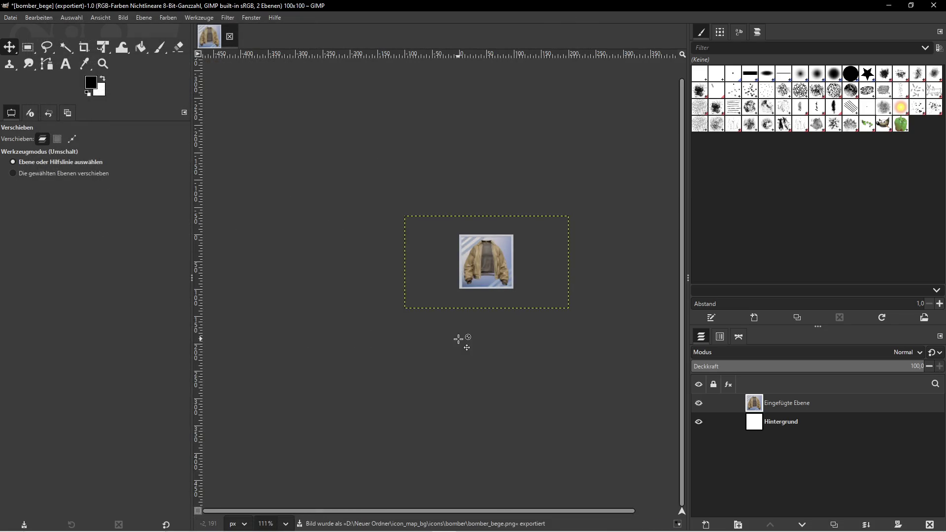
key("super")
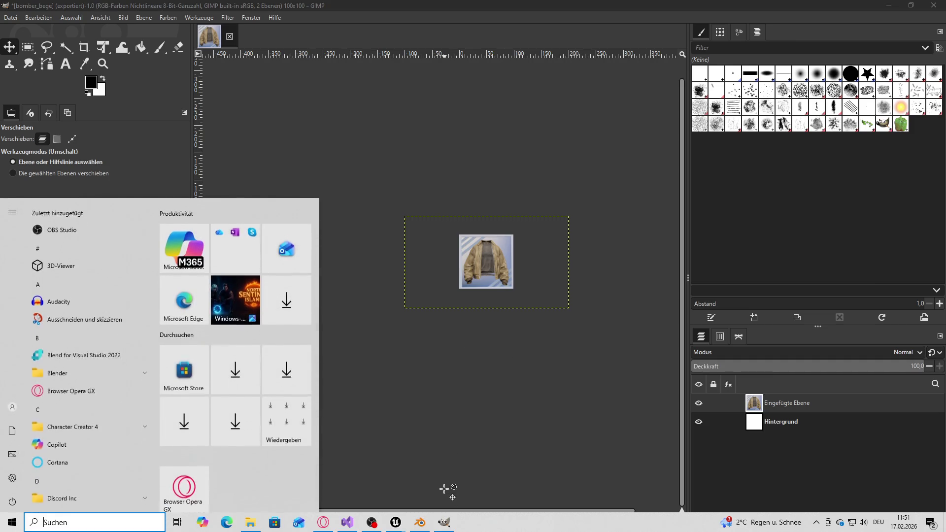
- Stop the play session and assign SKM_Bomber_Shirt as the jacket actor's skeletal mesh
mouse_move(396, 522)
left_click(361, 482)
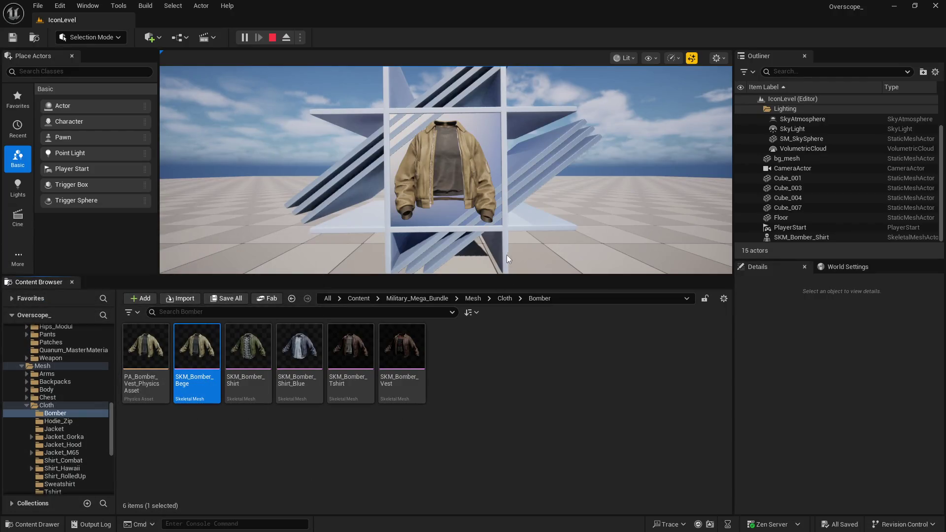
left_click(439, 192)
key("shift+F1")
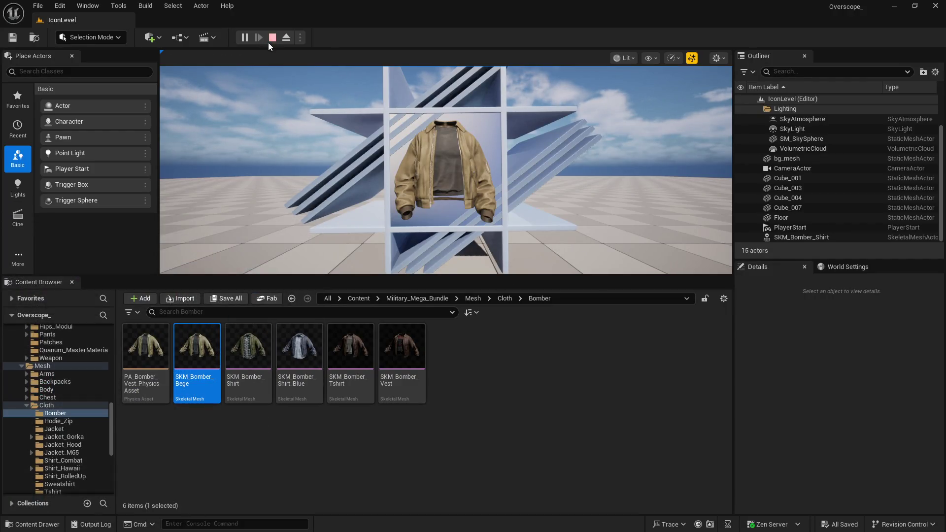
left_click(273, 37)
left_click(261, 352)
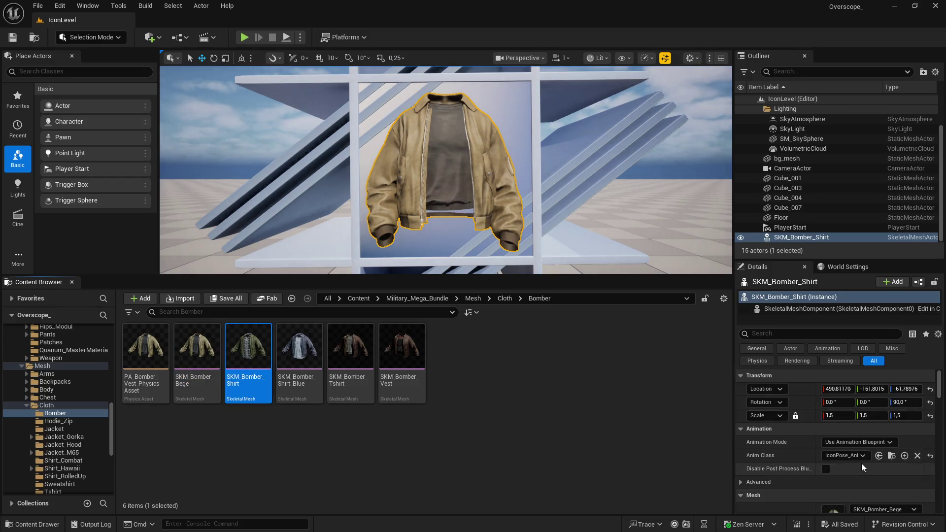
scroll(861, 463, "down", 1)
left_click(856, 490)
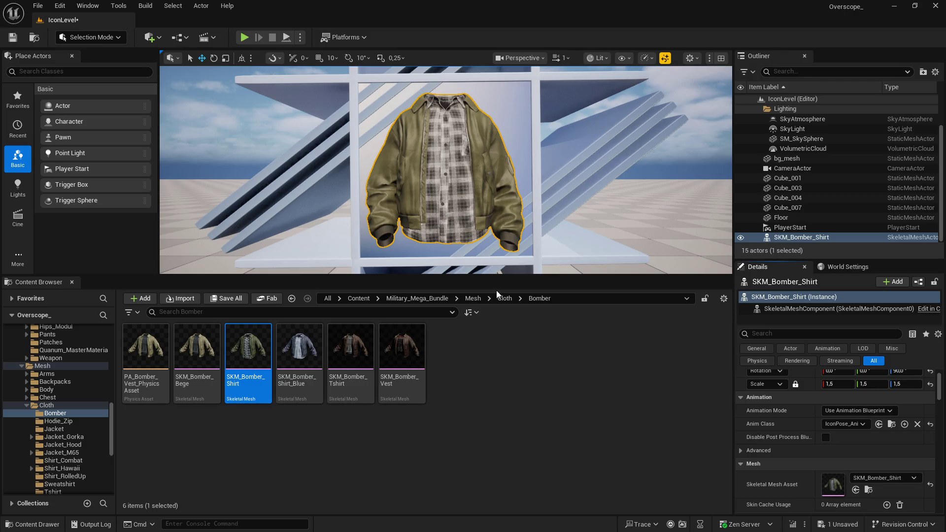
left_click(491, 523)
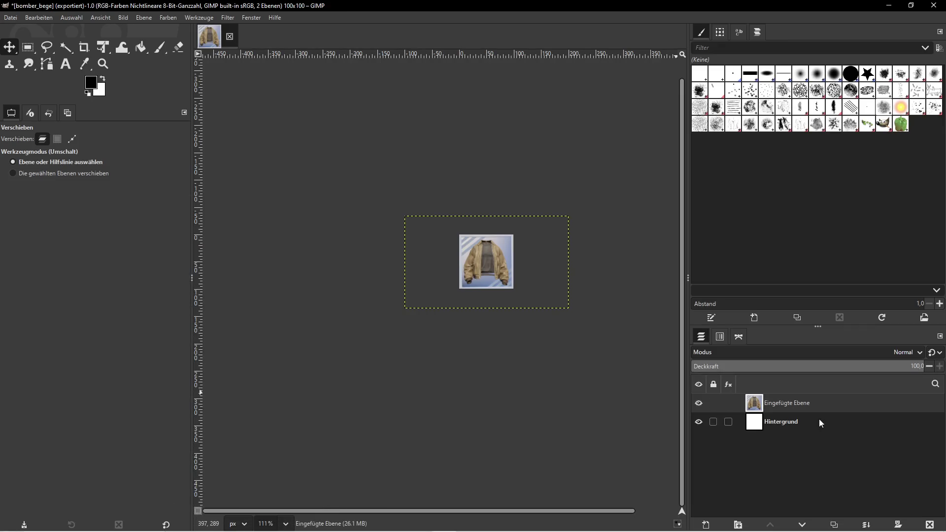
key("super")
- Move image 1 from icons into the bomber folder and rename it bomber_shirt
left_click(264, 525)
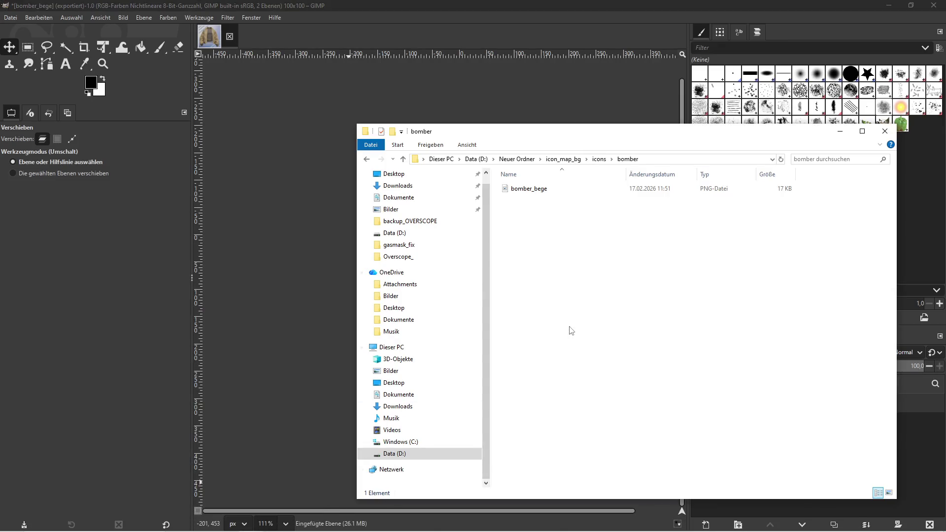
key("alt+Left")
left_click_drag(581, 197, 530, 205)
double_click(525, 199)
left_click(524, 207)
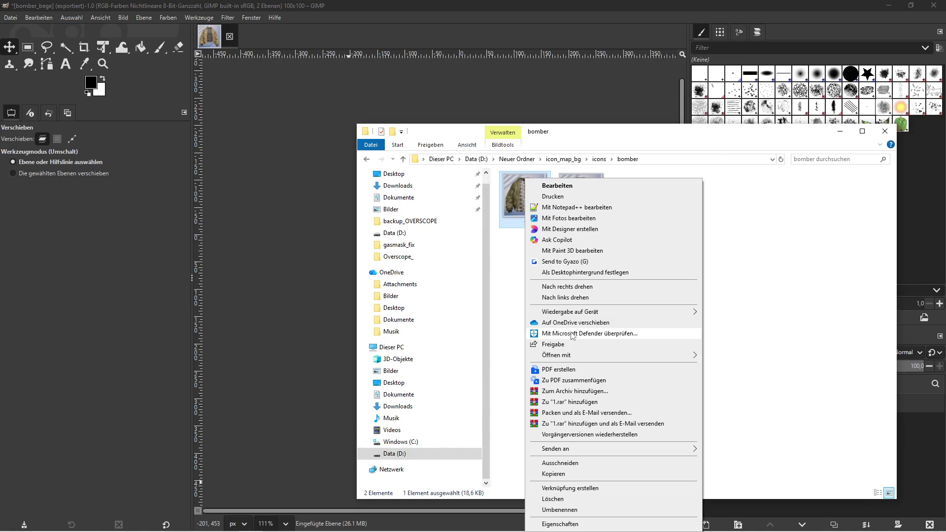
left_click(591, 507)
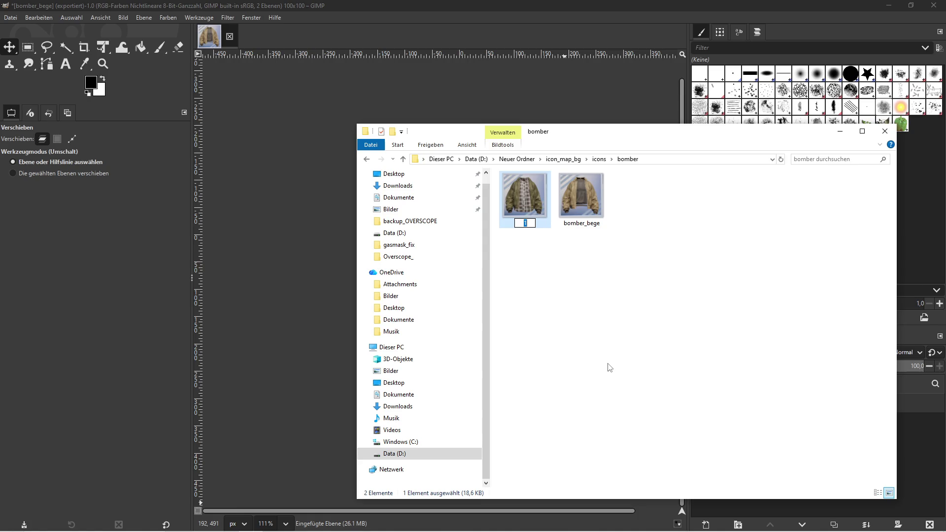
type("omber_shirt")
key("Return")
left_click(612, 361)
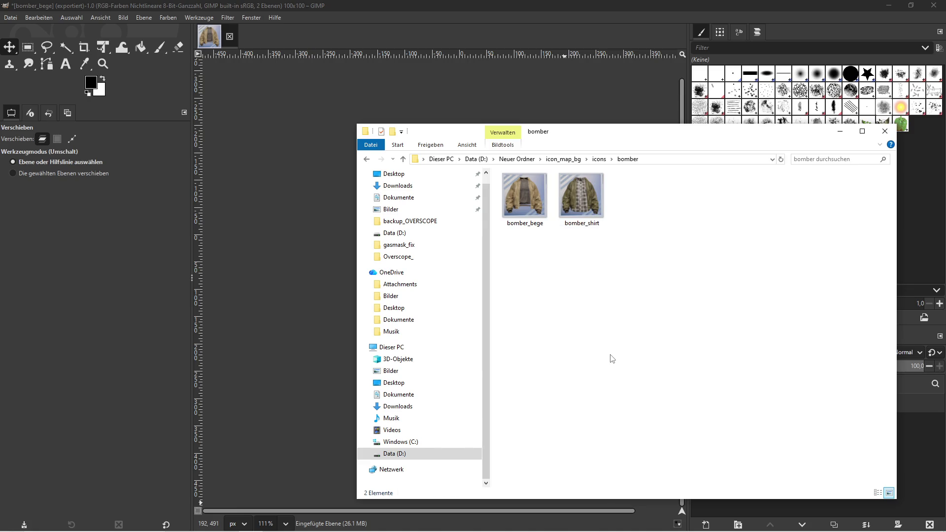
key("super")
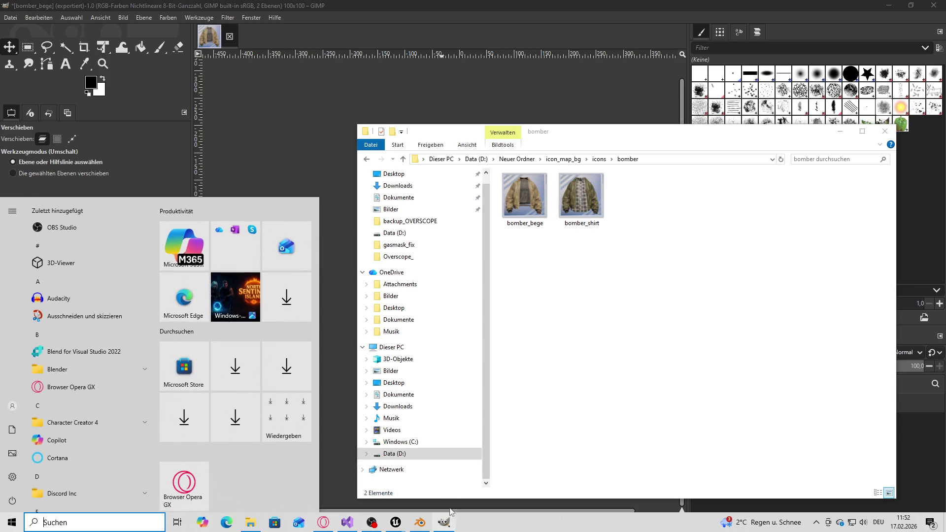
key("alt+Tab")
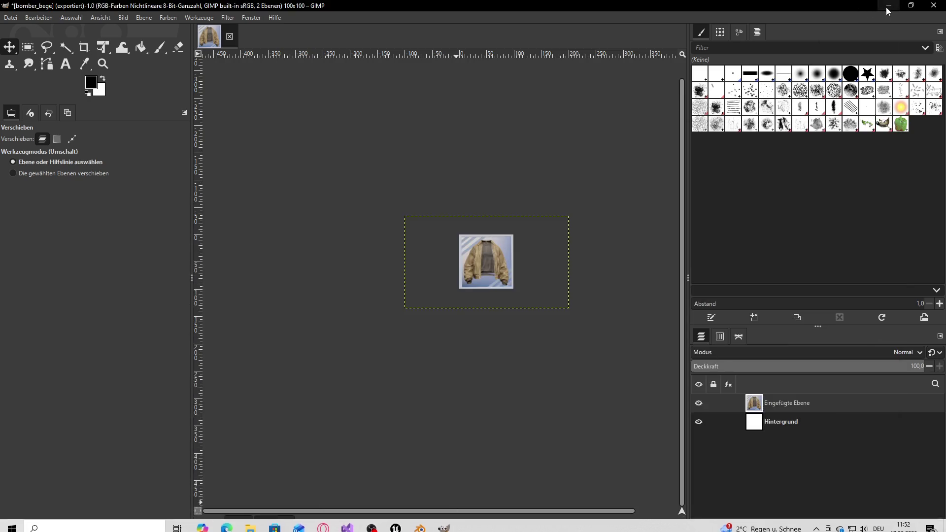
- Set SKM_Bomber_Shirt_Blue as the jacket's skeletal mesh and save IconLevel
left_click(560, 19)
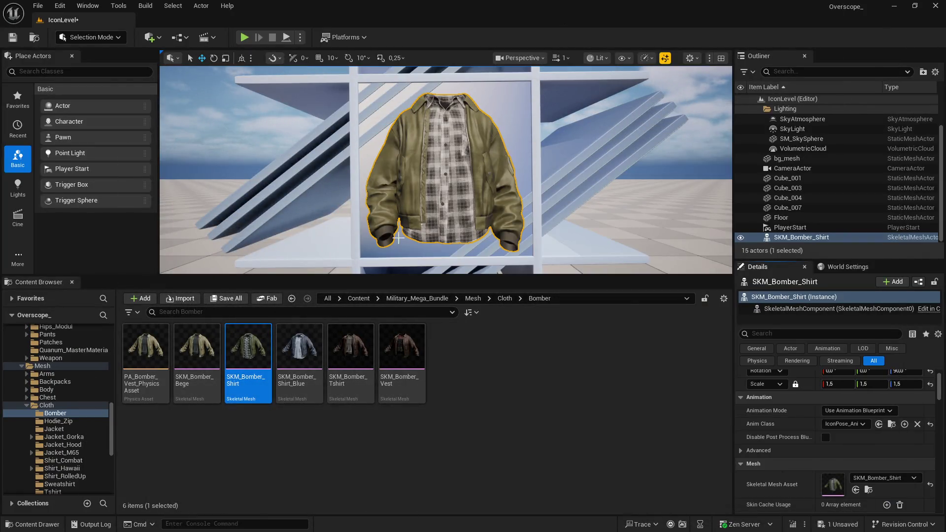
left_click_drag(299, 347, 846, 477)
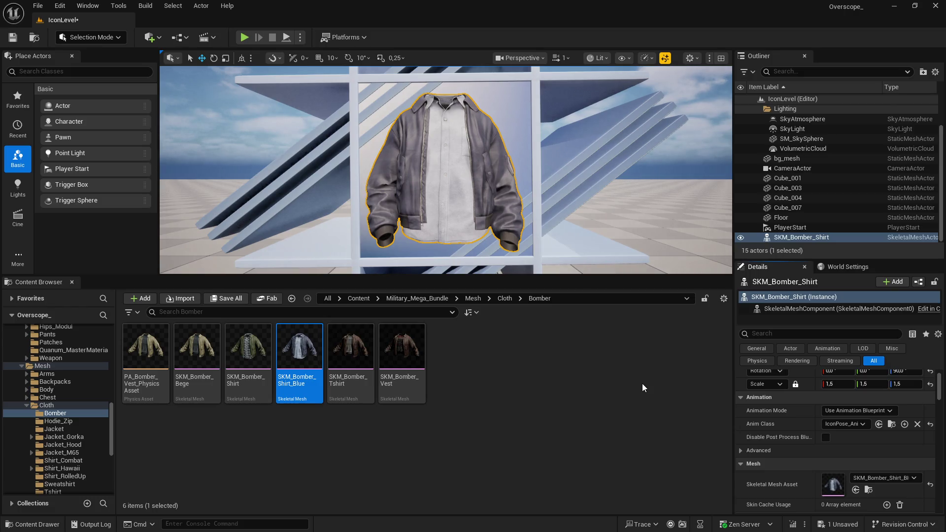
key("ctrl+s")
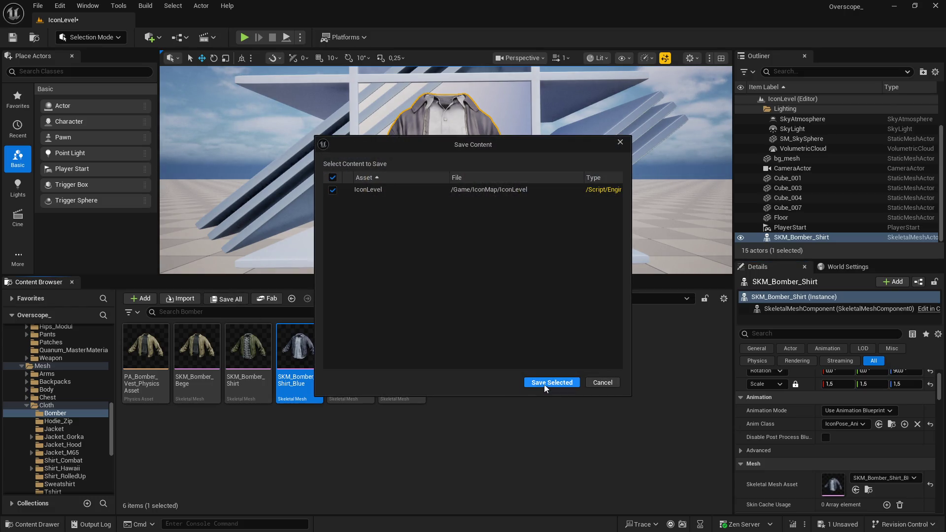
left_click(544, 384)
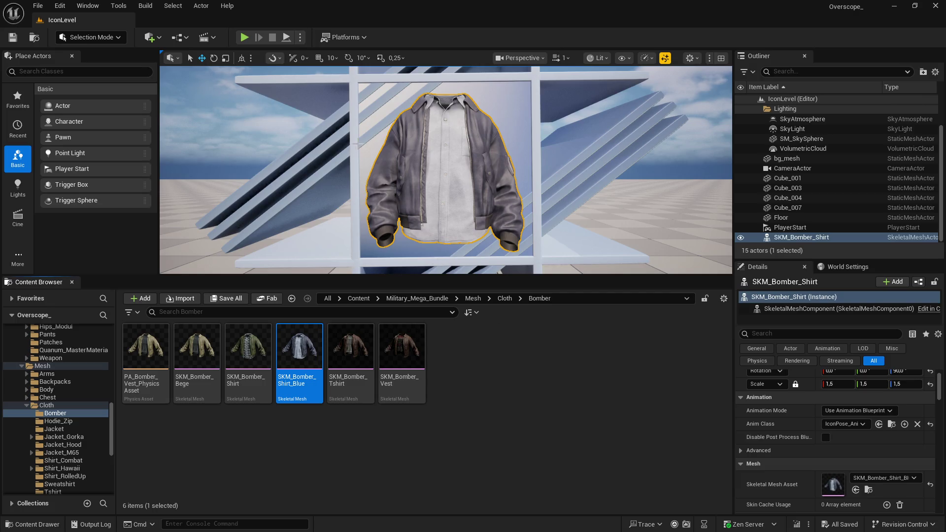
- Screenshot the jacket in a play session and paste it into GIMP, replacing the previous layer
left_click(243, 37)
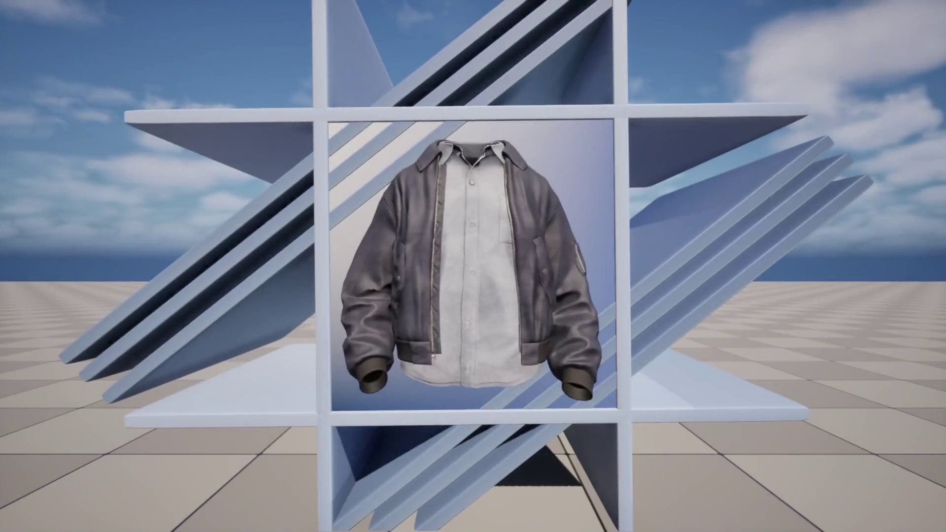
key("Print")
left_click(611, 141)
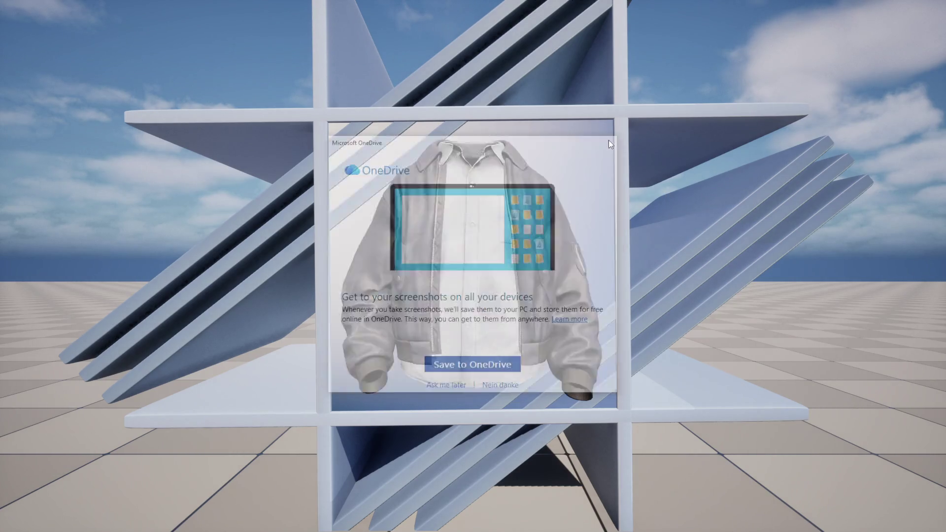
key("super")
left_click(444, 522)
key("ctrl+z")
key("ctrl+v")
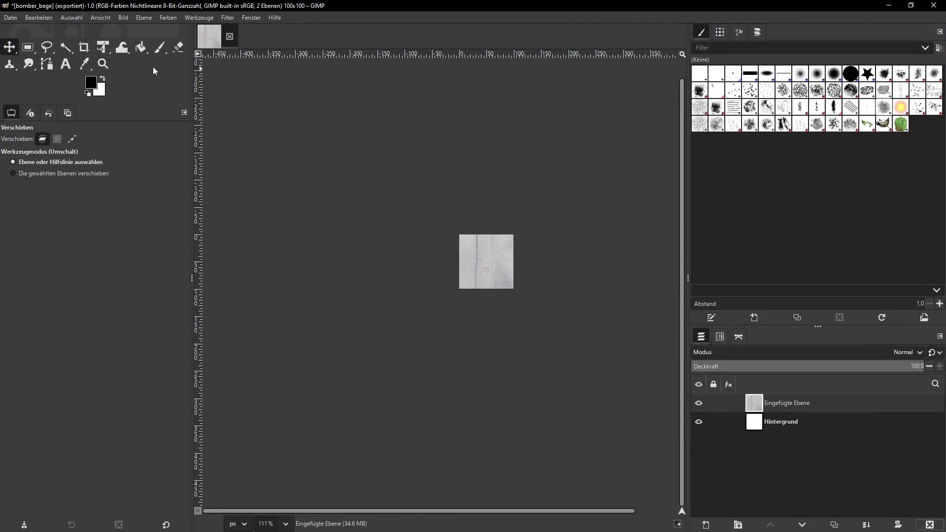
- Scale the pasted jacket layer to a width of 300 pixels
left_click(144, 18)
left_click(187, 183)
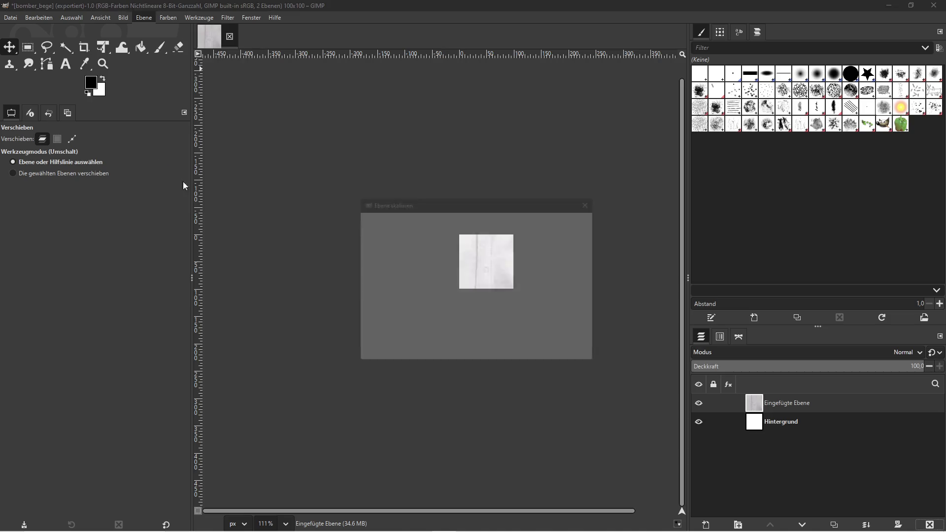
type("300")
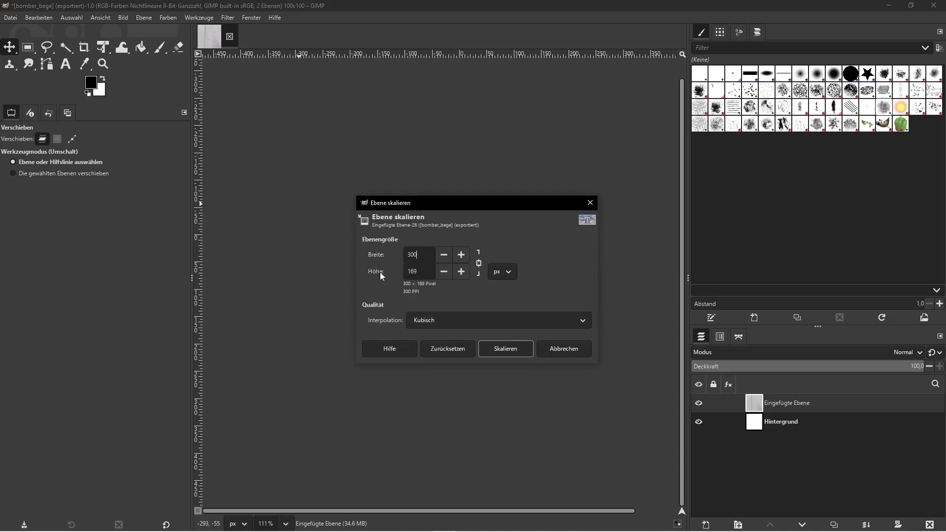
left_click(519, 362)
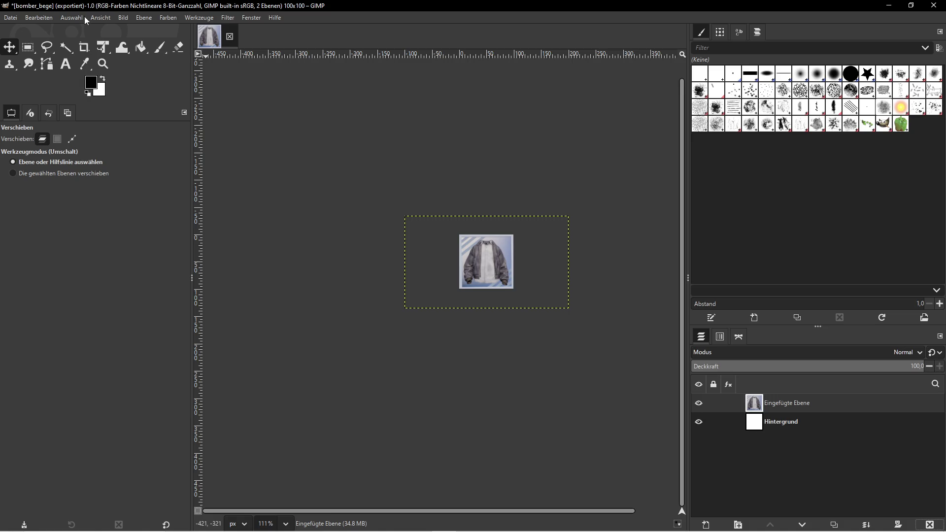
- Export the icon as bomber_blue.png into the bomber folder
left_click(11, 20)
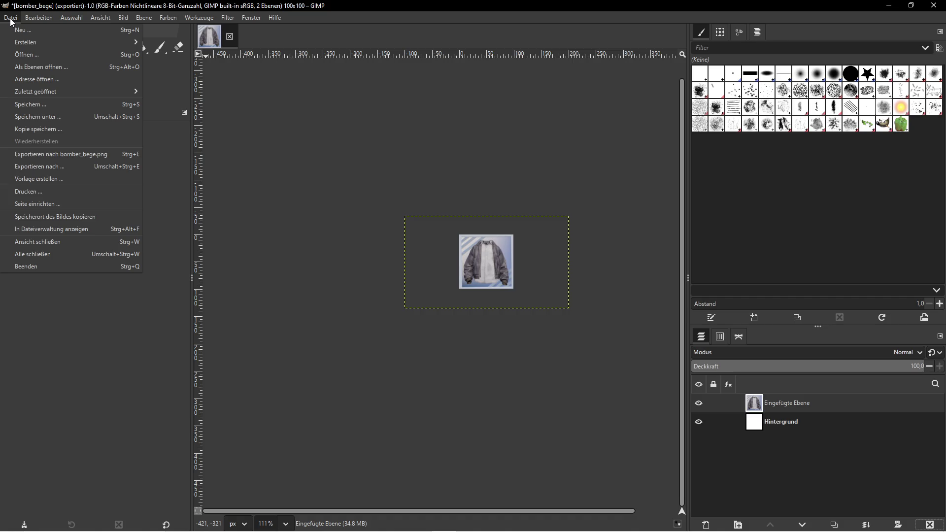
left_click(49, 166)
left_click(103, 33)
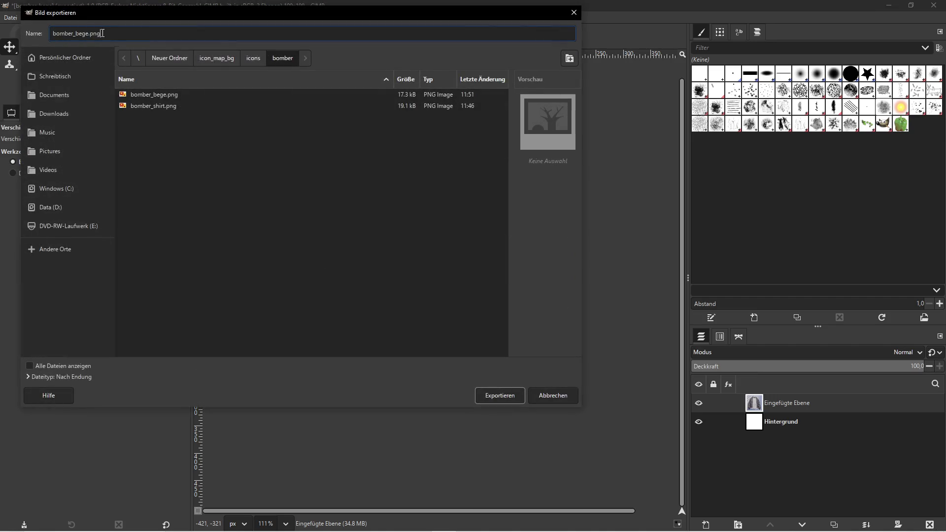
key("super")
left_click(340, 481)
key("BackSpace")
key("BackSpace")
key("BackSpace")
type("blue")
left_click(494, 392)
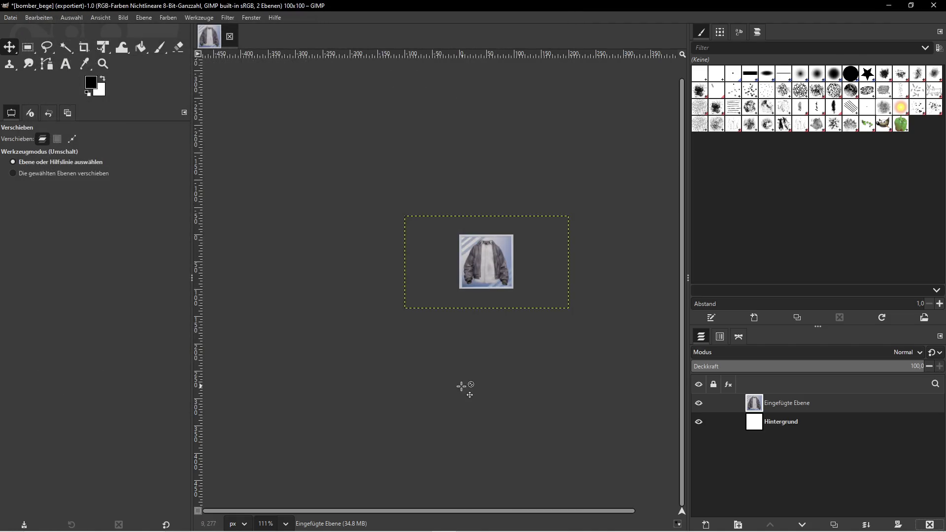
left_click(115, 264)
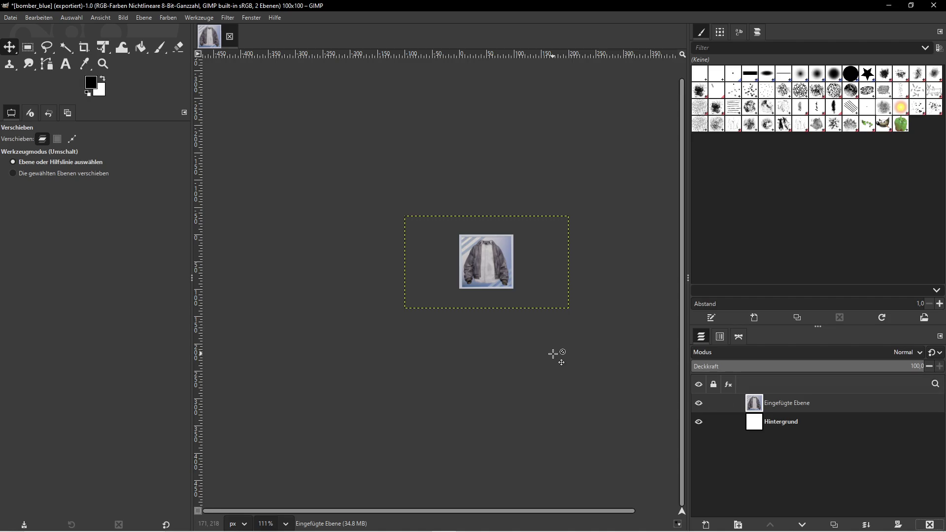
key("super")
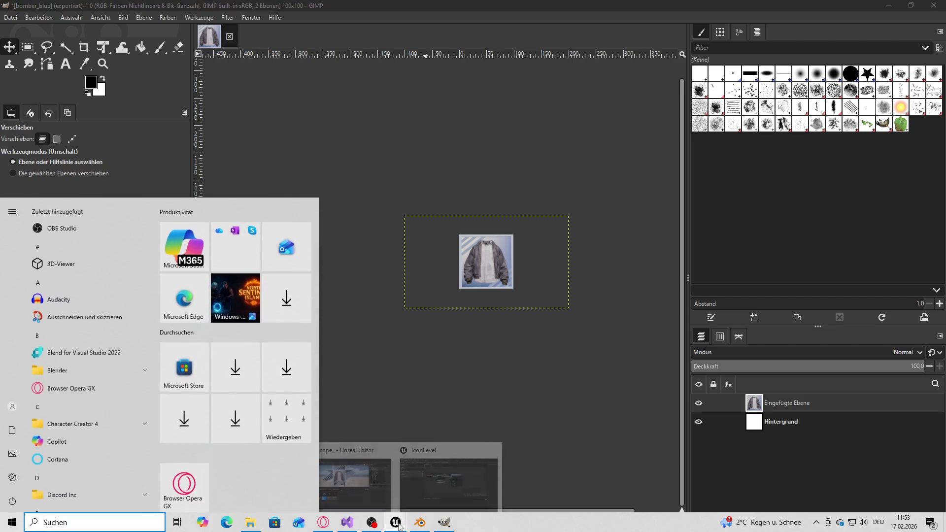
- Assign SKM_Bomber_Tshirt as the displayed jacket's Skeletal Mesh Asset
left_click(396, 522)
left_click(350, 347)
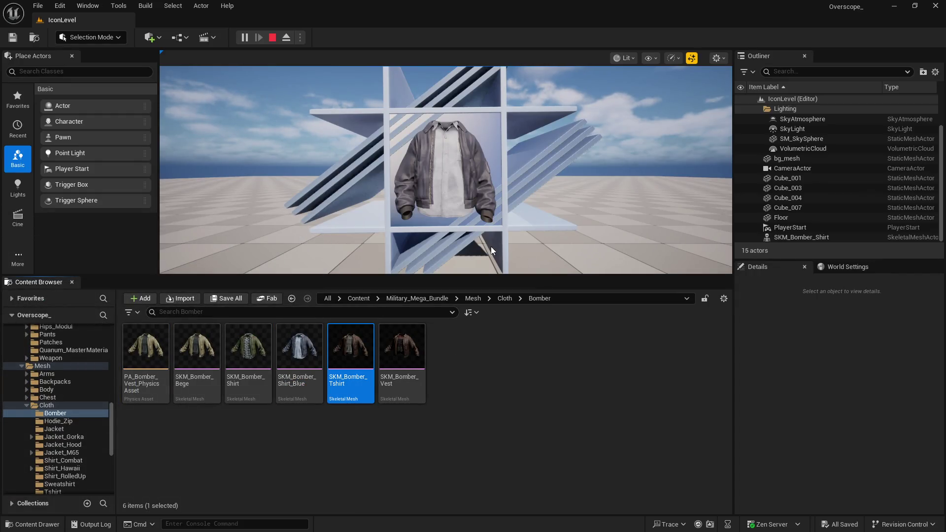
key("super")
key("Escape")
scroll(822, 455, "down", 2)
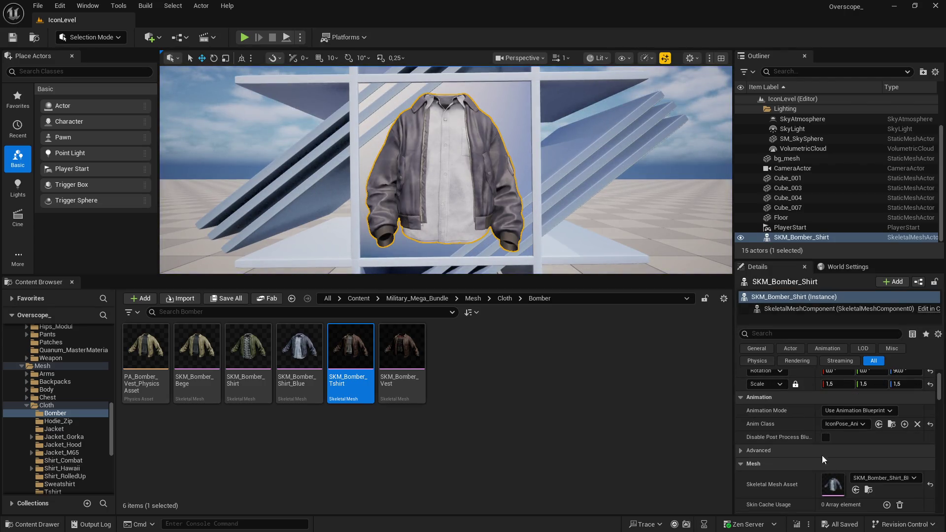
left_click(856, 490)
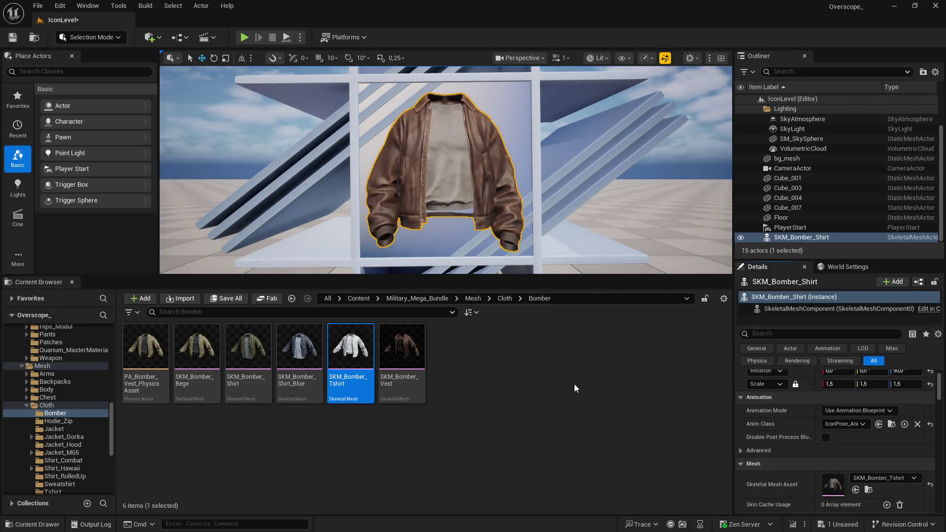
- Play the level full screen and capture a screenshot of the brown leather jacket
left_click(245, 37)
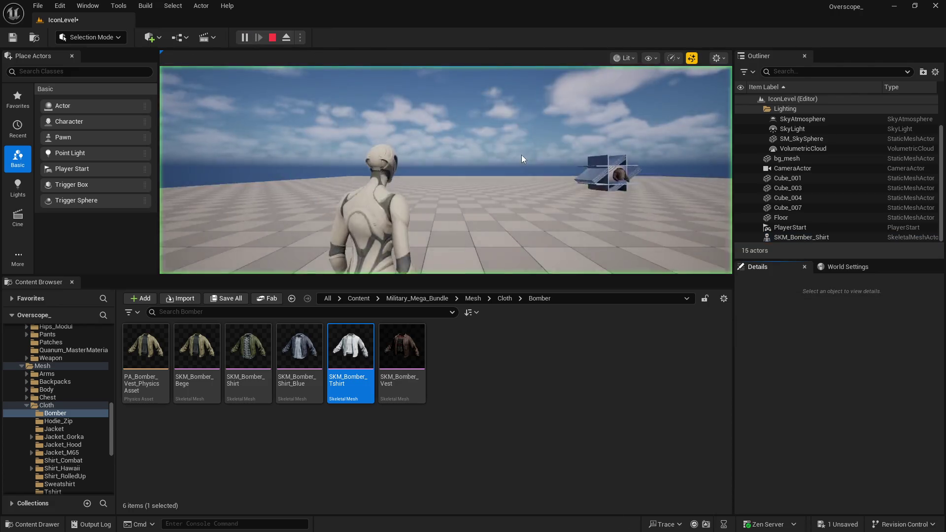
key("F11")
key("Print")
- Dismiss the screenshot prompt and return to GIMP
left_click(612, 140)
key("super")
left_click(443, 523)
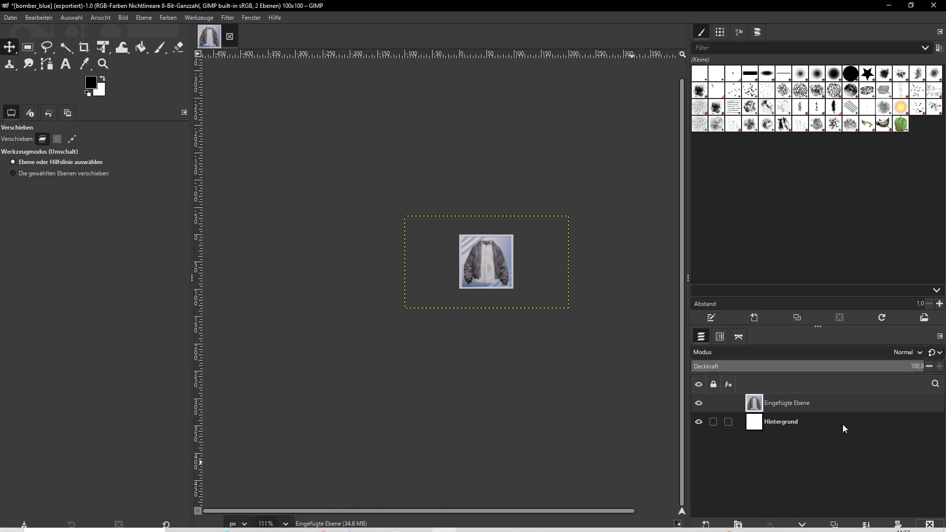
- Replace the old jacket layer with the new brown bomber screenshot, scaled down to fit the icon
key("ctrl+z")
key("ctrl+v")
left_click(143, 18)
left_click(171, 180)
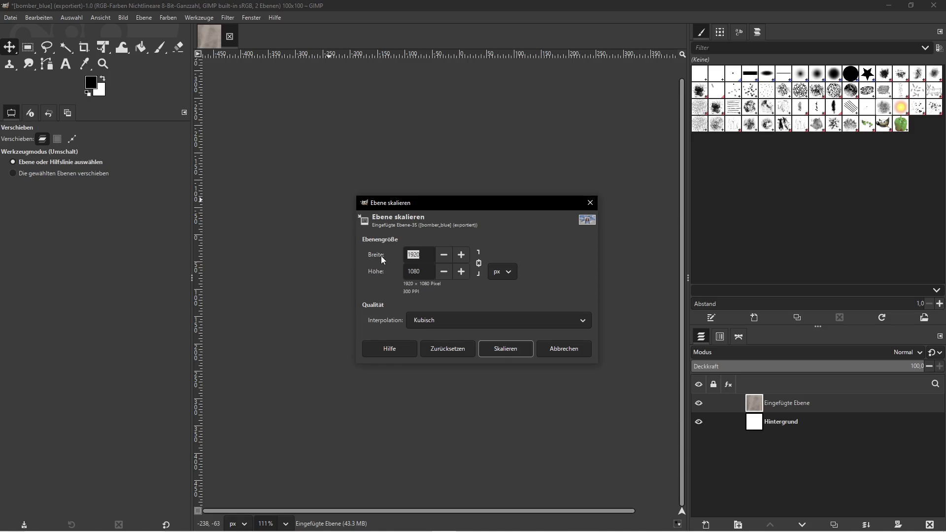
left_click(507, 348)
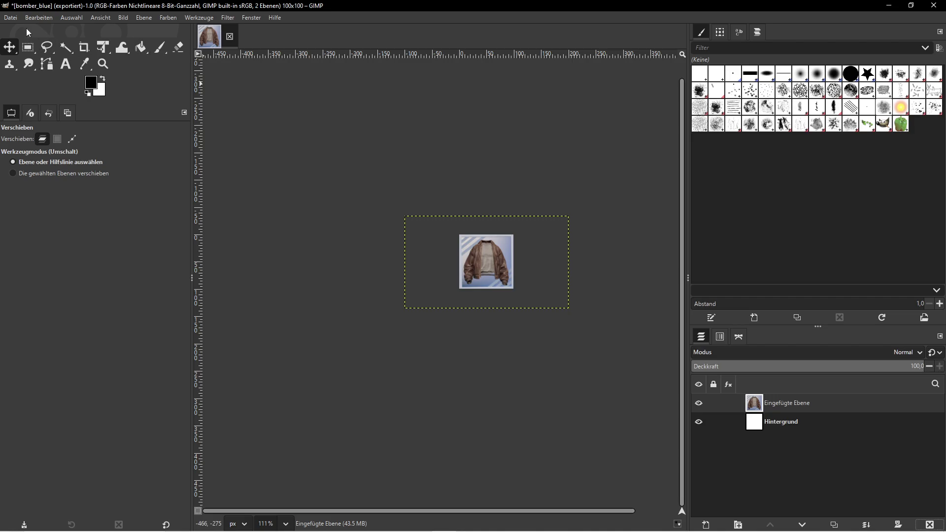
left_click(14, 18)
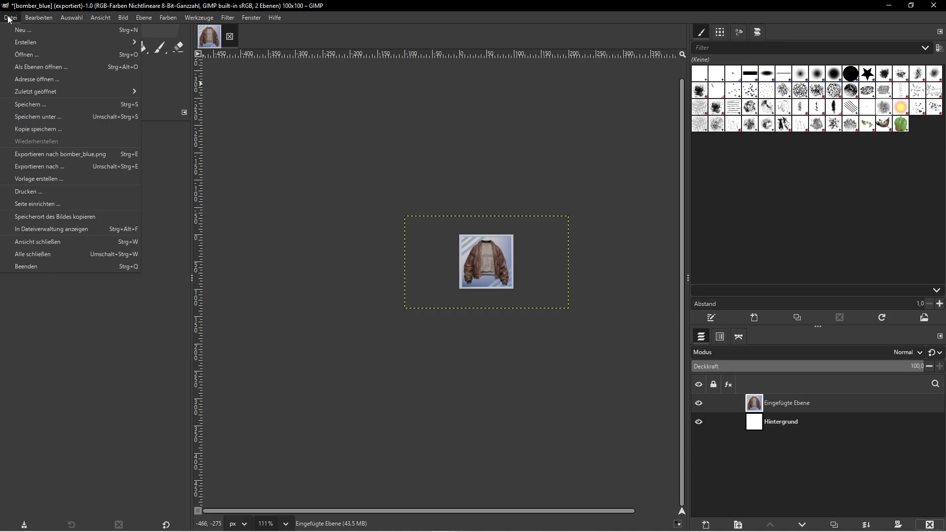
- Export the icon as bomber_TShirt.png into the icons/bomber folder, replacing 'blue' with 'TShirt'
left_click(30, 166)
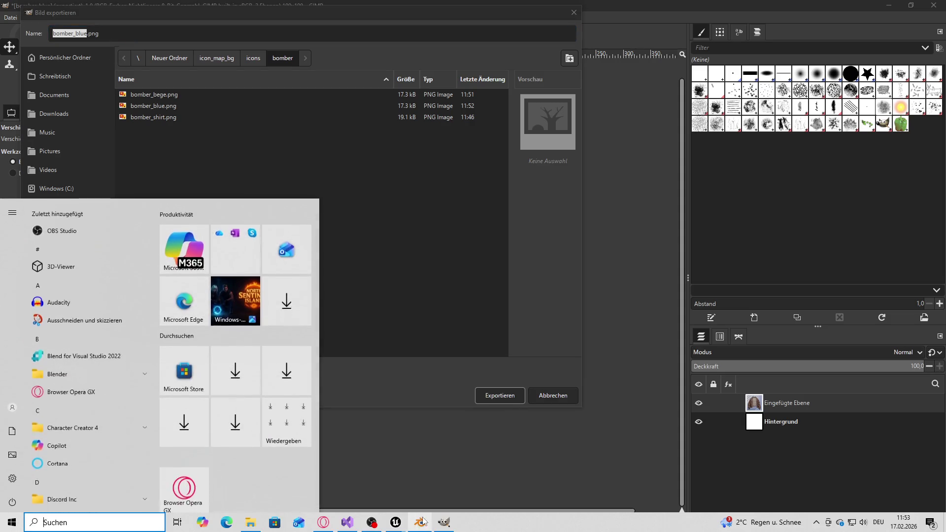
key("F11")
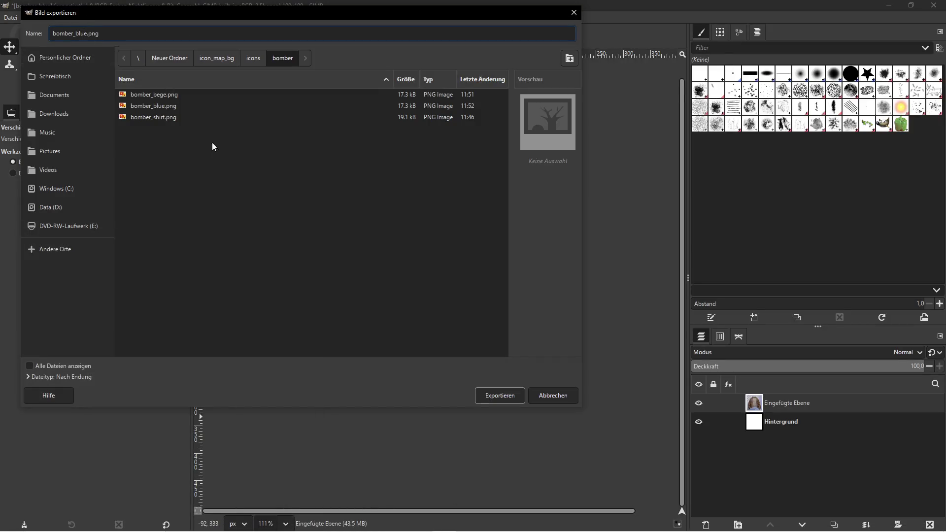
key("BackSpace")
key("BackSpace")
key("BackSpace")
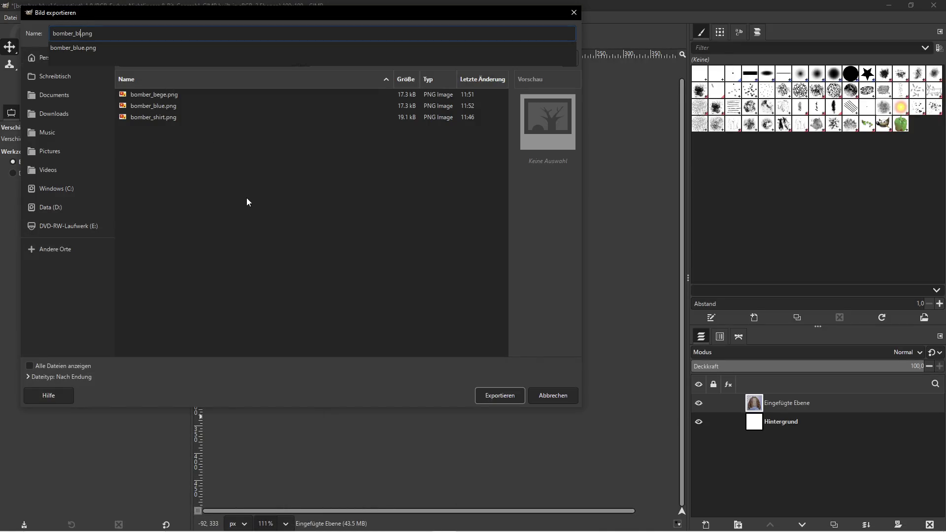
type("TShirt")
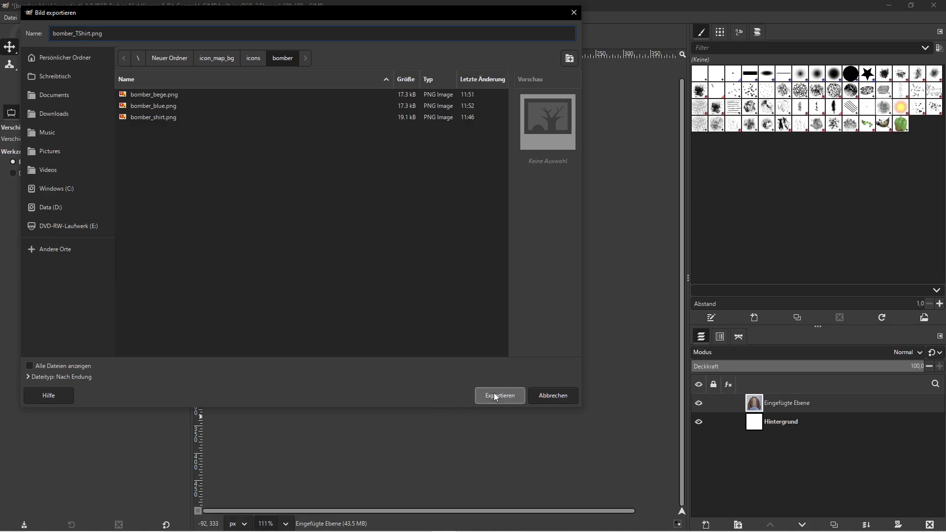
left_click(499, 395)
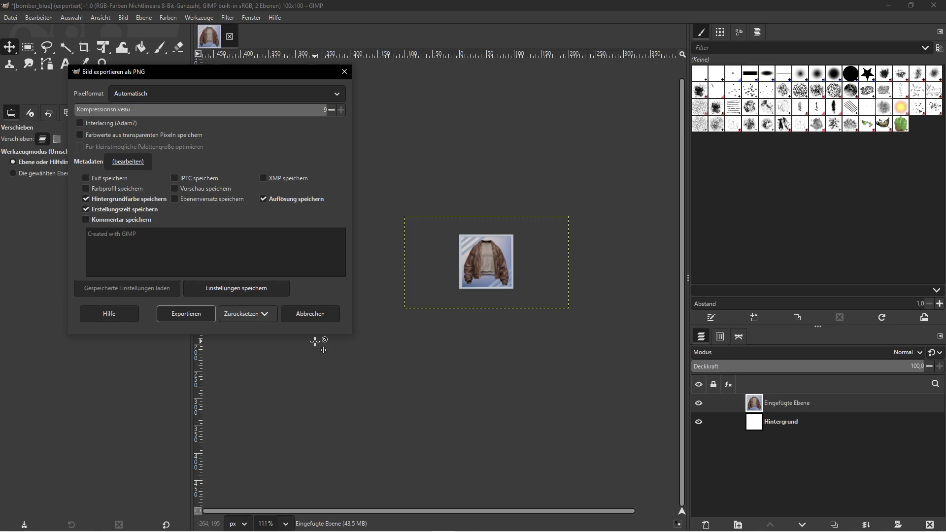
left_click(187, 315)
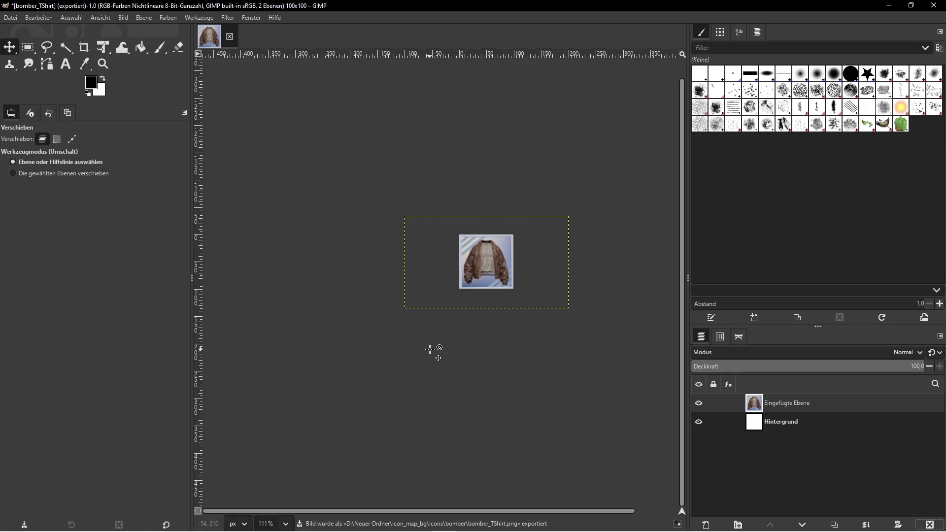
key("super")
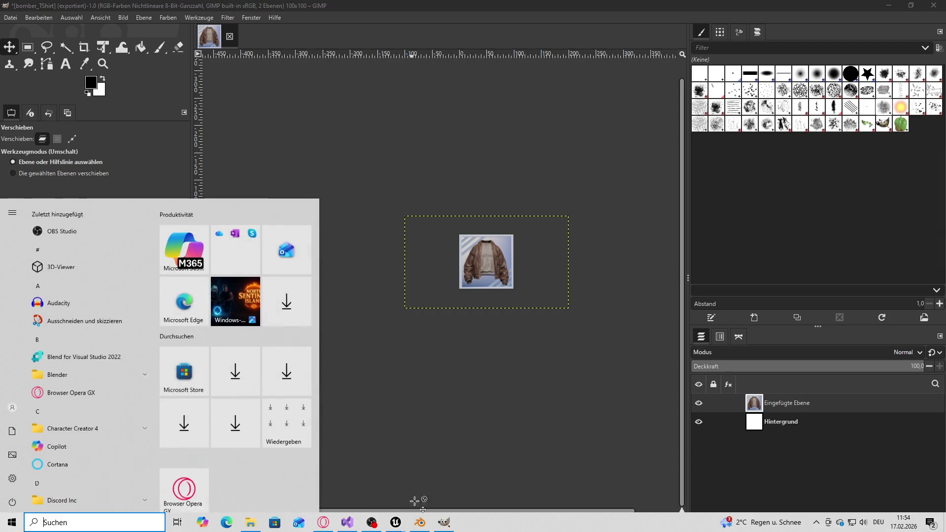
- Assign SKM_Bomber_Vest to the jacket actor and save the level
left_click(396, 525)
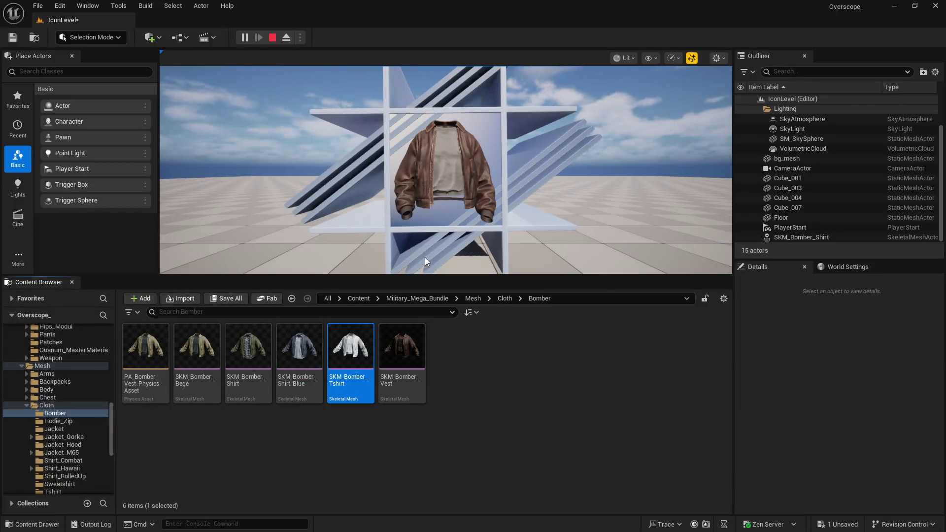
left_click(271, 38)
left_click(402, 360)
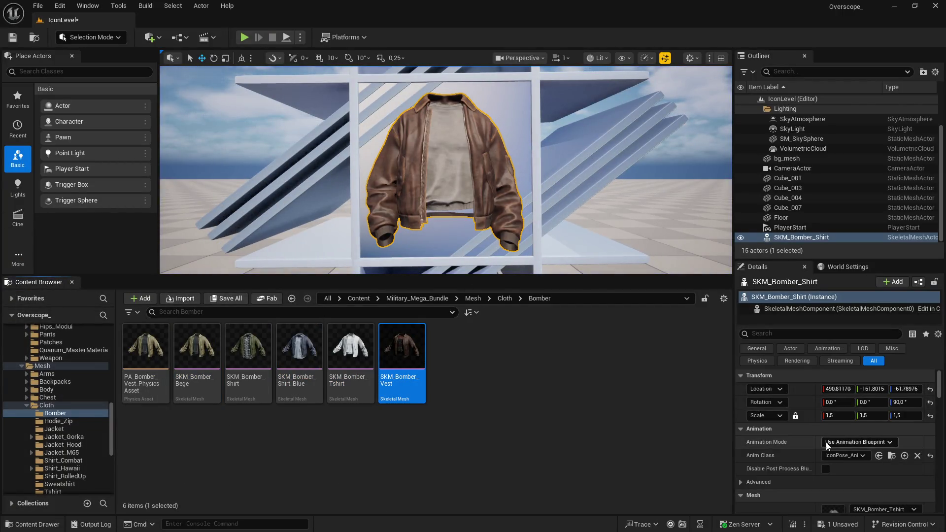
scroll(856, 472, "down", 2)
left_click(855, 458)
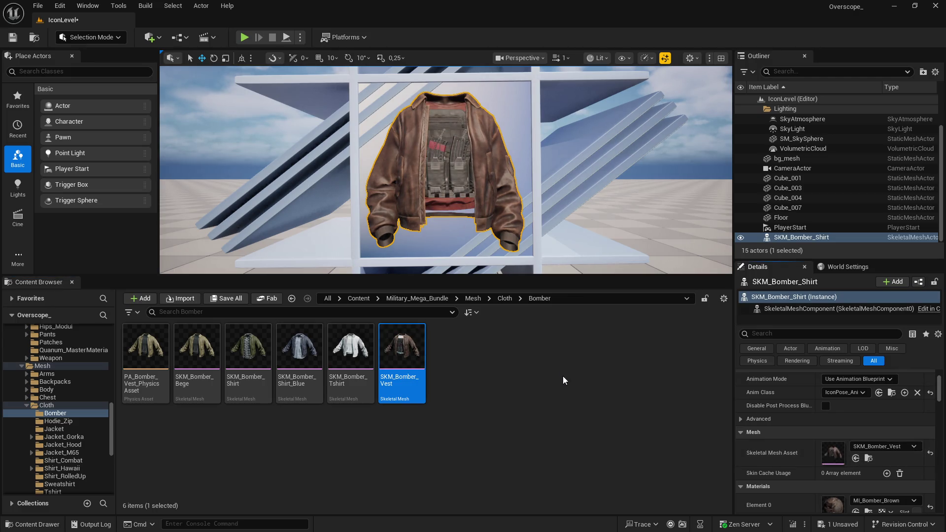
key("ctrl+s")
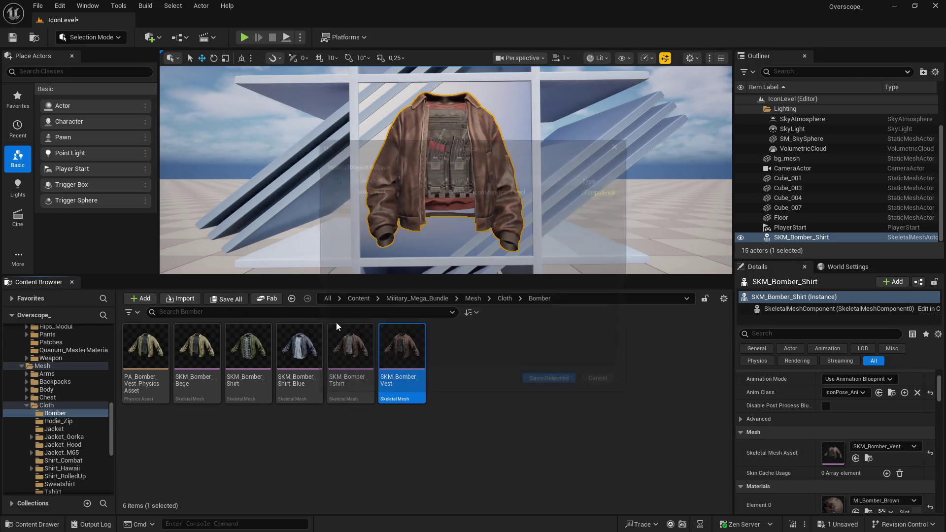
left_click(549, 380)
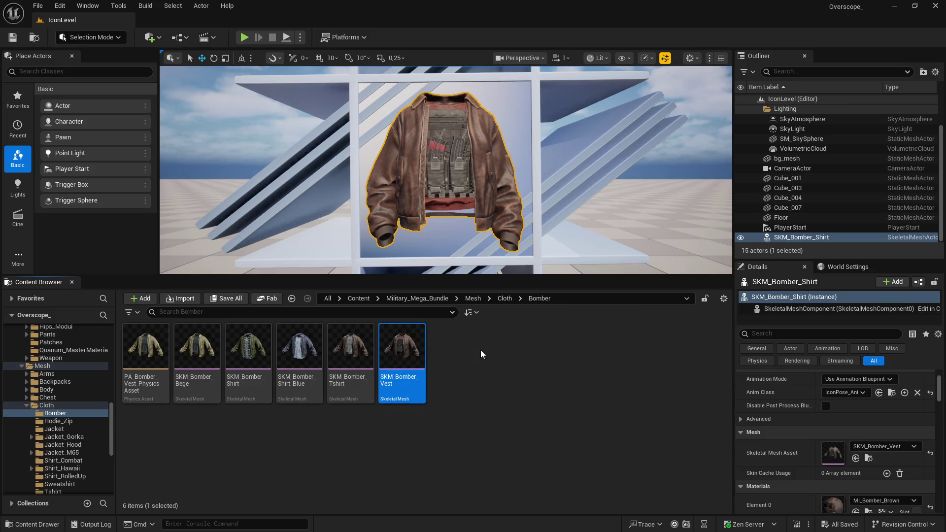
- Open DT_SK_UPPERBODY_CLOTH from the BP_Datatable folder by searching 'upper'
left_click(360, 299)
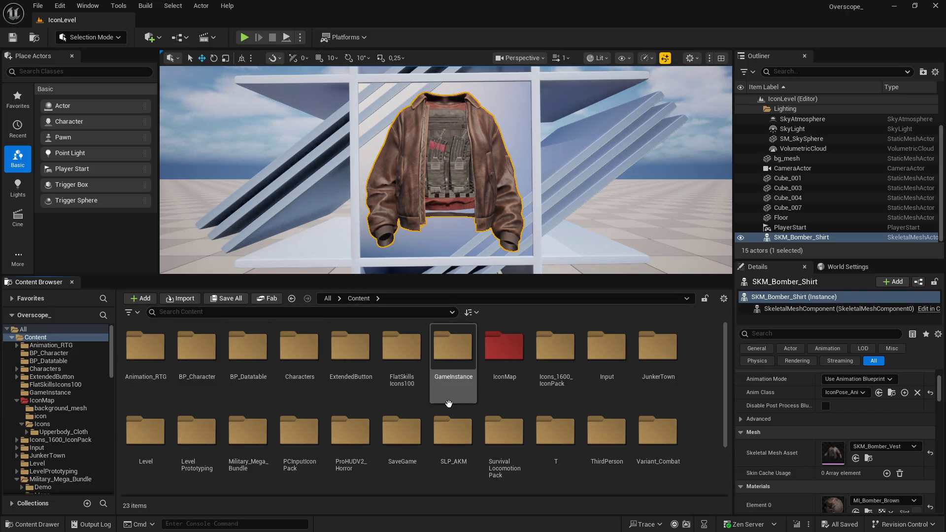
double_click(261, 378)
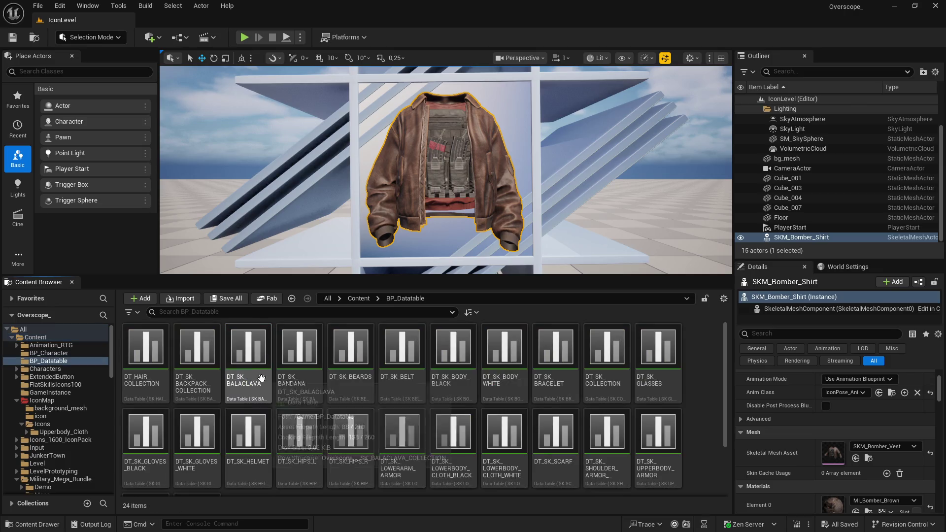
left_click(205, 313)
type("bomber")
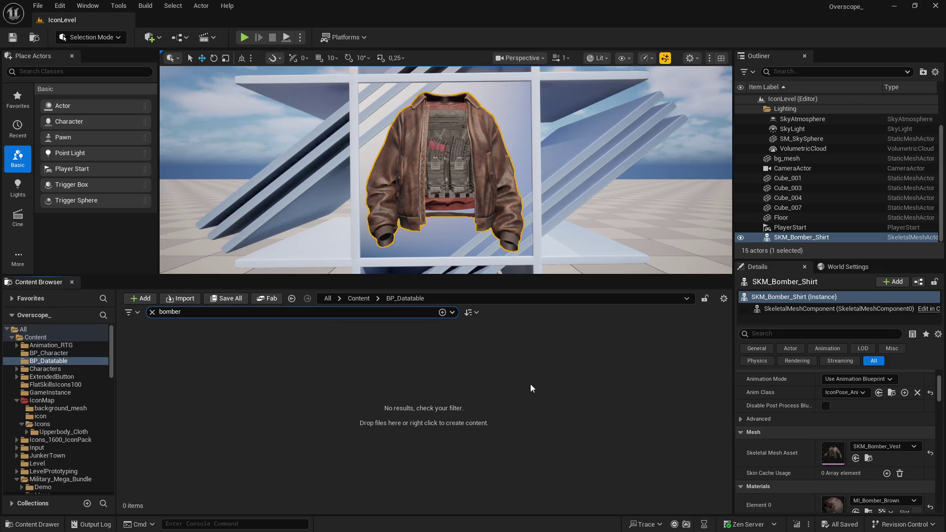
key("BackSpace")
key("BackSpace")
key("BackSpace")
type("upper")
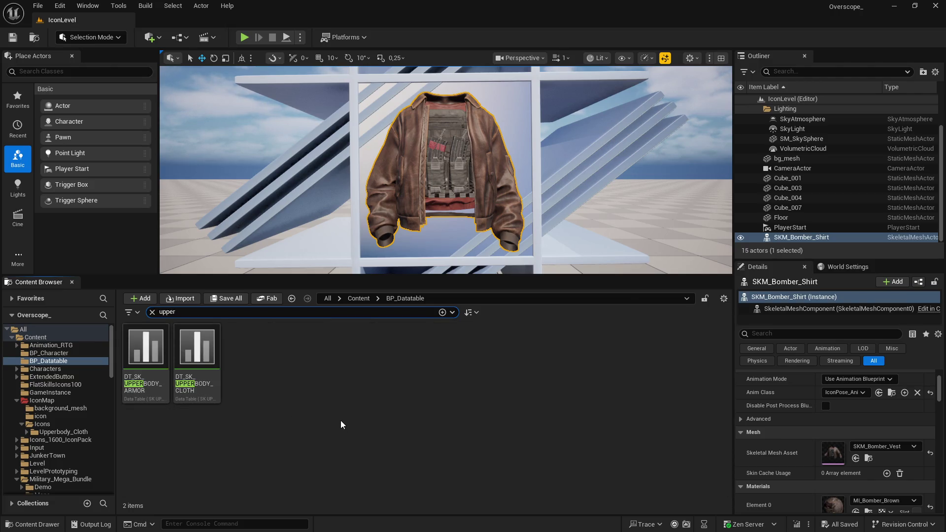
double_click(199, 352)
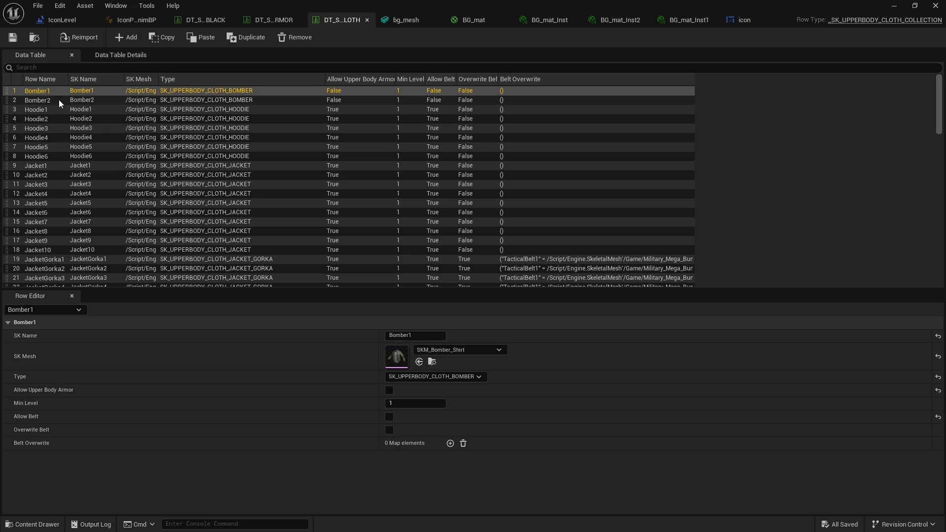
- Inspect the Bomber1, Bomber2 and Hoodie1 rows of the upper-body data table
left_click(58, 100)
left_click(54, 91)
left_click(58, 101)
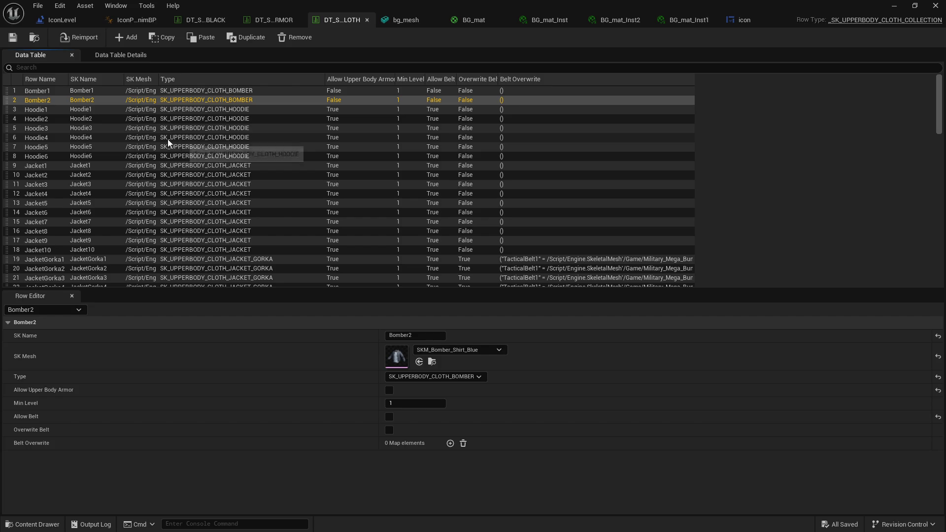
left_click(74, 90)
left_click(100, 111)
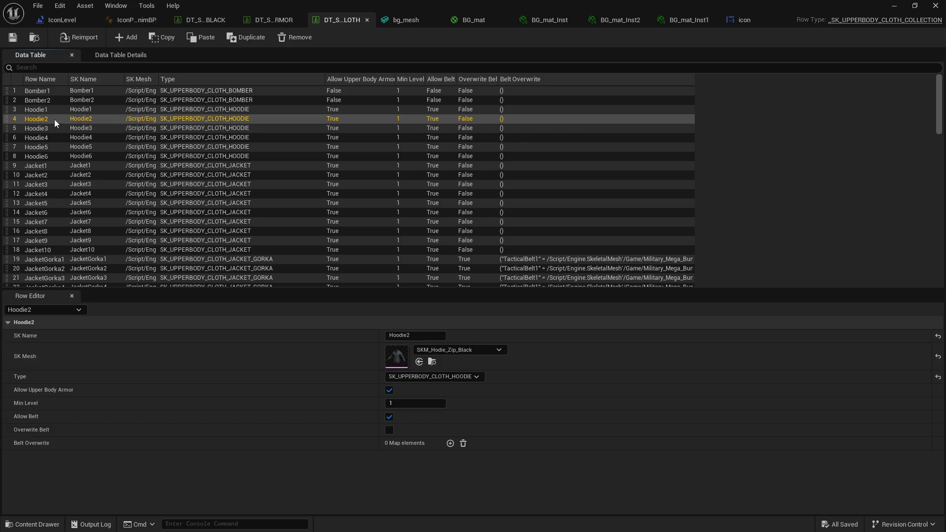
left_click(43, 110)
- Display SKM_Hodie_Zip_Bege on the jacket actor, save the level, and return to GIMP
double_click(812, 7)
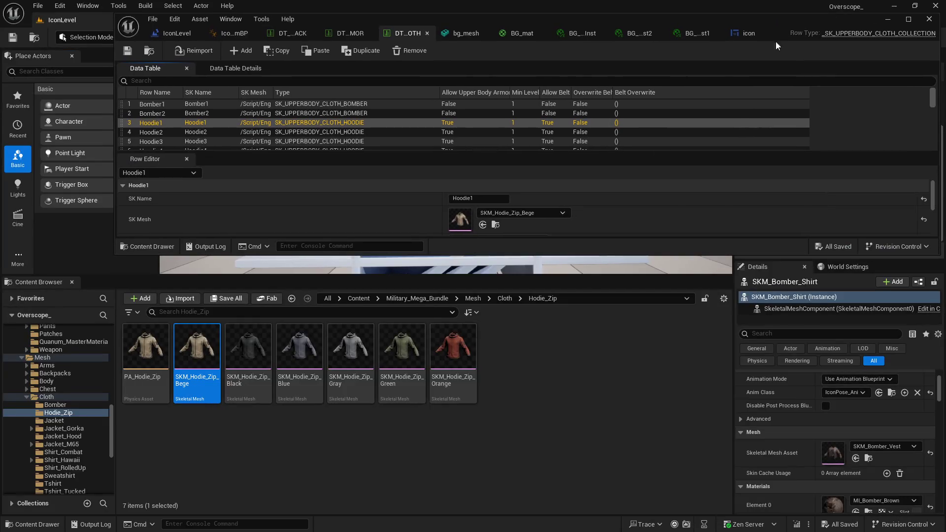
left_click_drag(246, 275, 244, 348)
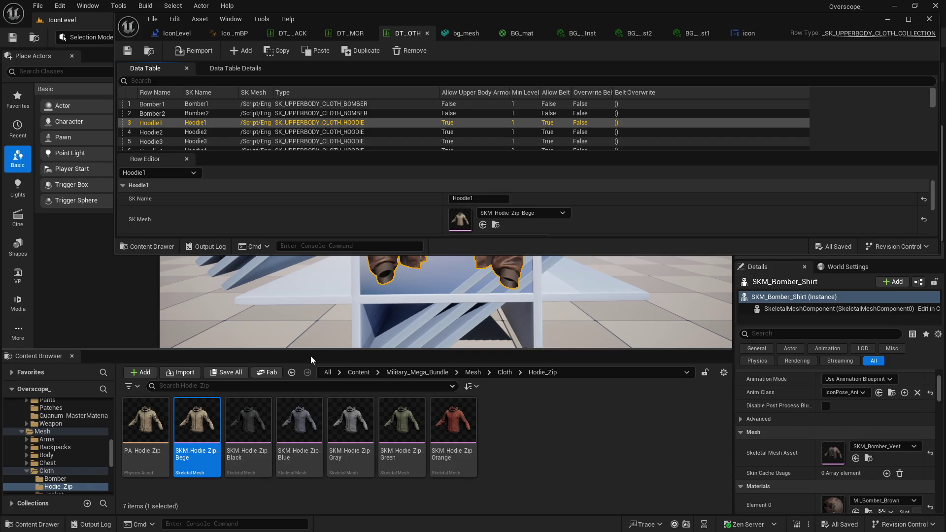
left_click(929, 18)
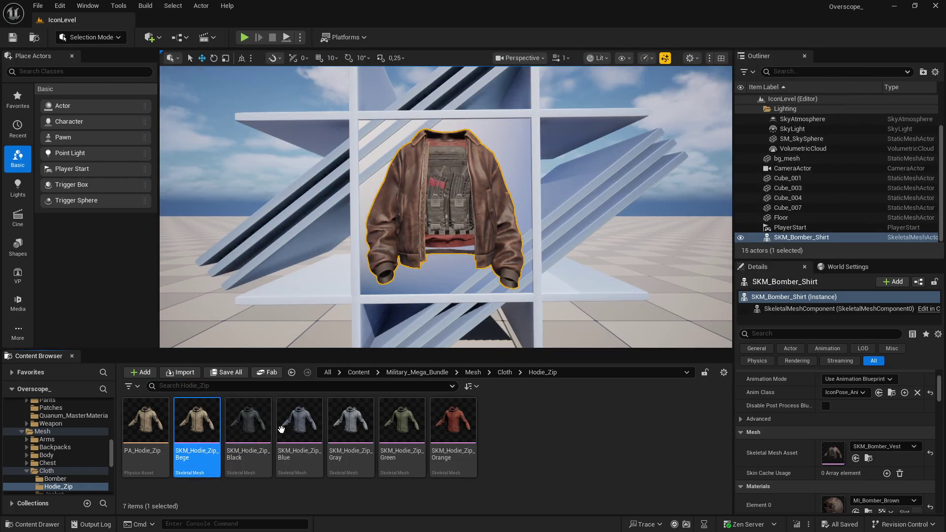
left_click(857, 459)
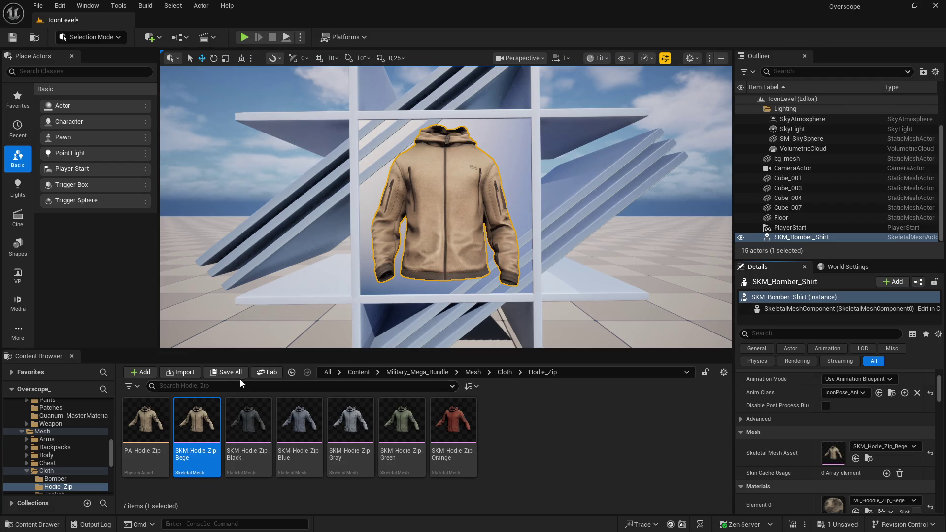
left_click(239, 377)
left_click(554, 382)
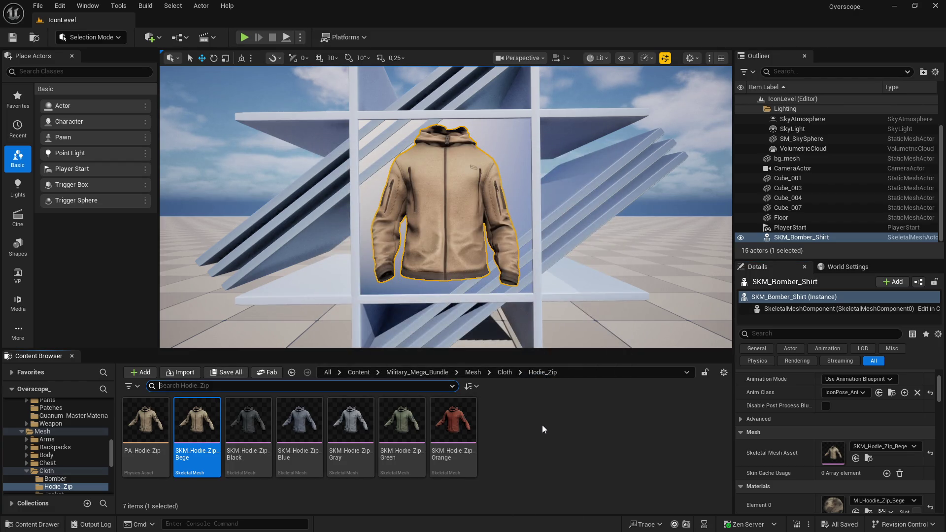
key("super")
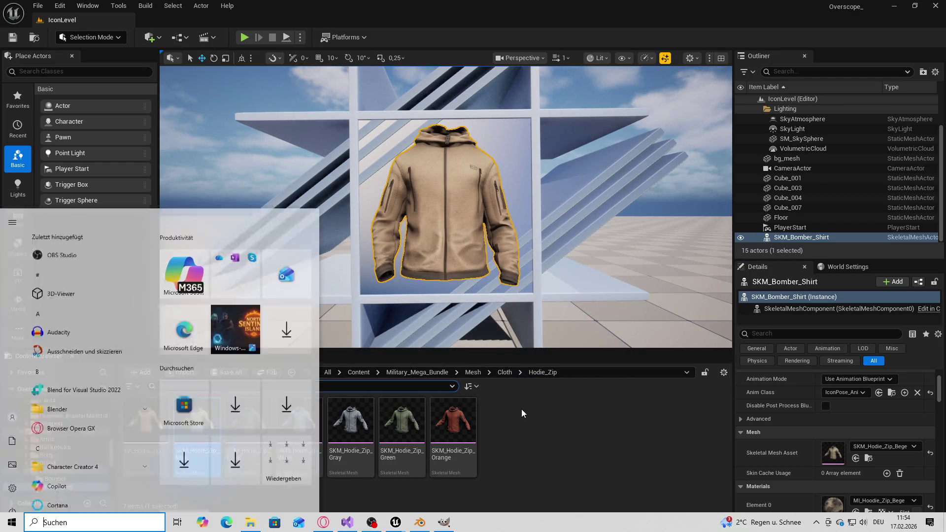
left_click(650, 387)
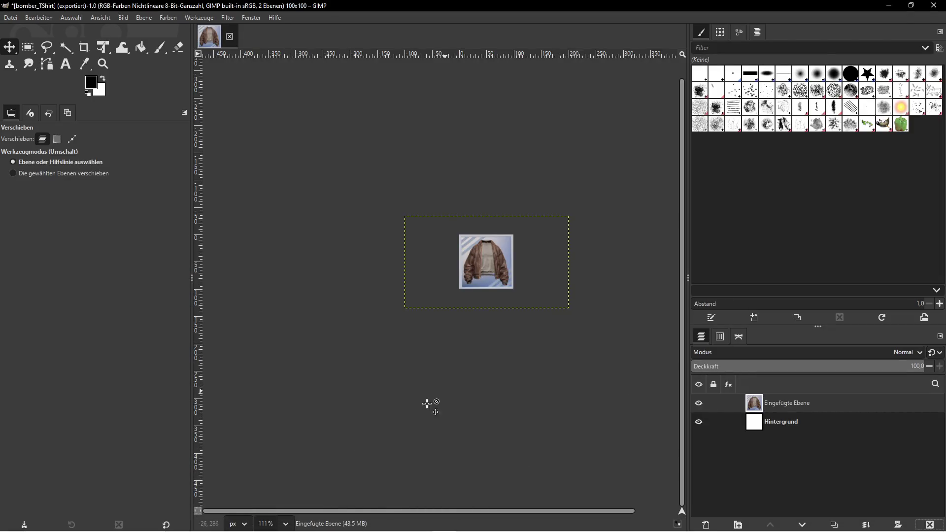
- Create an empty 'hoodie' folder beside bomber in the icons folder
key("super")
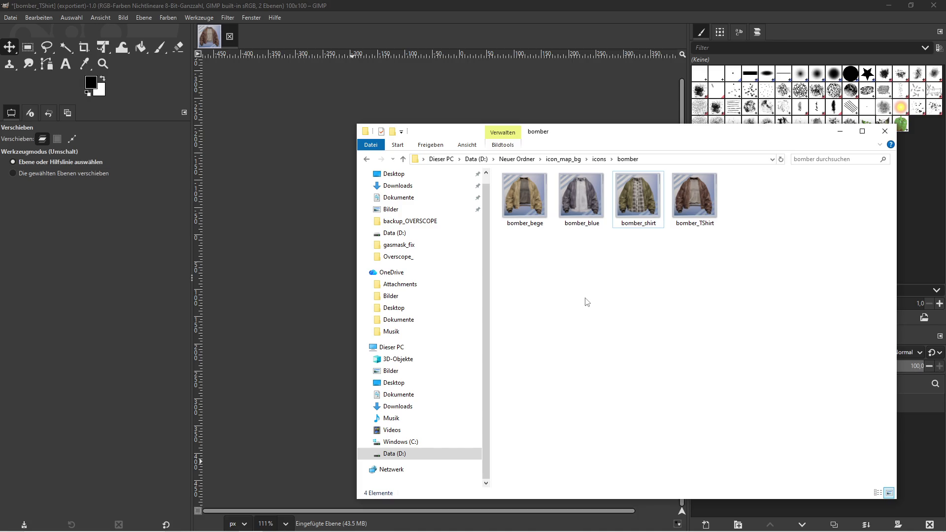
key("BackSpace")
right_click(574, 283)
mouse_move(619, 435)
left_click(757, 434)
type("hoodie")
key("Return")
double_click(581, 202)
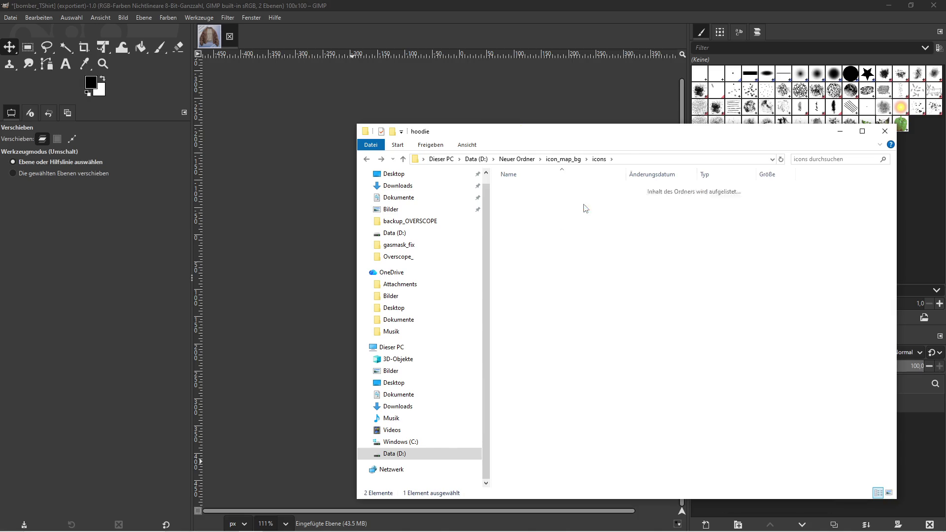
- Delete the pasted jacket layer in GIMP, leaving only the white 100x100 background
left_click(840, 131)
left_click(929, 525)
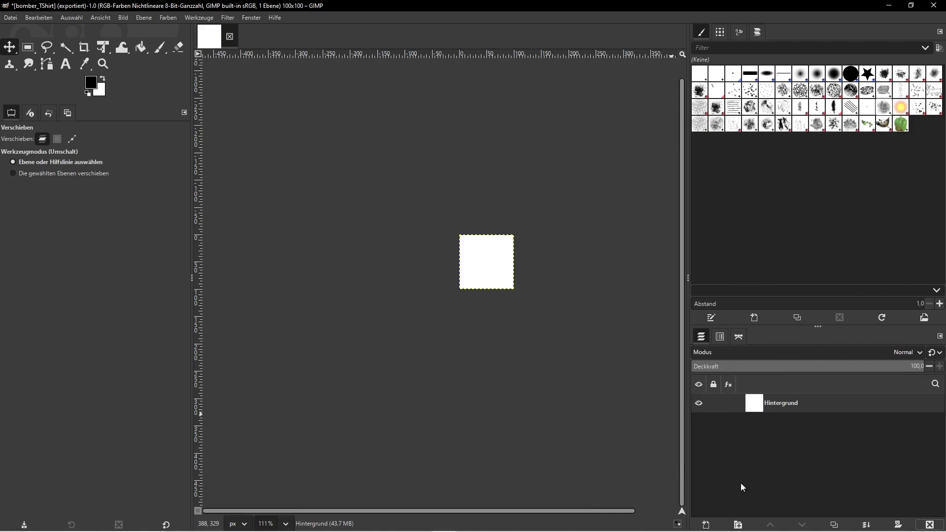
key("super")
left_click(416, 523)
key("super")
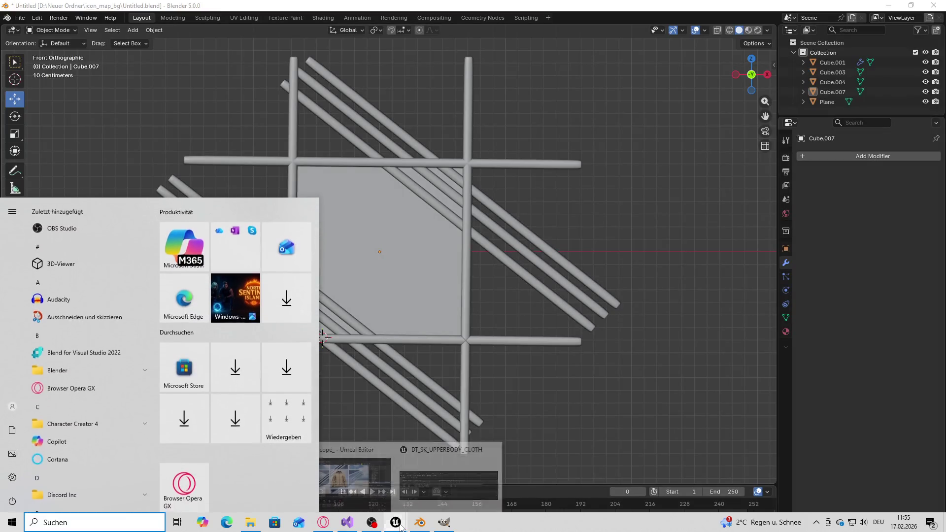
- Run a brief full-screen play session of the level showing the beige hoodie
left_click(346, 484)
key("alt+p")
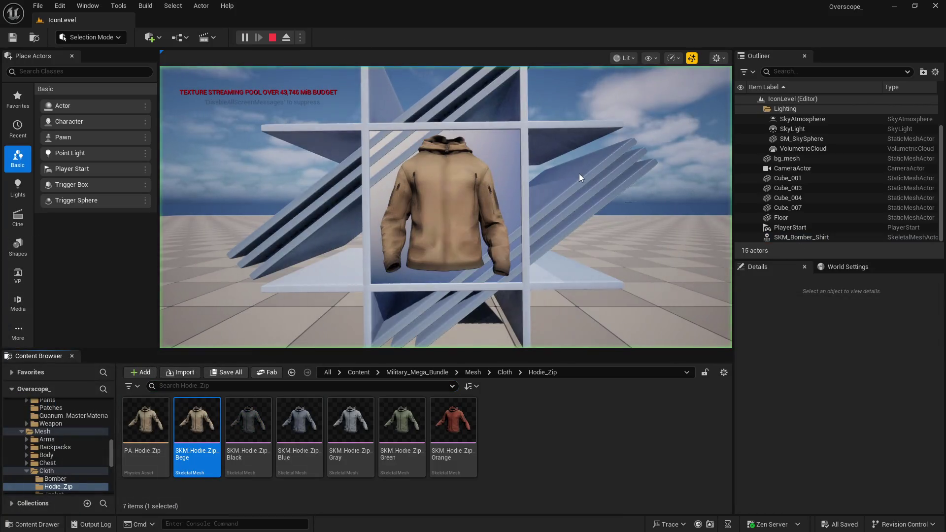
key("F11")
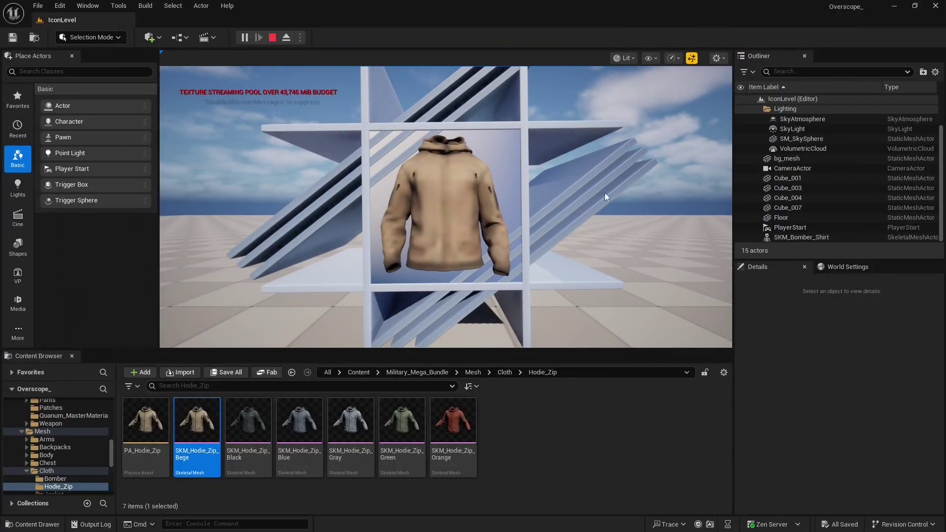
left_click(272, 36)
- Save all changed Unreal content including materials, then close Blender without saving
left_click(224, 378)
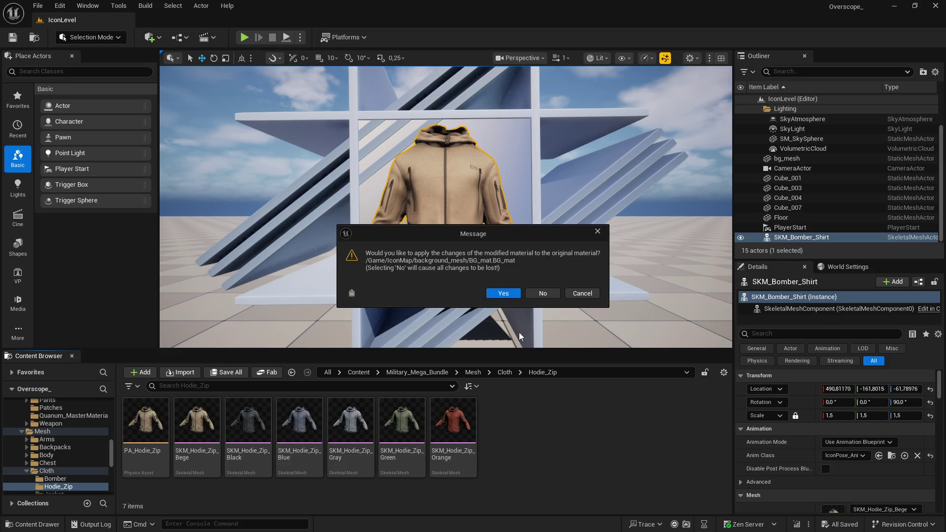
left_click(505, 293)
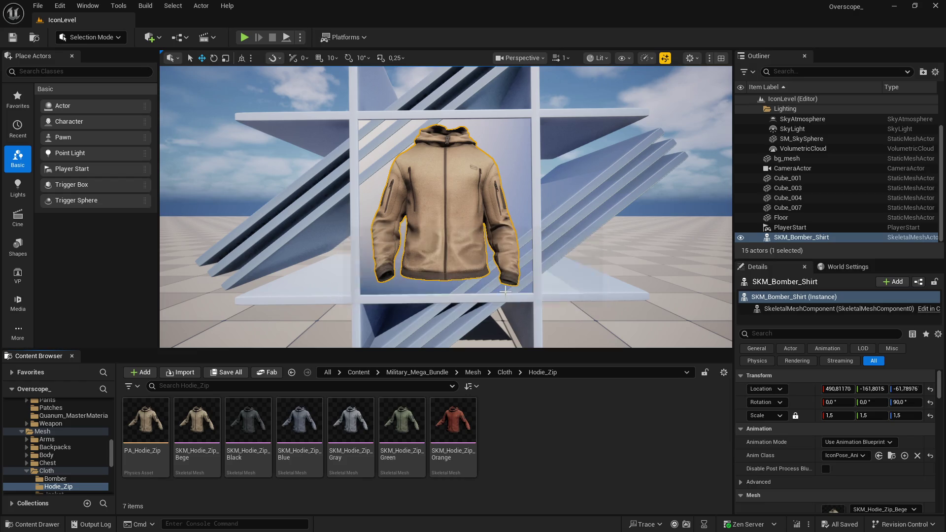
left_click(501, 384)
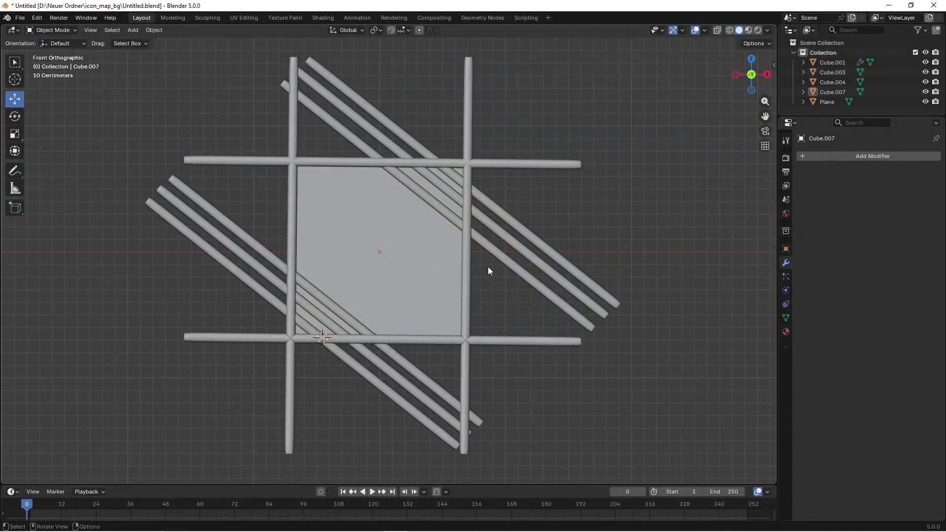
left_click(933, 5)
left_click(469, 282)
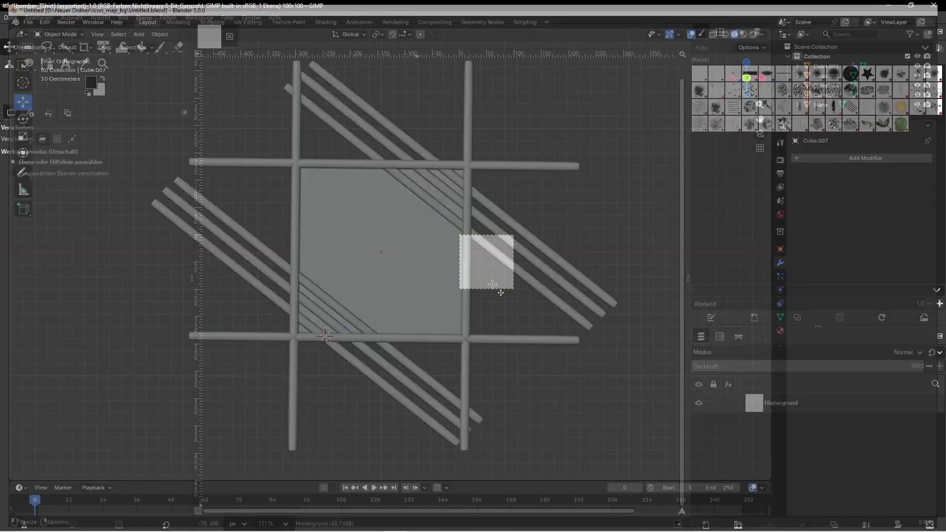
- In Visual Studio, end the Unreal editor debug session and build the Overscope_ project
key("super")
left_click(268, 523)
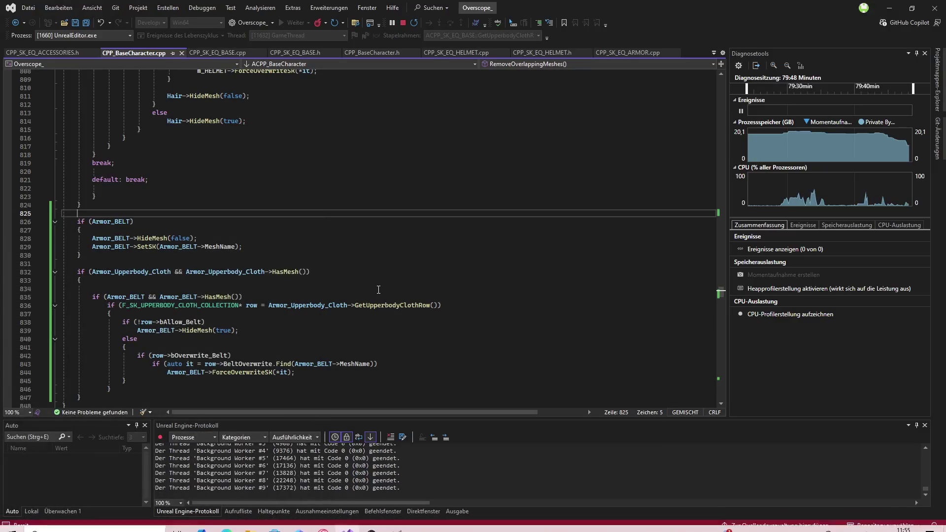
key("shift+F5")
key("ctrl+shift+b")
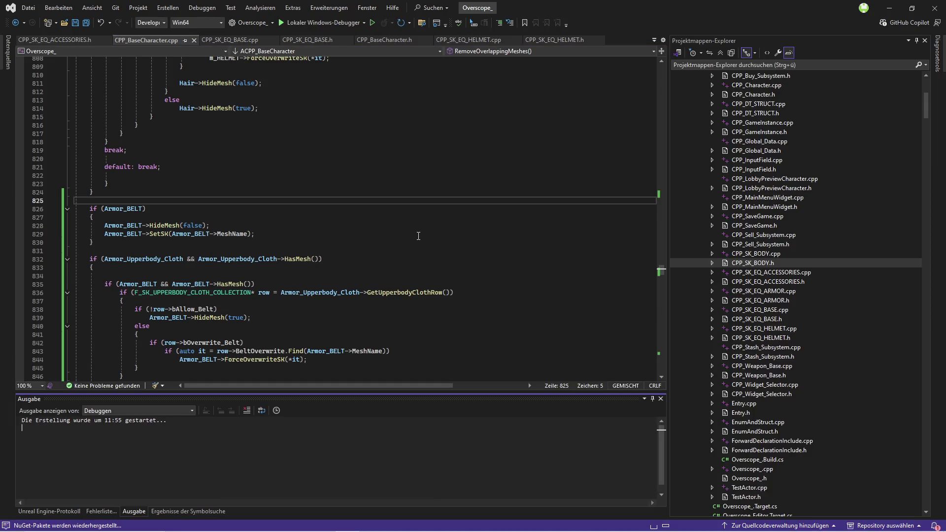
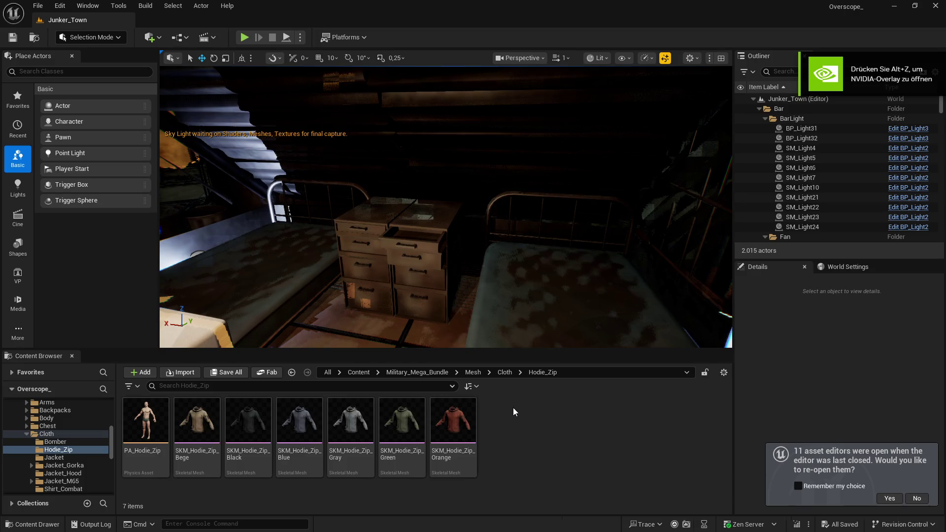
- Open the IconLevel map from Content > IconMap, enlarge the viewport, and screenshot the beige hoodie
left_click(359, 372)
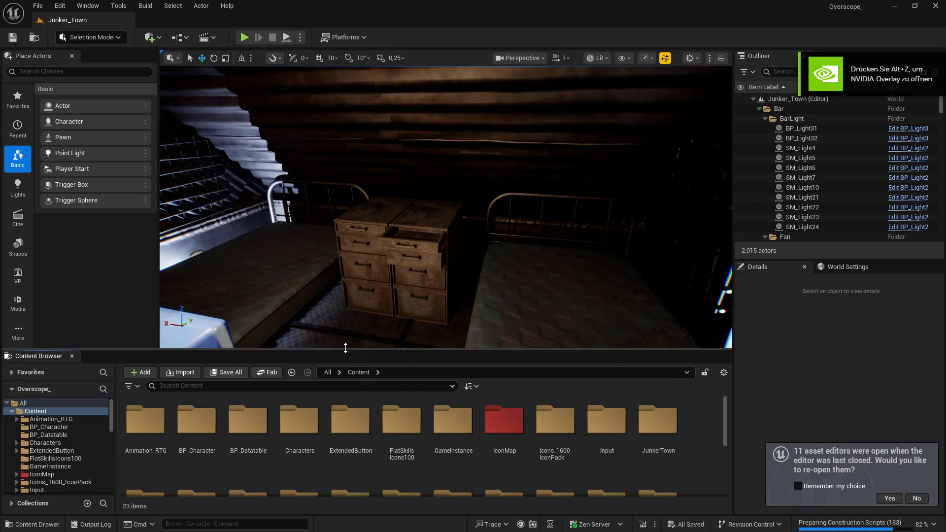
left_click_drag(345, 348, 345, 245)
double_click(503, 320)
double_click(300, 321)
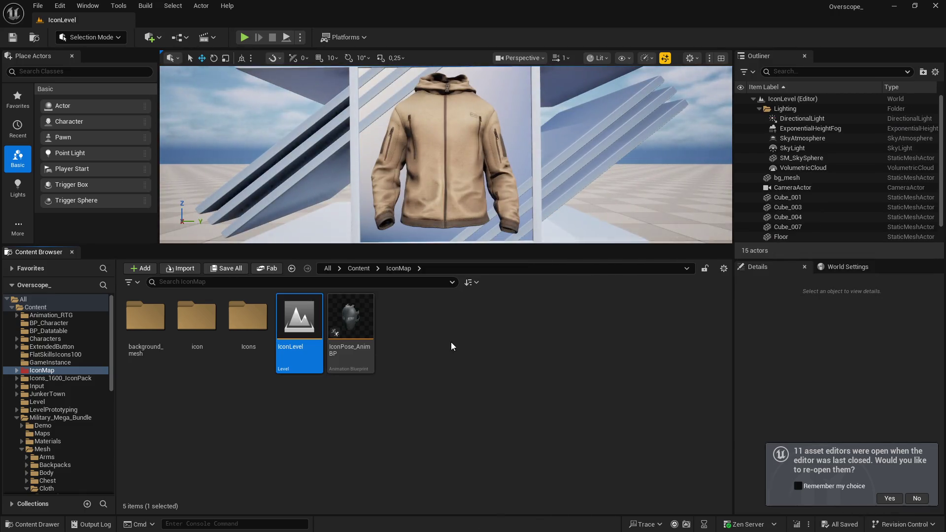
left_click_drag(446, 301, 445, 353)
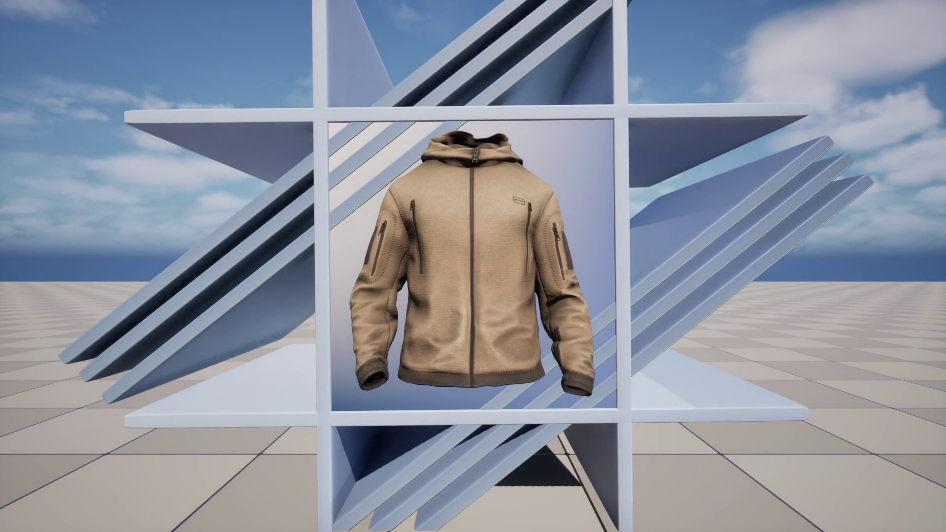
key("Print")
- Paste the hoodie screenshot into GIMP as a new layer
left_click(613, 141)
key("super")
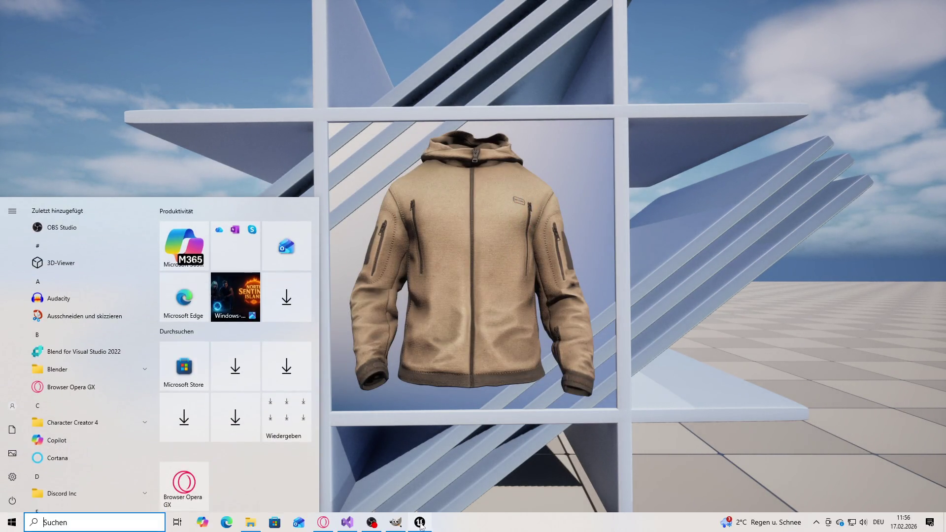
left_click(420, 523)
key("ctrl+v")
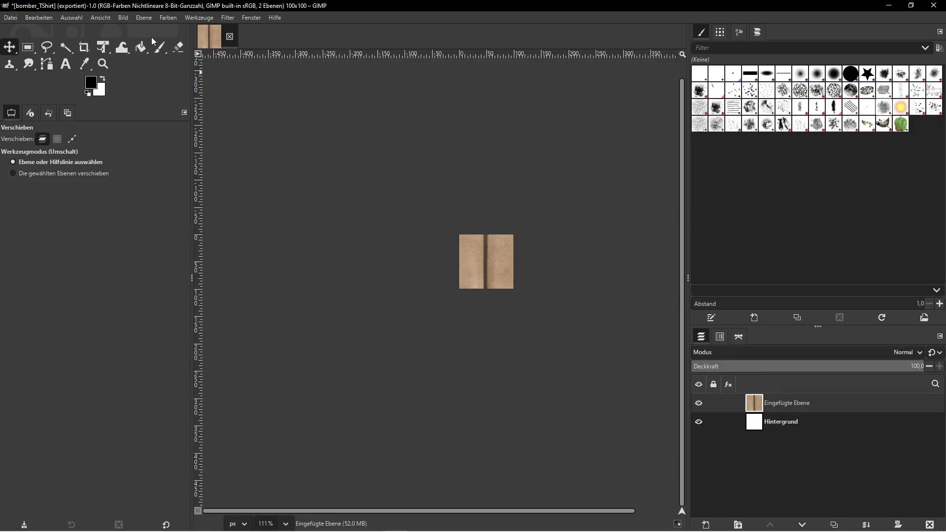
- Scale the pasted layer to 300 px wide with Layer > Scale Layer
left_click(140, 18)
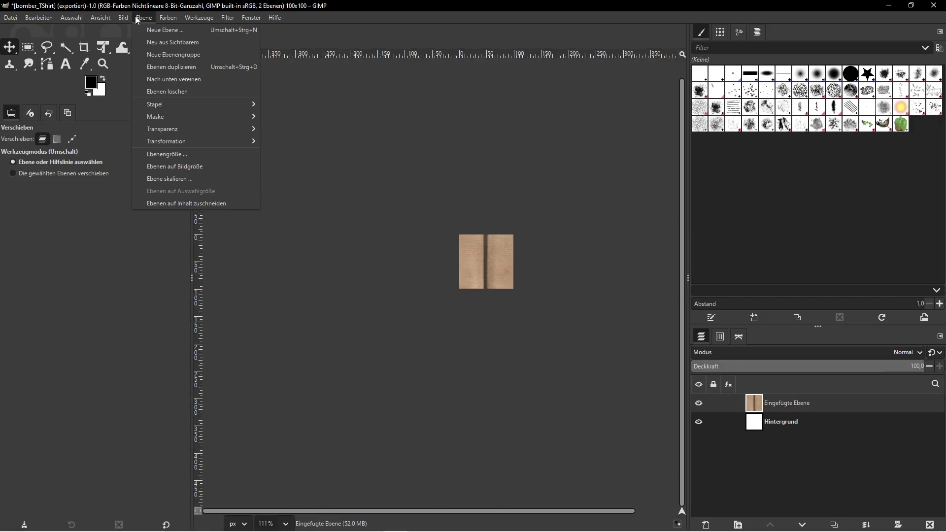
left_click(157, 178)
double_click(422, 254)
type("300")
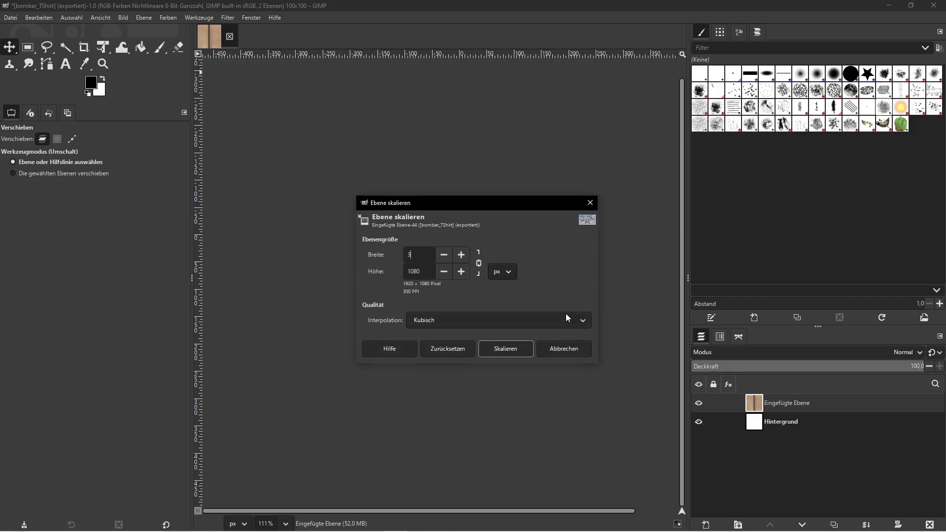
left_click(507, 347)
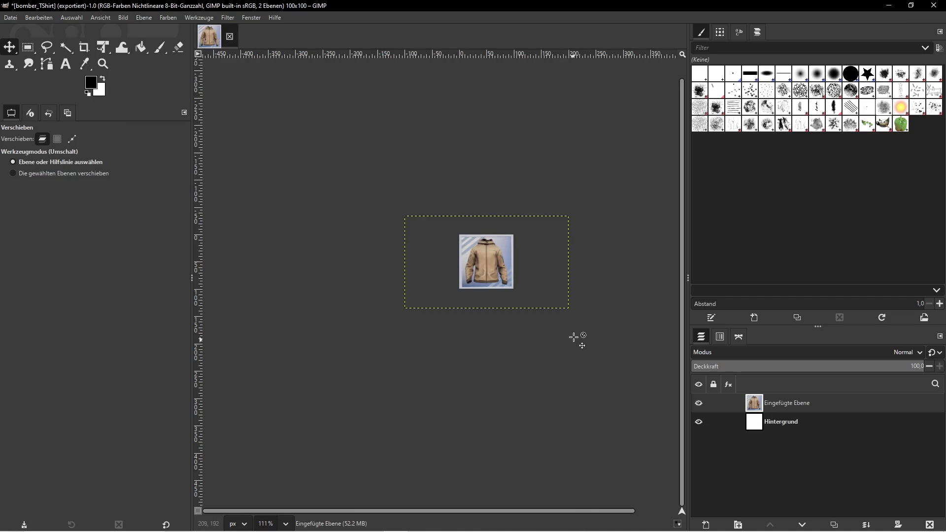
- Check the hoodie folder in File Explorer, then bring up GIMP's Export As dialog
key("super")
left_click(251, 523)
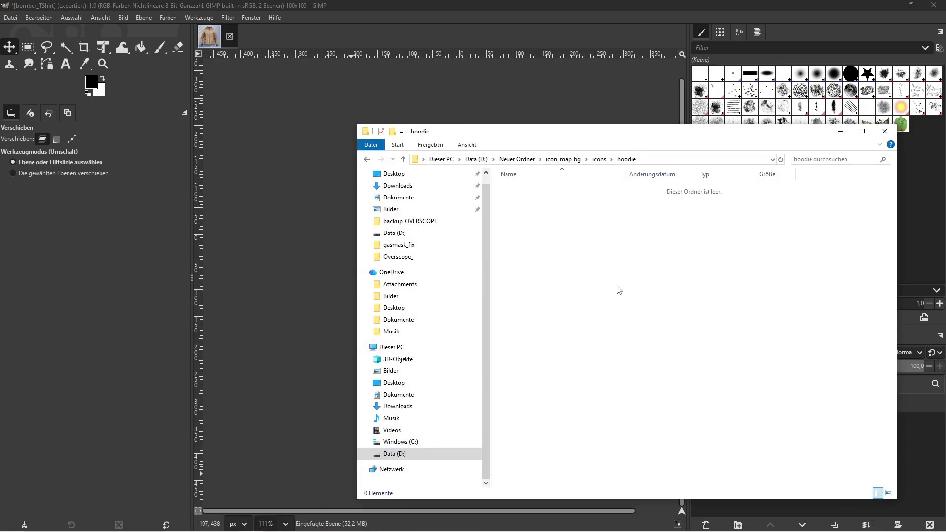
left_click(12, 18)
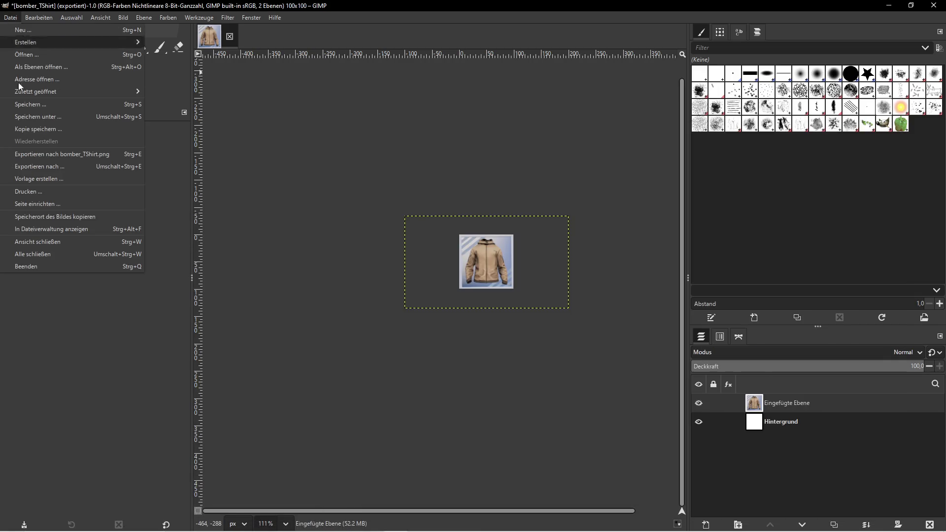
left_click(52, 170)
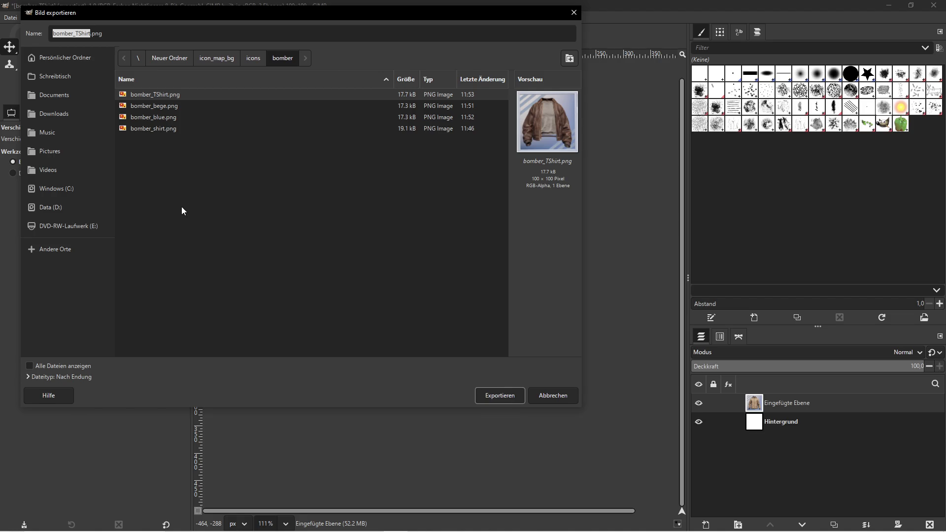
- Browse the Data (D:) drive's folders in the export dialog
left_click(69, 212)
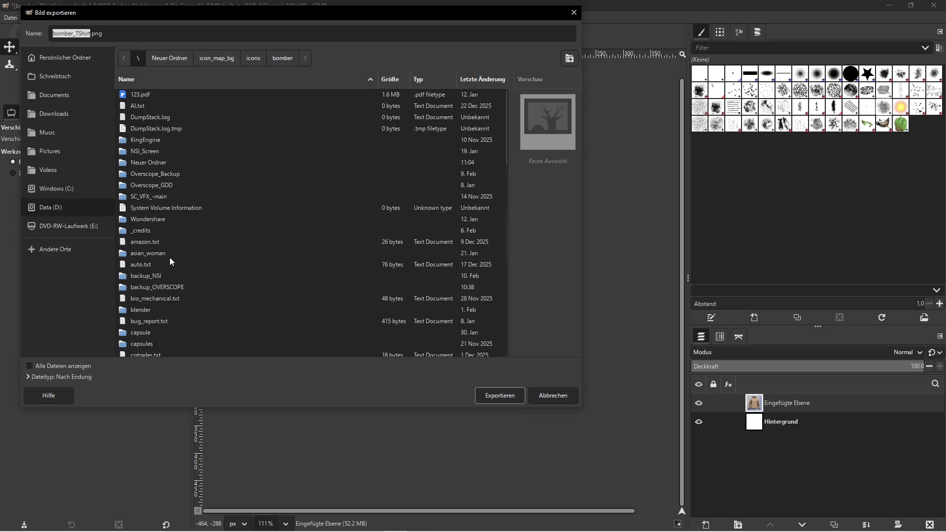
scroll(165, 323, "down", 8)
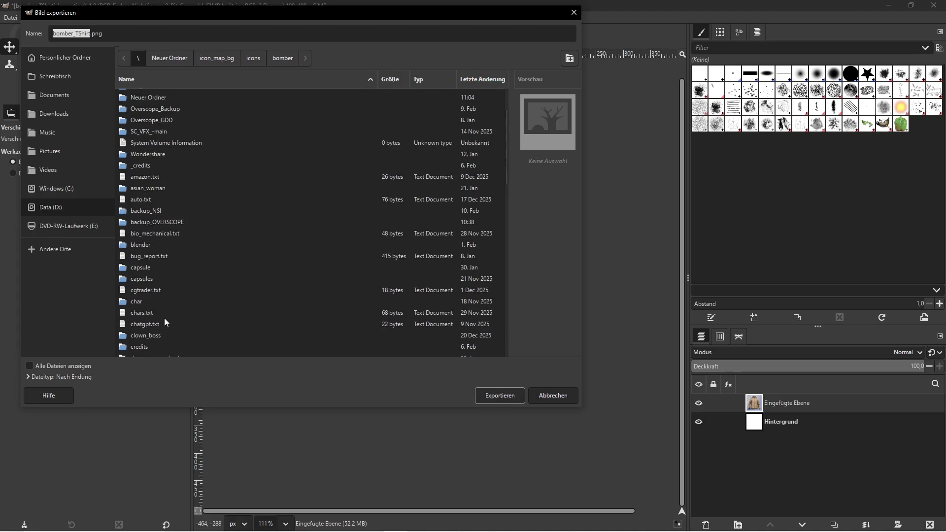
scroll(171, 313, "down", 3)
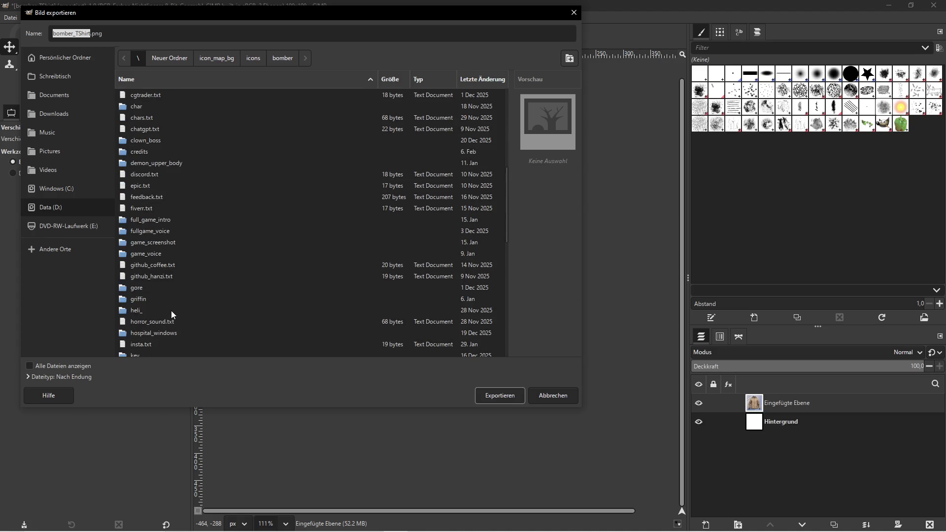
scroll(171, 310, "down", 6)
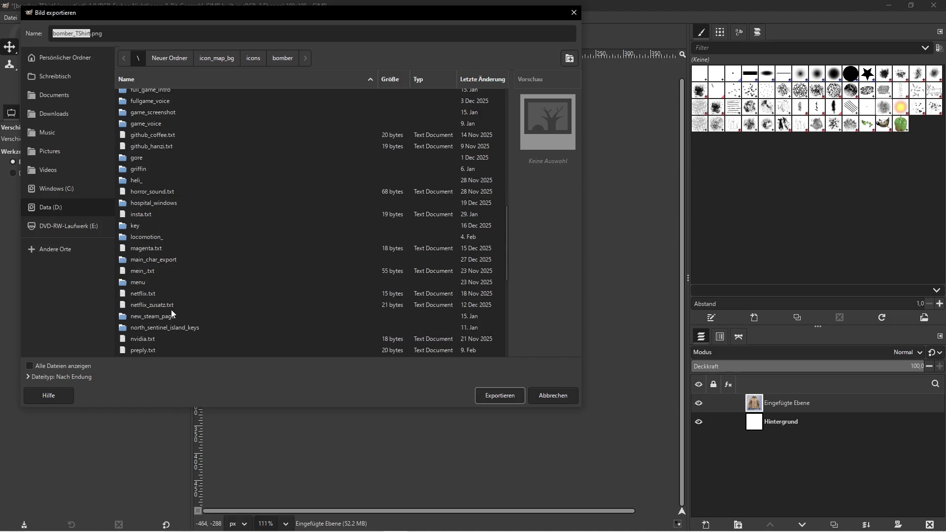
scroll(153, 316, "up", 6)
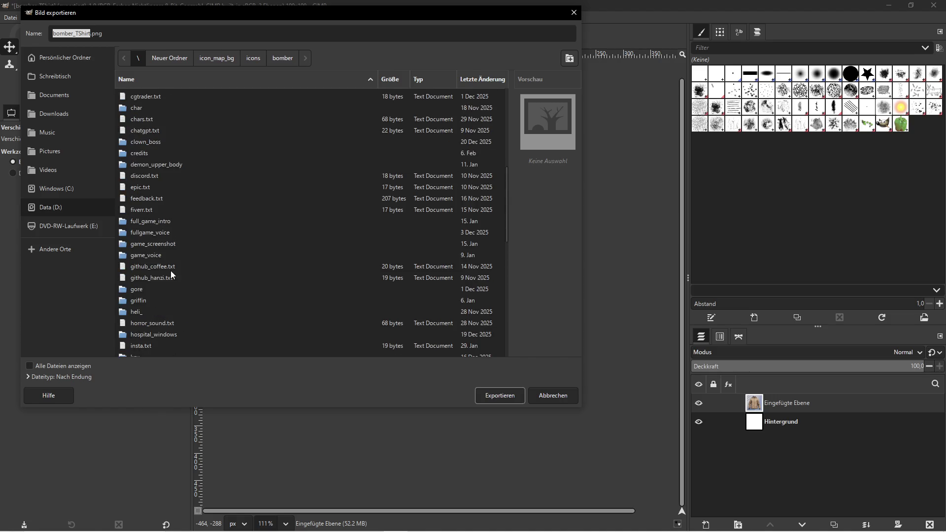
scroll(164, 273, "down", 3)
scroll(161, 275, "down", 3)
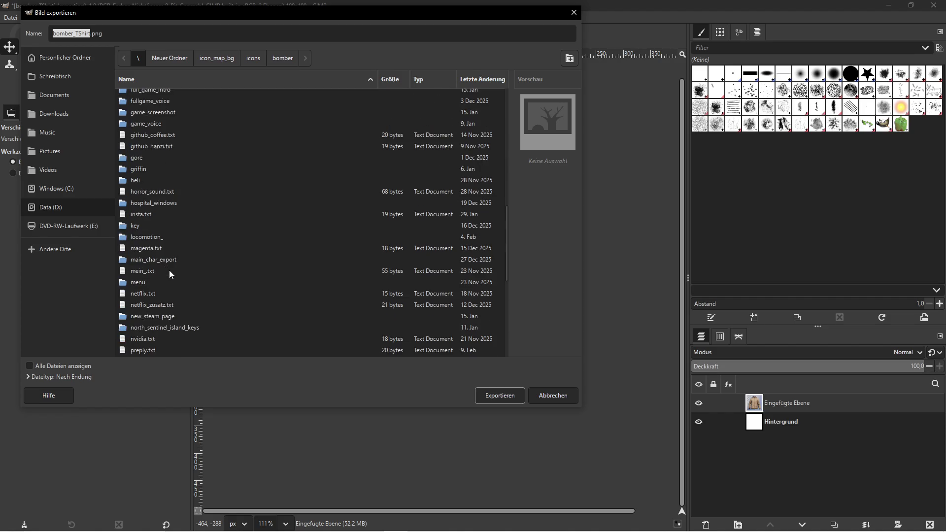
scroll(169, 270, "down", 5)
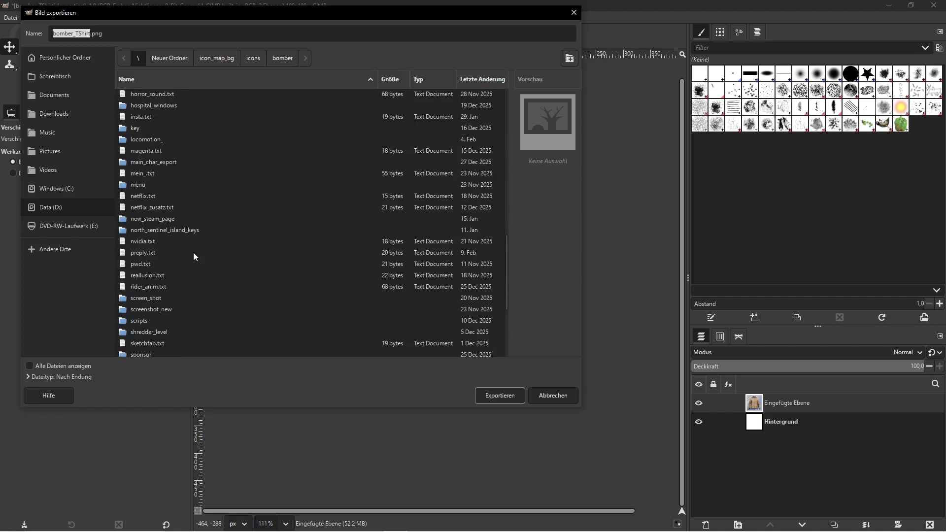
scroll(193, 252, "down", 5)
scroll(193, 252, "up", 5)
scroll(192, 259, "up", 20)
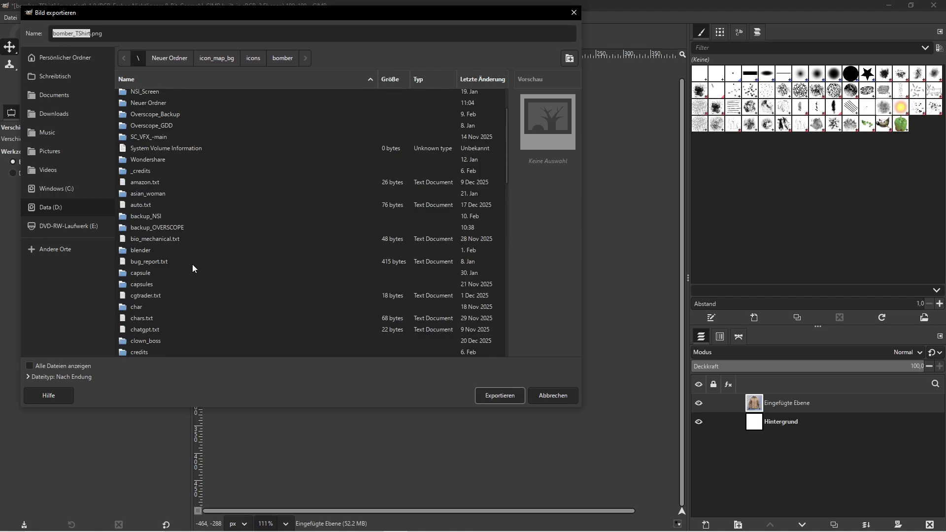
scroll(195, 261, "up", 3)
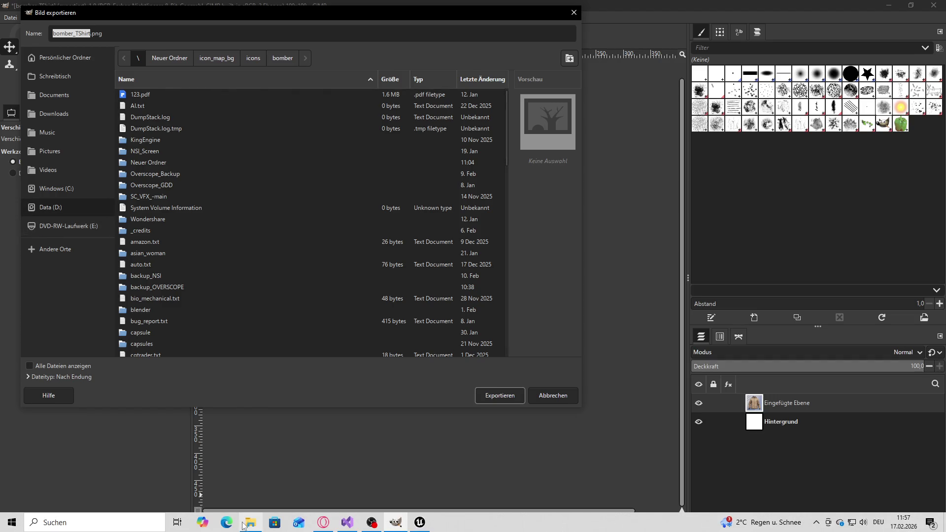
- Navigate to Neuer Ordner > icon_map_bg > icons > hoodie after confirming the path in File Explorer
left_click(250, 522)
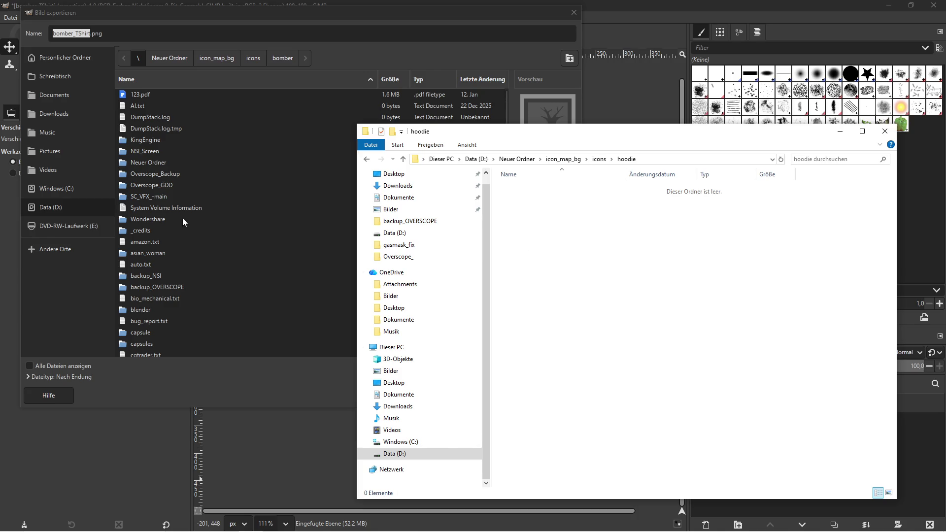
left_click(74, 280)
double_click(152, 165)
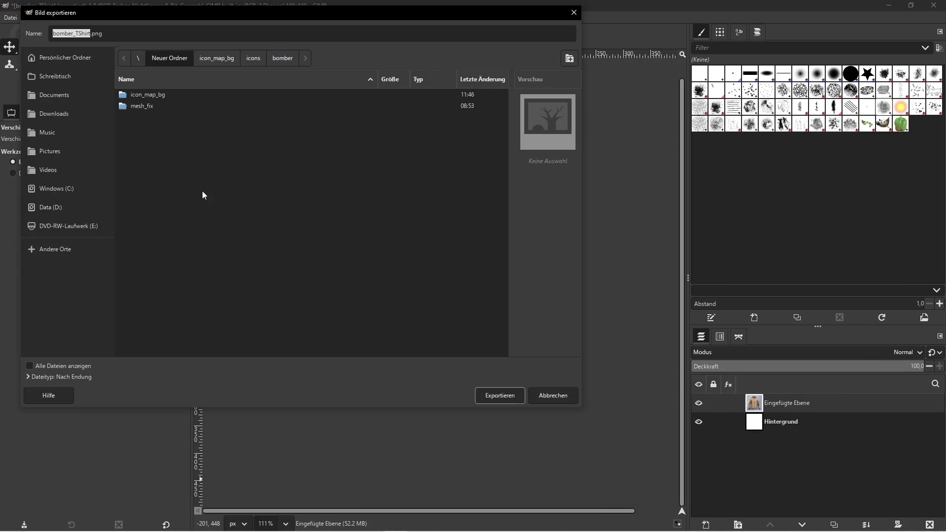
double_click(148, 94)
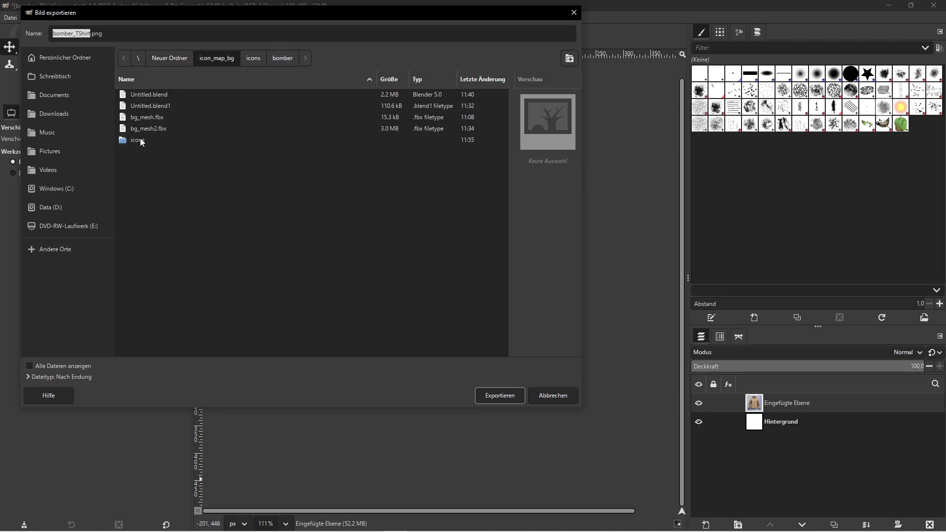
double_click(138, 140)
double_click(144, 106)
- Rename the export file from bomber_TShirt to hoodie, then switch to Unreal
left_click(85, 34)
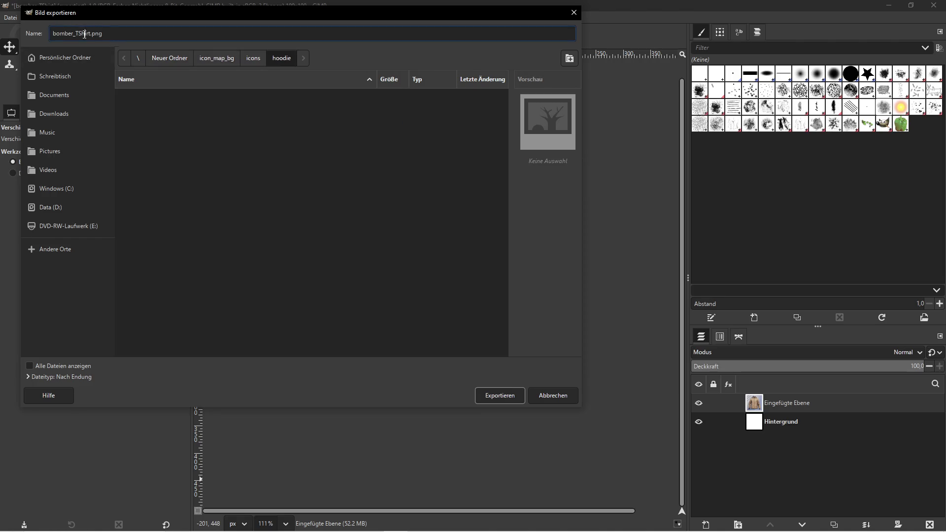
key("Delete")
key("Delete")
key("Delete")
key("BackSpace")
key("BackSpace")
key("BackSpace")
type("hoodie")
key("super")
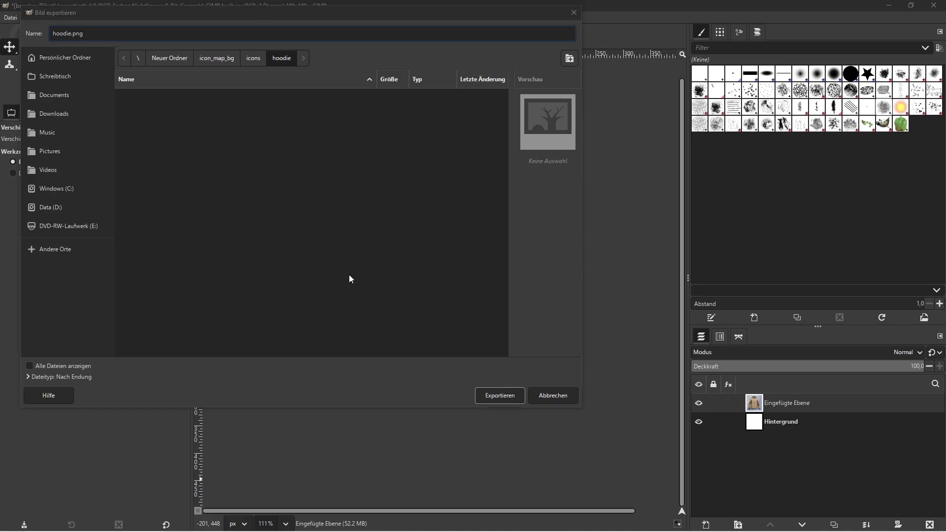
left_click(420, 522)
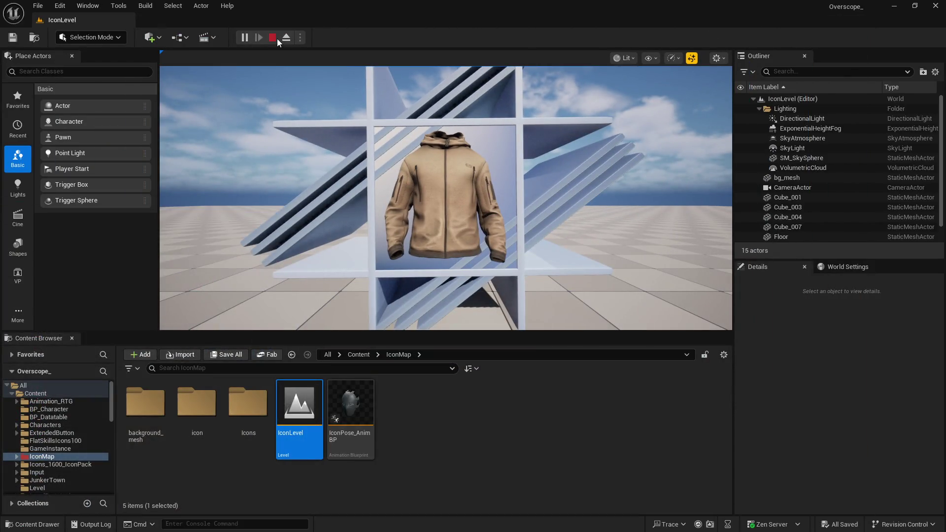
- Stop the running level preview in Unreal and return to GIMP's export dialog
left_click(272, 38)
scroll(811, 421, "down", 3)
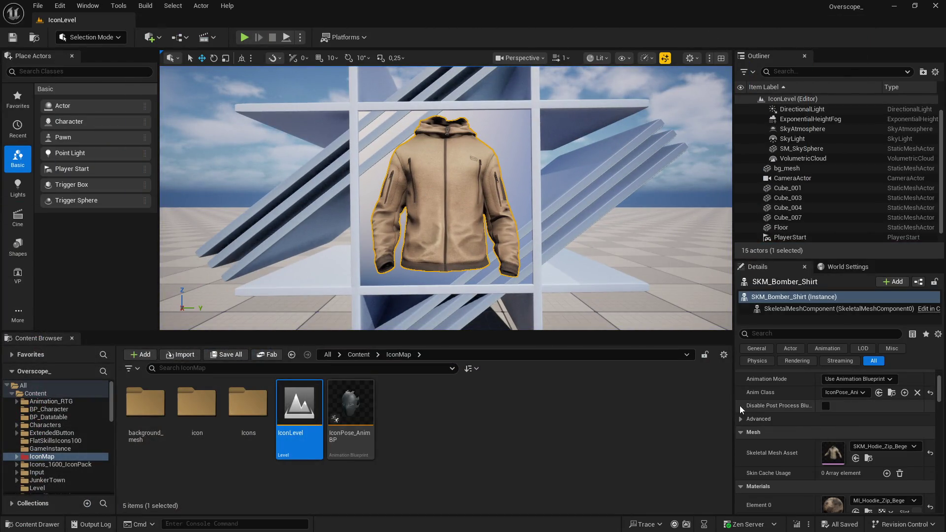
key("super")
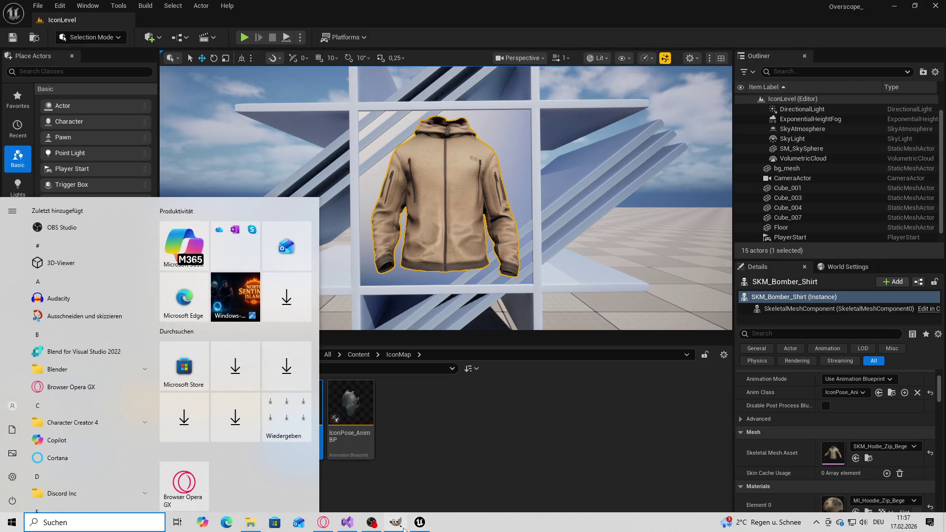
left_click(396, 522)
- Export the icon as hoodie_bege.png with default PNG settings
type("_bege")
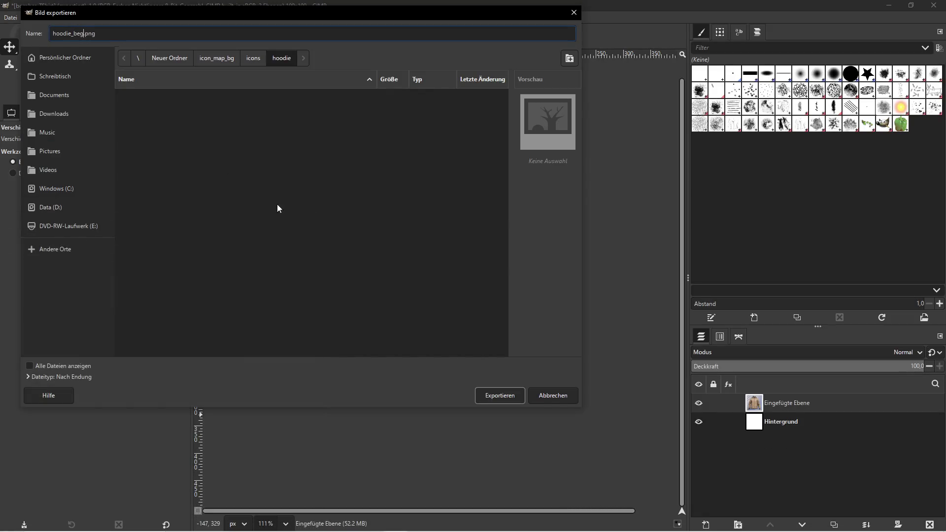
left_click(501, 400)
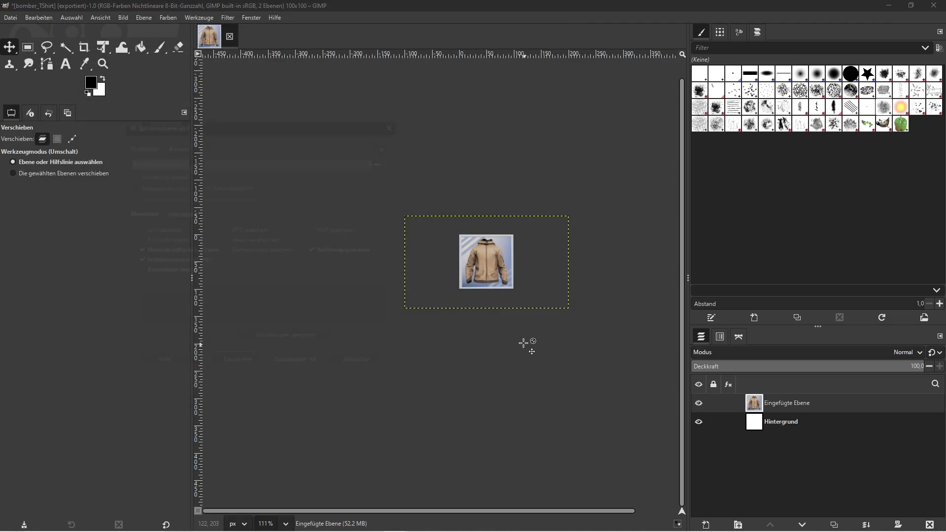
left_click(239, 371)
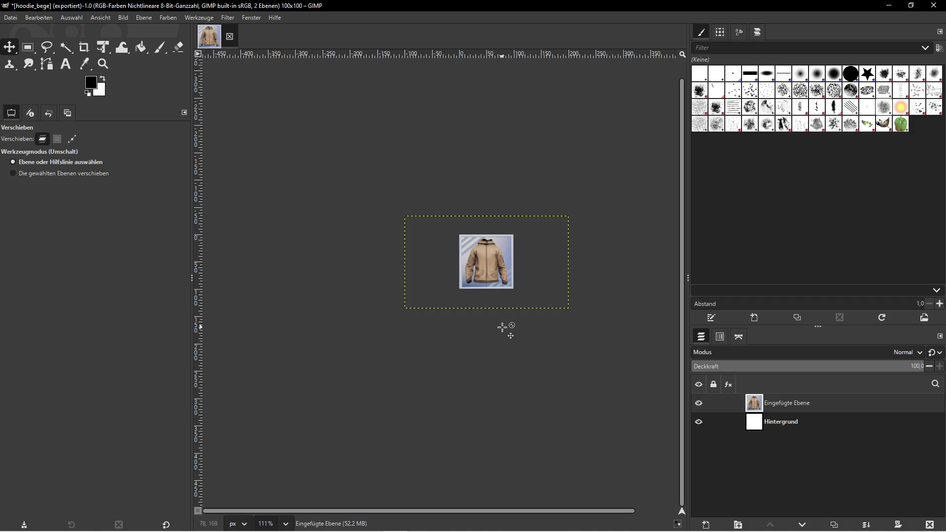
key("super")
- Assign SKM_Hodie_Zip_Black as the jacket's Skeletal Mesh Asset
key("alt+Tab")
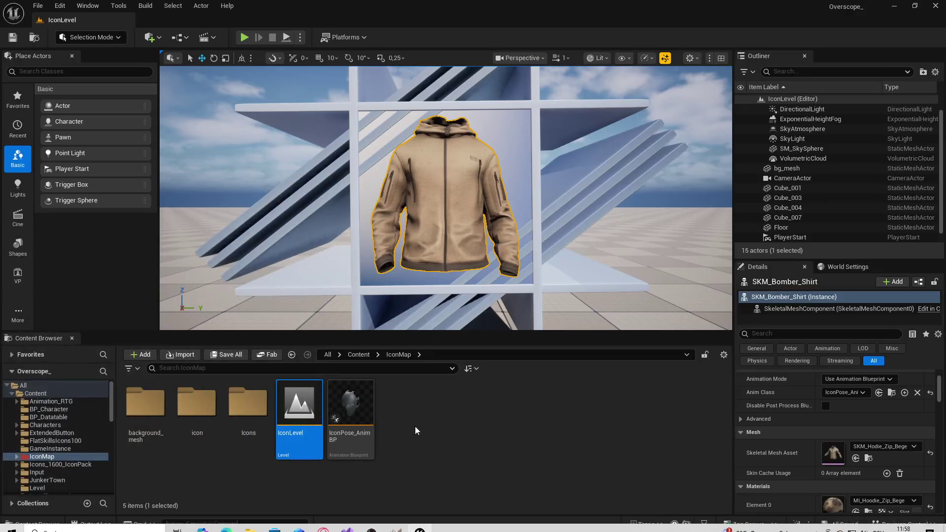
left_click(868, 458)
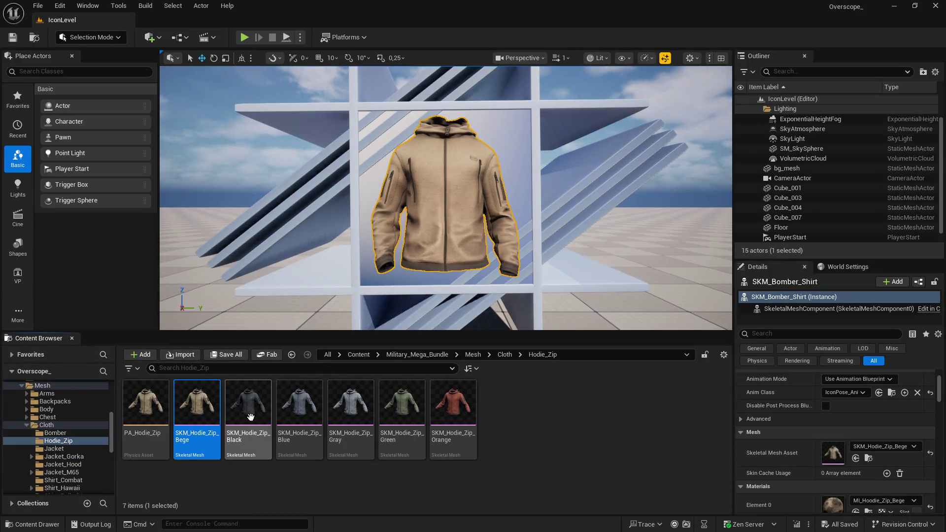
key("Right")
left_click(855, 459)
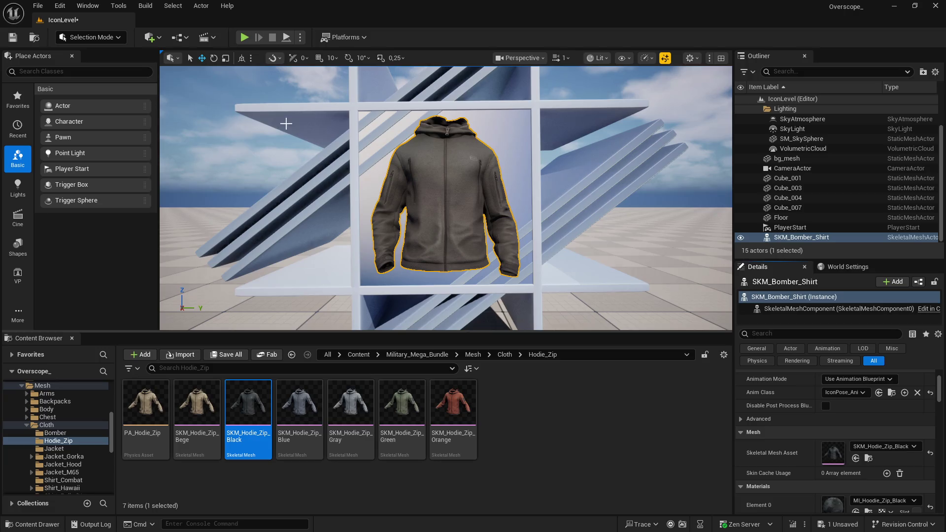
- Play the level full-screen (F11) and screenshot the black hoodie
left_click(243, 37)
left_click(588, 211)
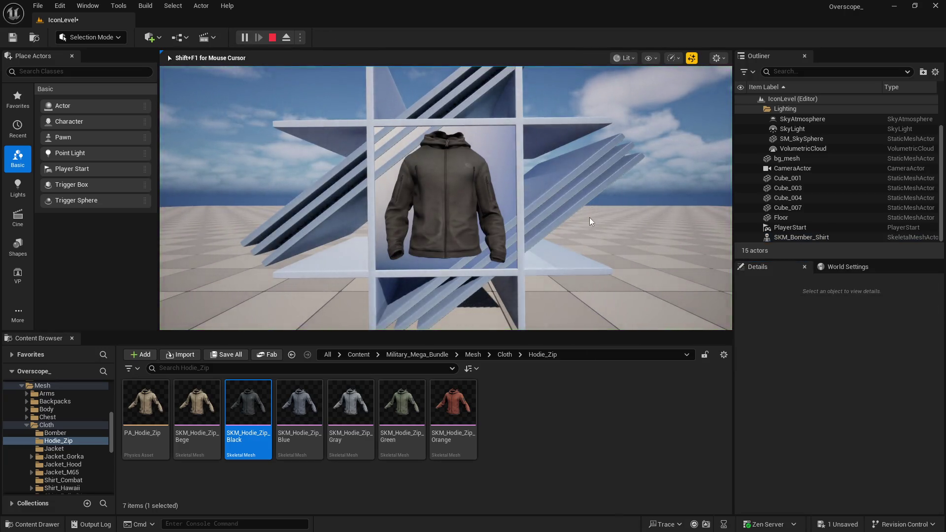
key("F11")
key("Print")
left_click(612, 141)
key("super")
- Bring GIMP forward, minimize the hoodie folder window, and delete the old pasted layer
left_click(396, 523)
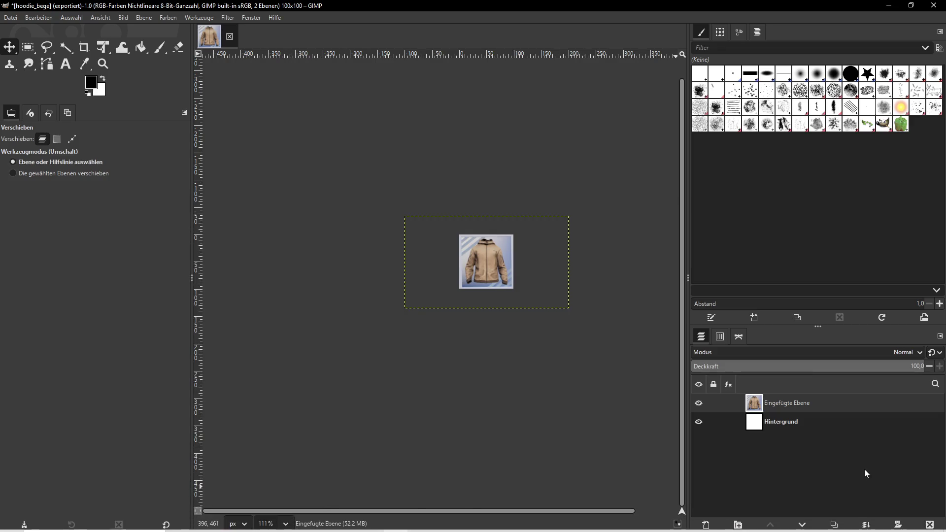
key("super")
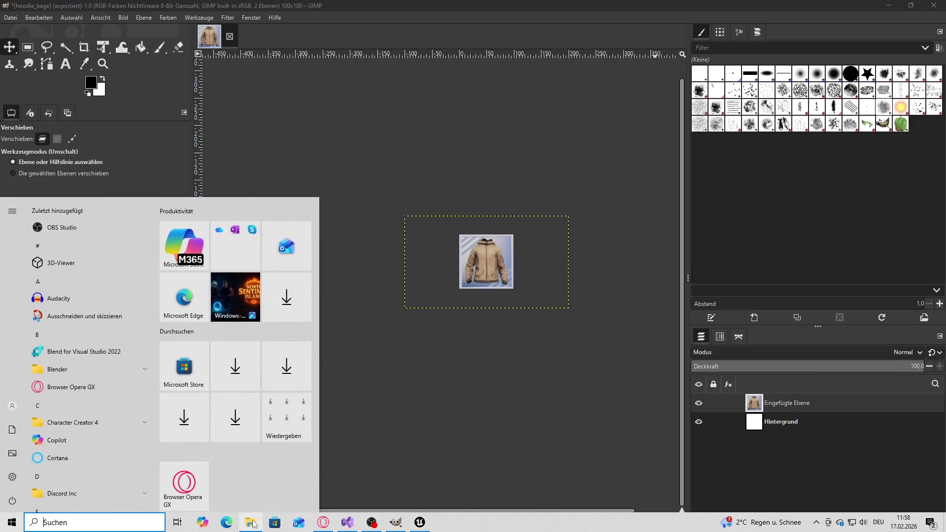
left_click(254, 524)
left_click(840, 131)
left_click(929, 524)
- Paste the black hoodie screenshot and scale the layer to 300 × 169
key("ctrl+v")
left_click(144, 17)
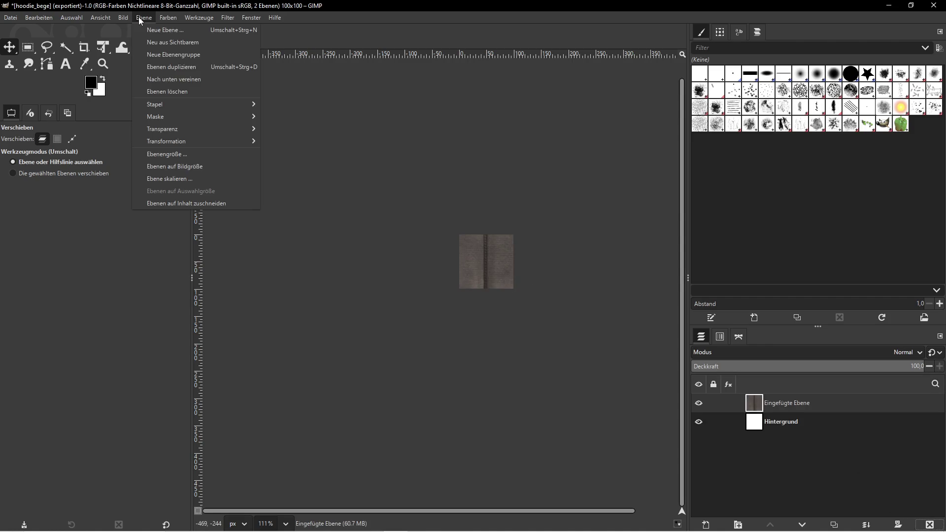
left_click(150, 179)
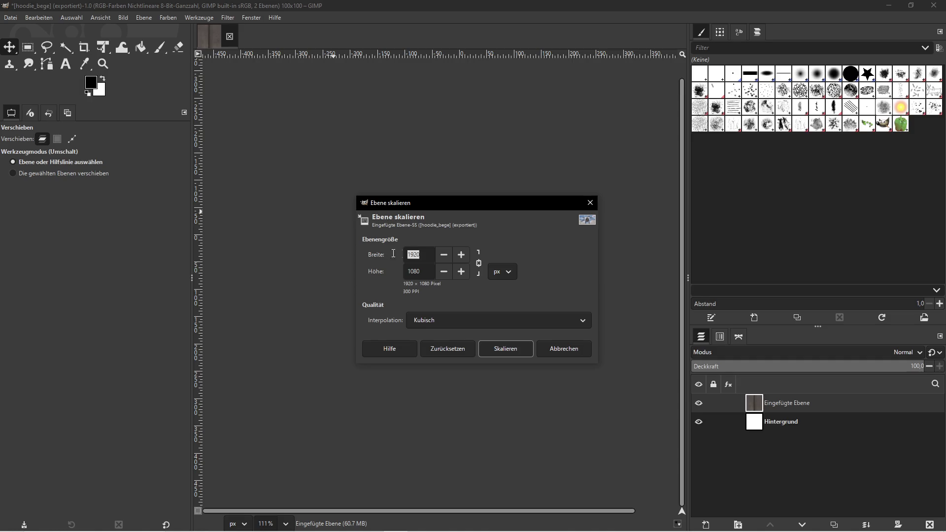
type("300")
key("Tab")
left_click(503, 348)
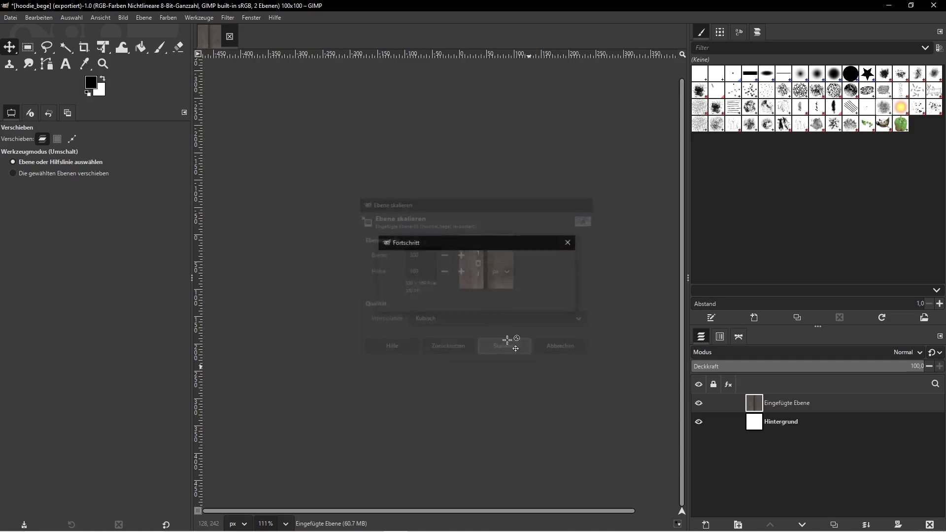
left_click(15, 18)
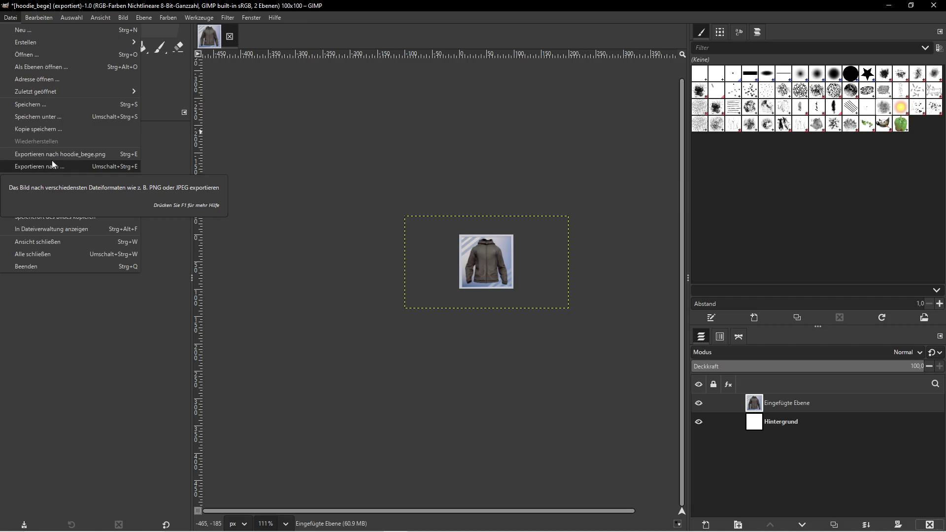
- Cancel the template naming prompt and bring up File > Export As
left_click(54, 179)
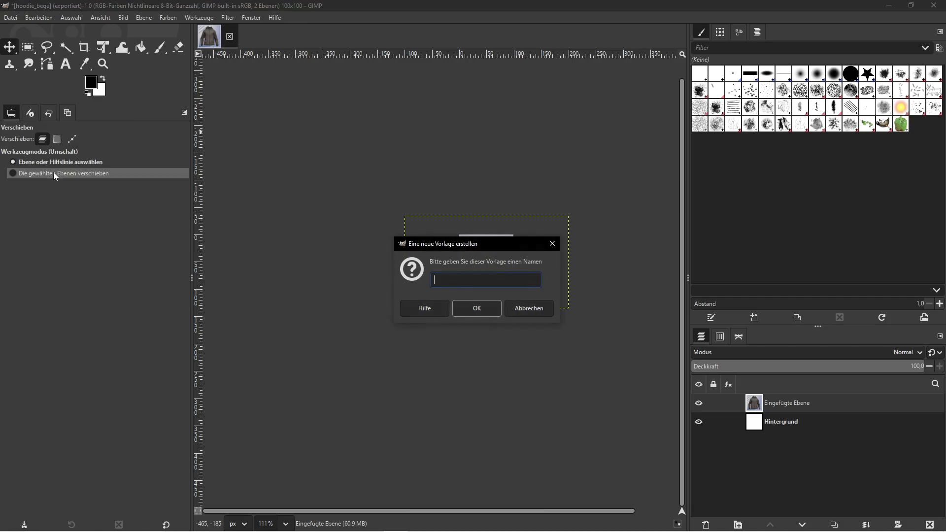
left_click(550, 318)
left_click(13, 22)
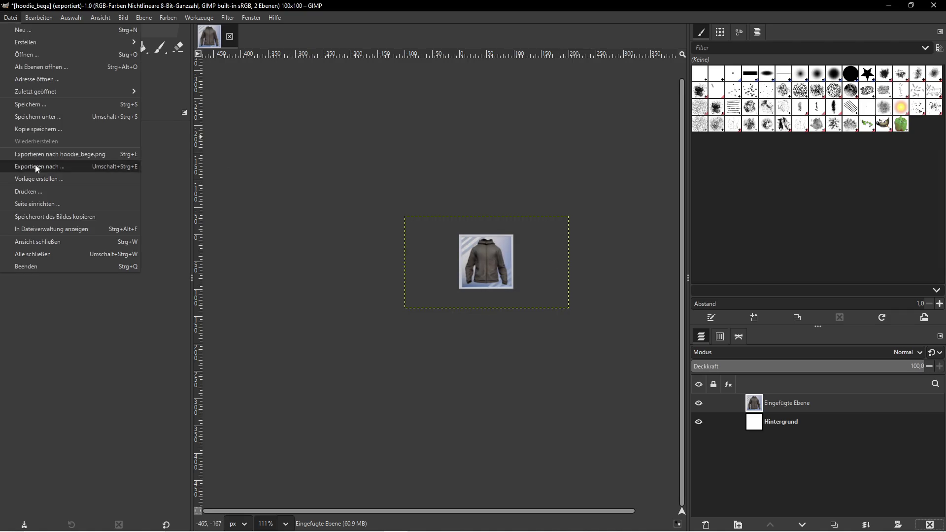
left_click(45, 168)
- Export the icon as hoodie_black.png, then delete the pasted hoodie layer
left_click(86, 33)
key("BackSpace")
key("BackSpace")
key("BackSpace")
key("BackSpace")
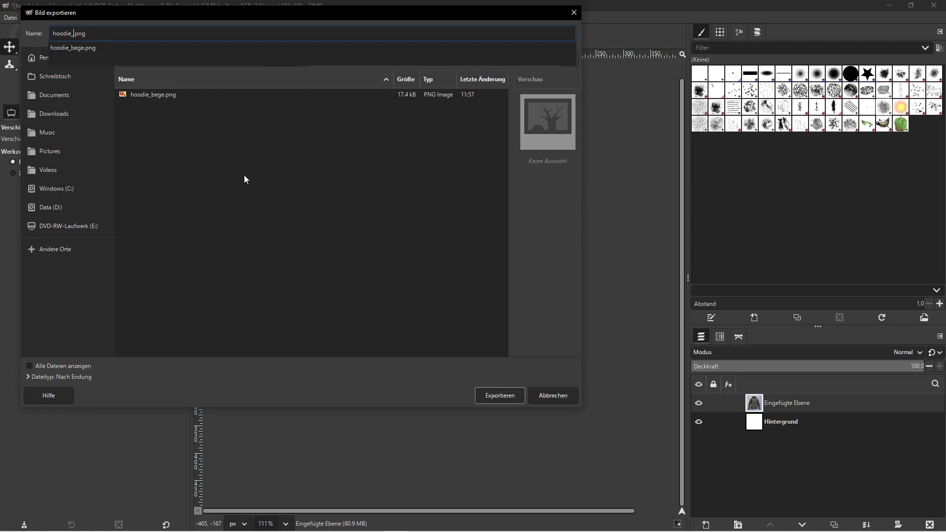
type("black")
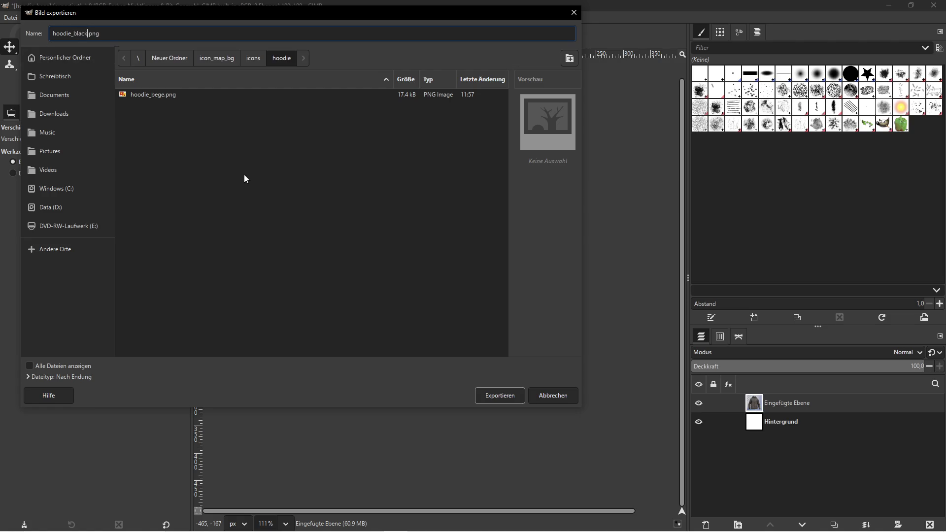
left_click(498, 396)
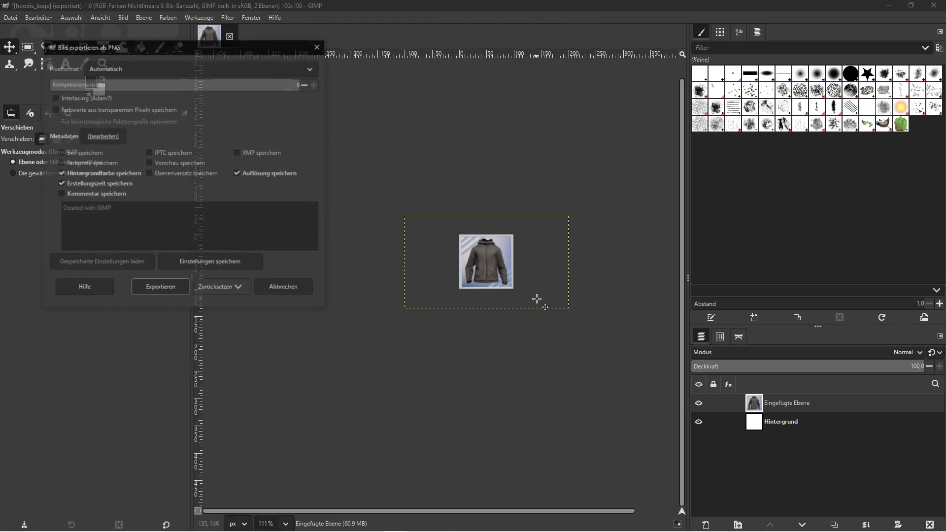
left_click(162, 288)
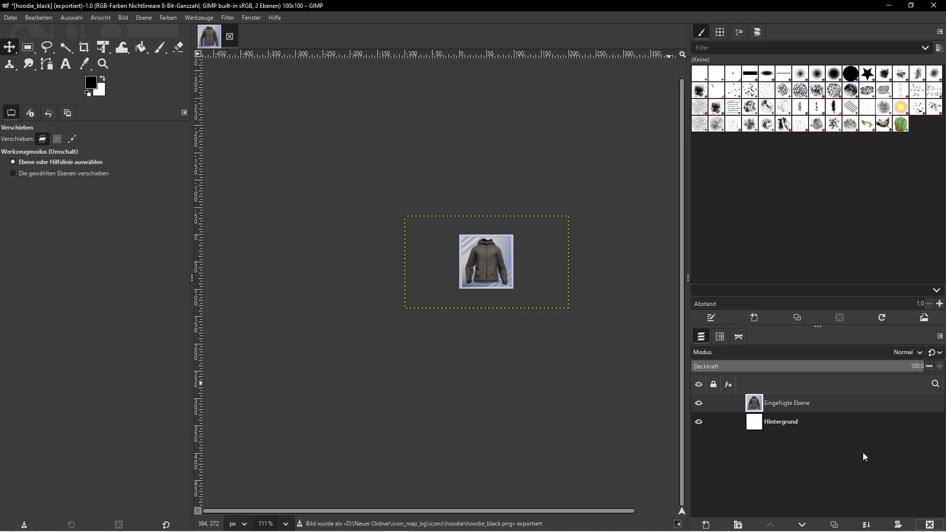
left_click(897, 525)
key("super")
- Stop the preview and assign SKM_Hodie_Zip_Blue to the jacket's Skeletal Mesh Asset
left_click(420, 525)
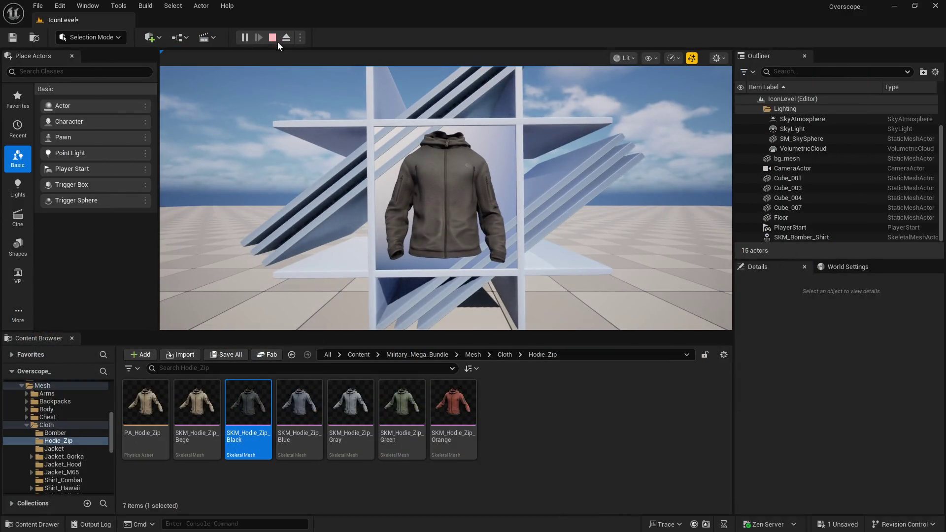
left_click(272, 38)
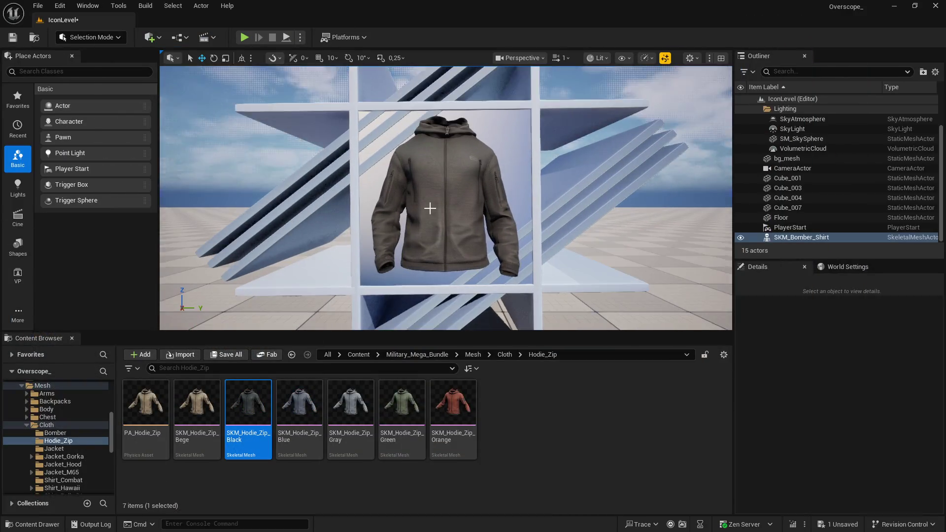
left_click(429, 206)
left_click(300, 404)
scroll(845, 471, "down", 1)
left_click(855, 490)
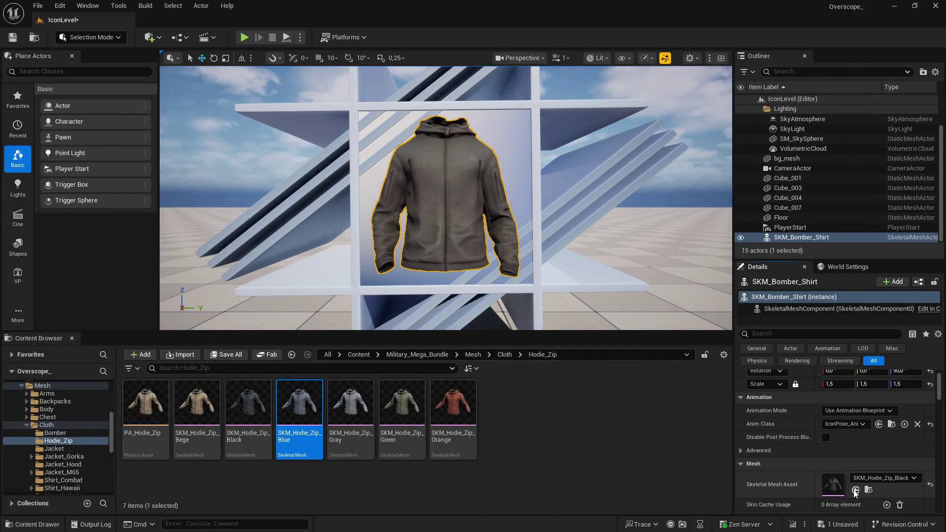
- Play full-screen, screenshot the blue hoodie, and paste it into GIMP as a layer
left_click(244, 37)
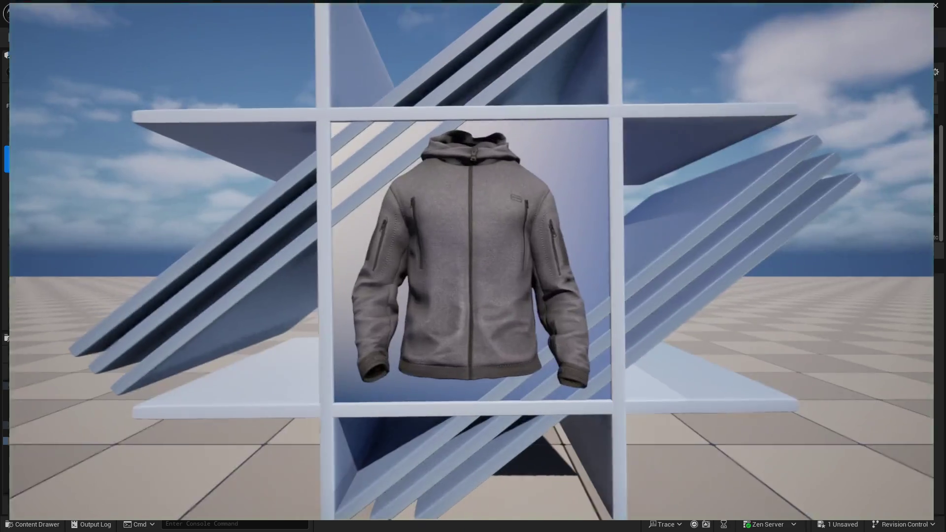
key("Print")
key("Escape")
key("super")
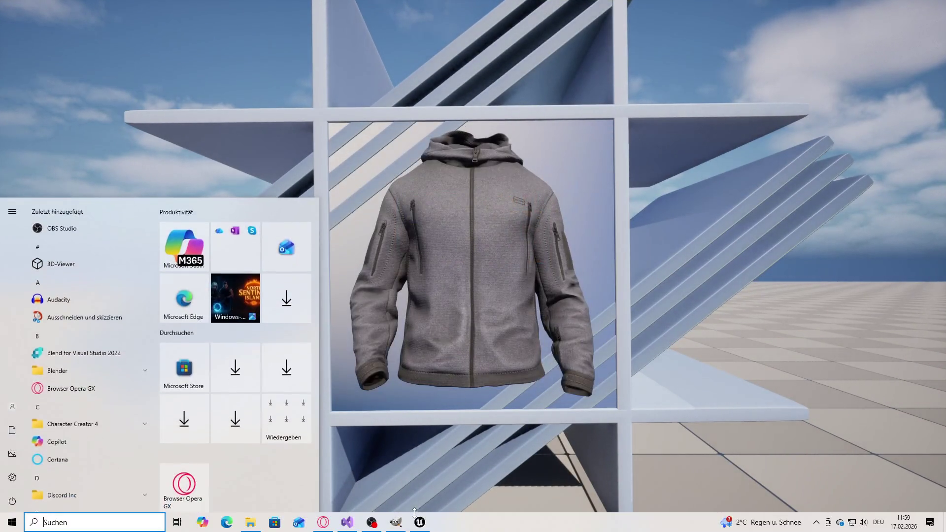
key("ctrl+v")
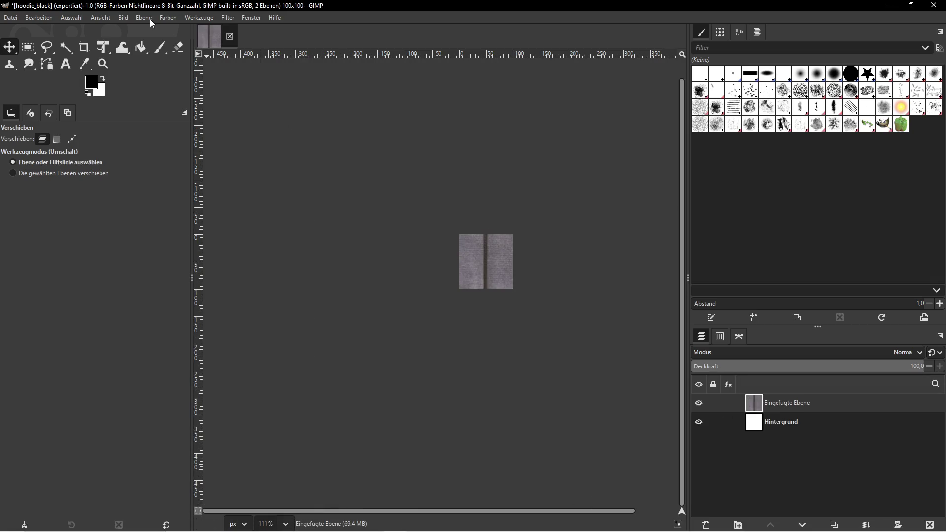
- Scale the pasted blue hoodie layer to 300 px wide
left_click(148, 18)
left_click(178, 179)
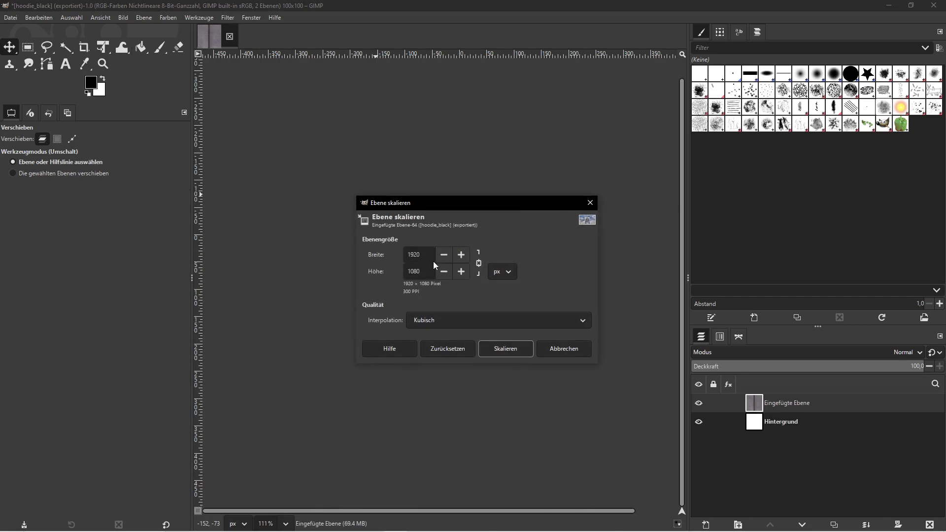
type("300")
left_click(505, 348)
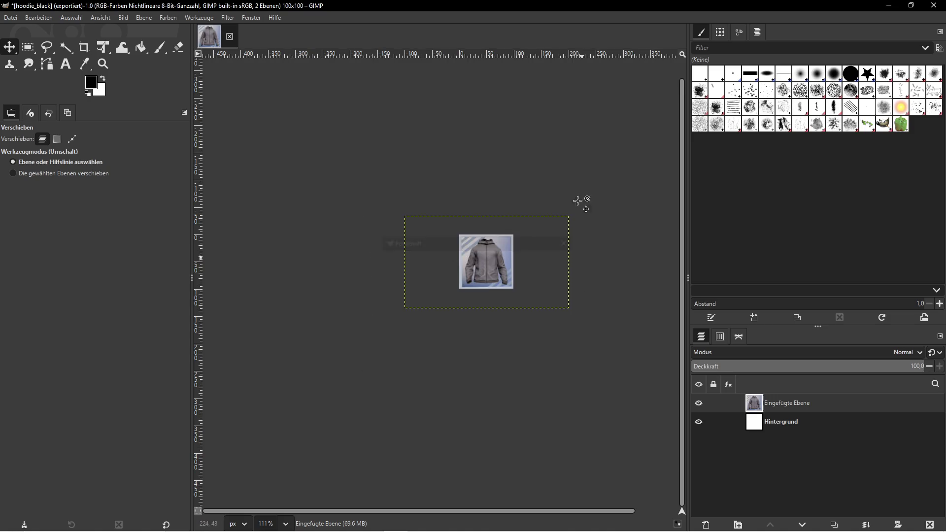
- Bring up File > Export As, and exit Unreal's full-screen game view with F11
left_click(10, 18)
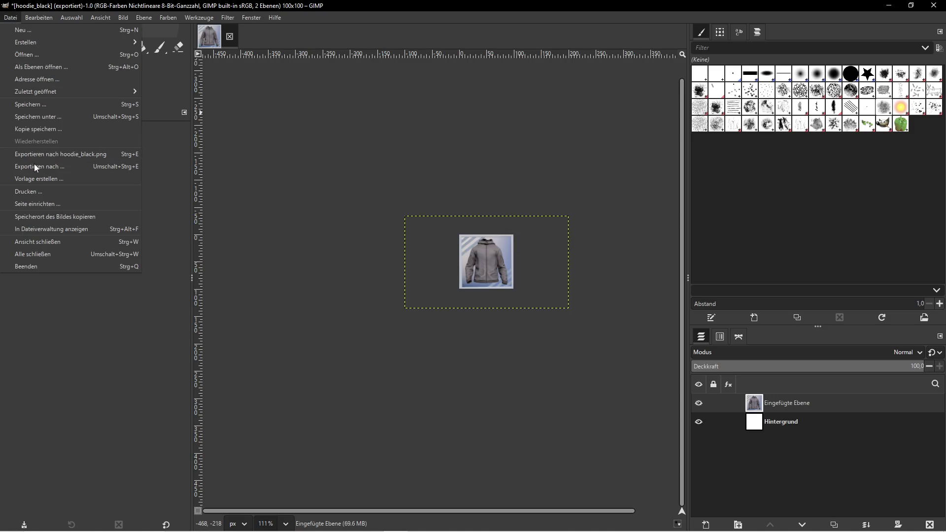
left_click(34, 164)
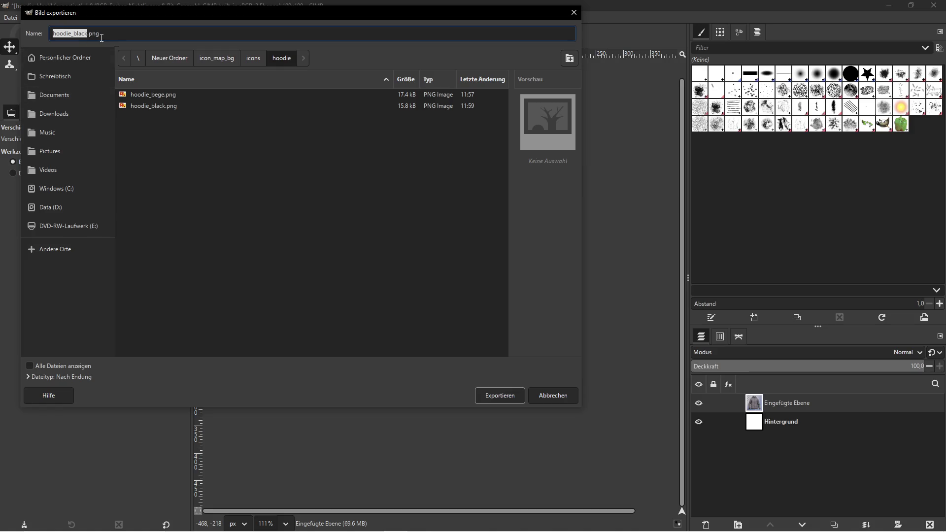
key("super")
left_click(419, 525)
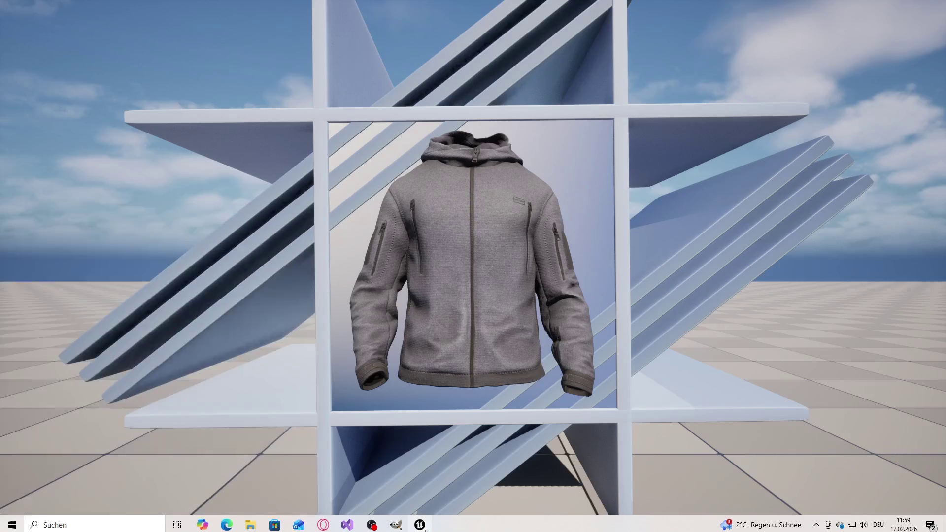
key("F11")
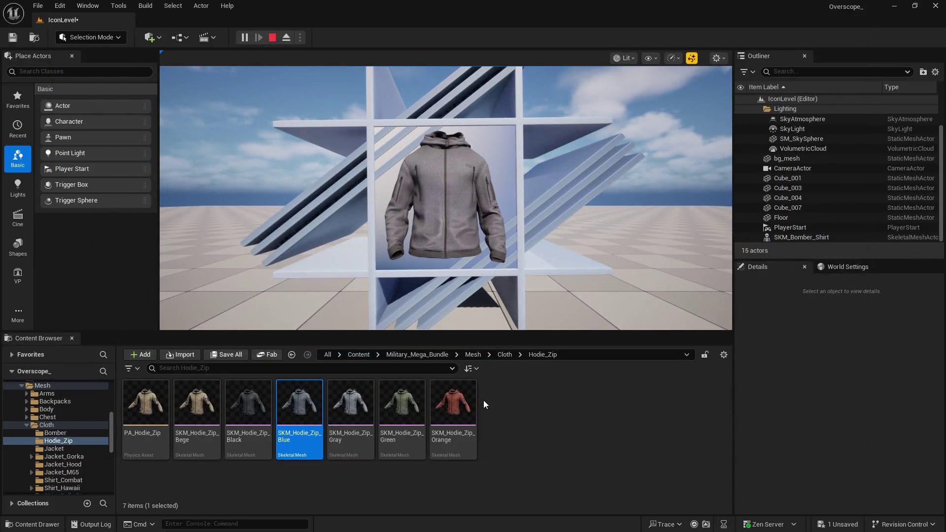
key("super")
left_click(392, 525)
- Rename the file from hoodie_black.png to hoodie_blue.png and export it as PNG
left_click(80, 36)
key("BackSpace")
key("BackSpace")
key("BackSpace")
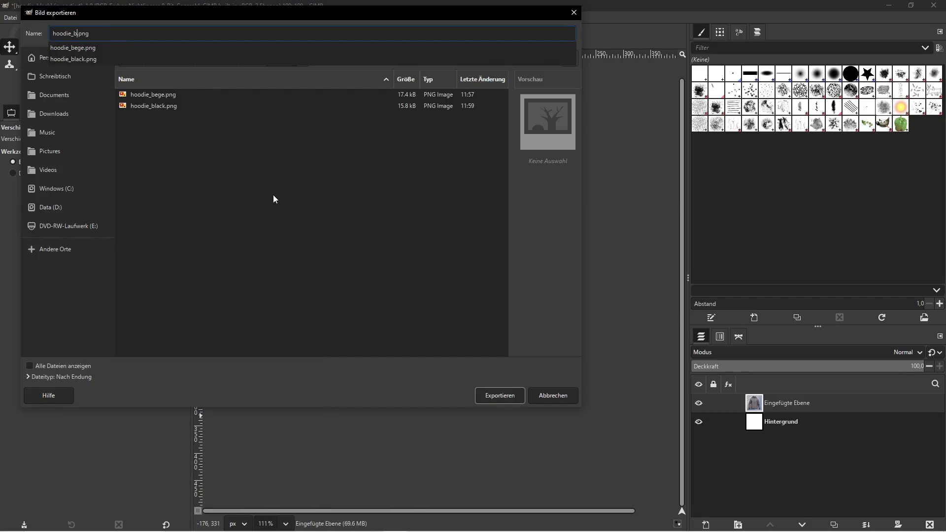
type("lue")
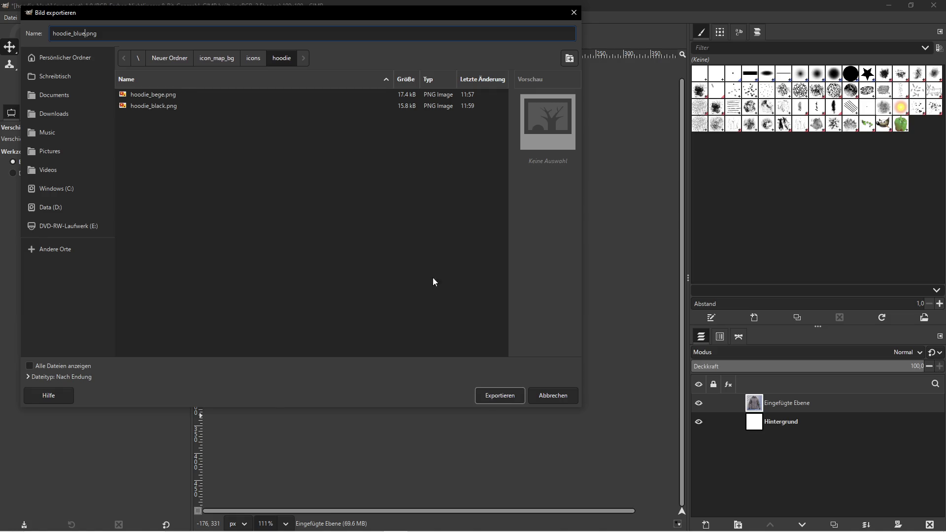
left_click(498, 397)
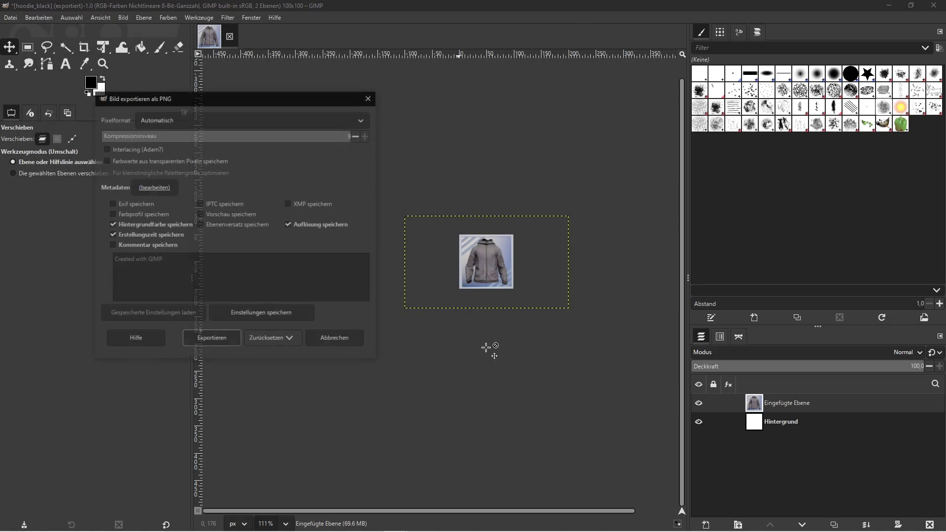
left_click(207, 336)
key("super")
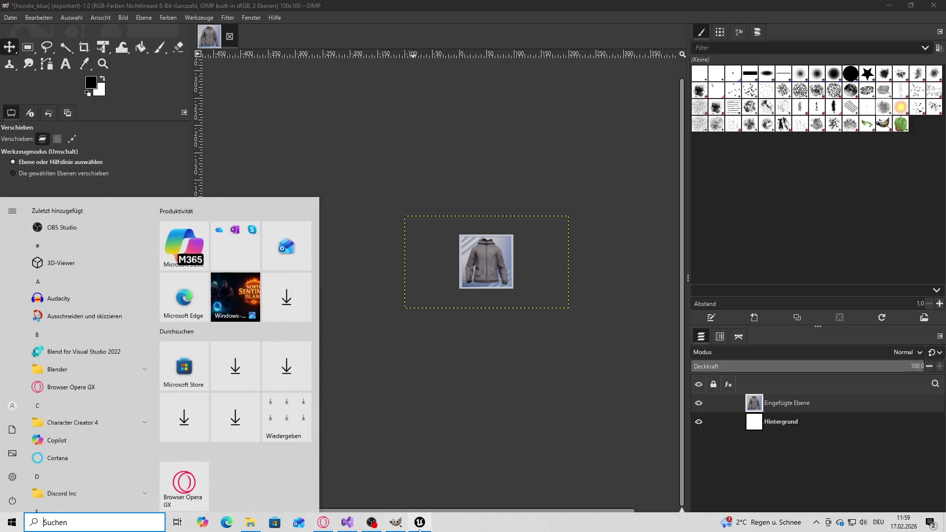
- Stop the preview and assign SKM_Hodie_Zip_Gray to the jacket's Skeletal Mesh Asset
left_click(468, 524)
left_click(272, 38)
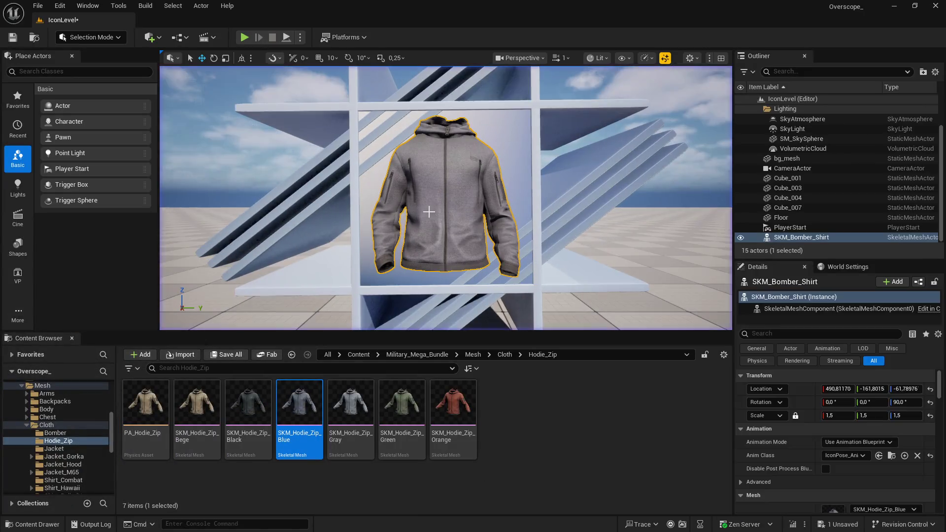
left_click(402, 403)
left_click(351, 403)
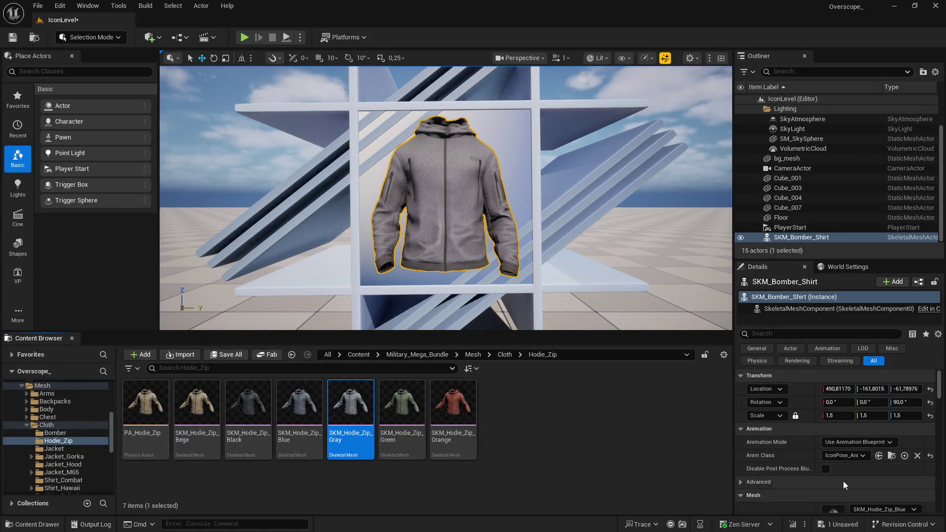
scroll(837, 434, "down", 2)
left_click(855, 489)
- Play the level, screenshot the gray hoodie, and return to GIMP
left_click(245, 38)
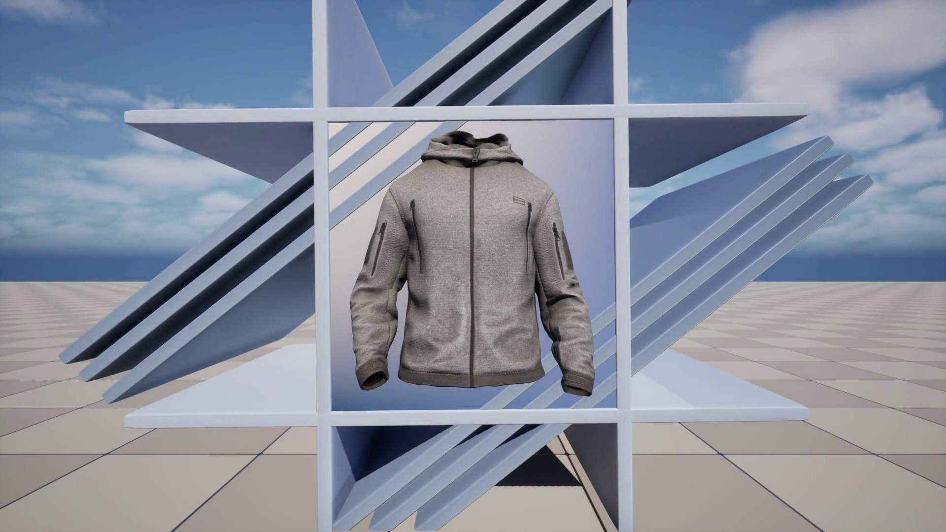
key("Print")
left_click(612, 141)
key("super")
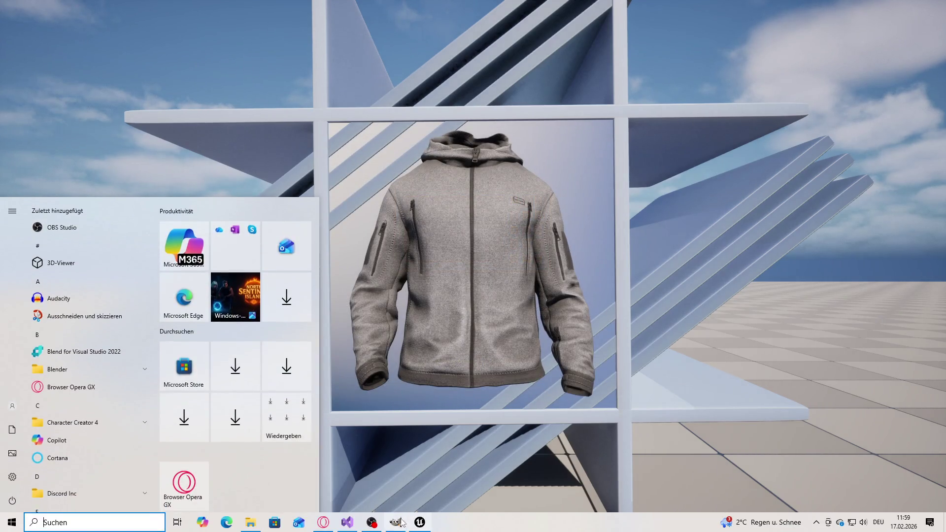
left_click(402, 522)
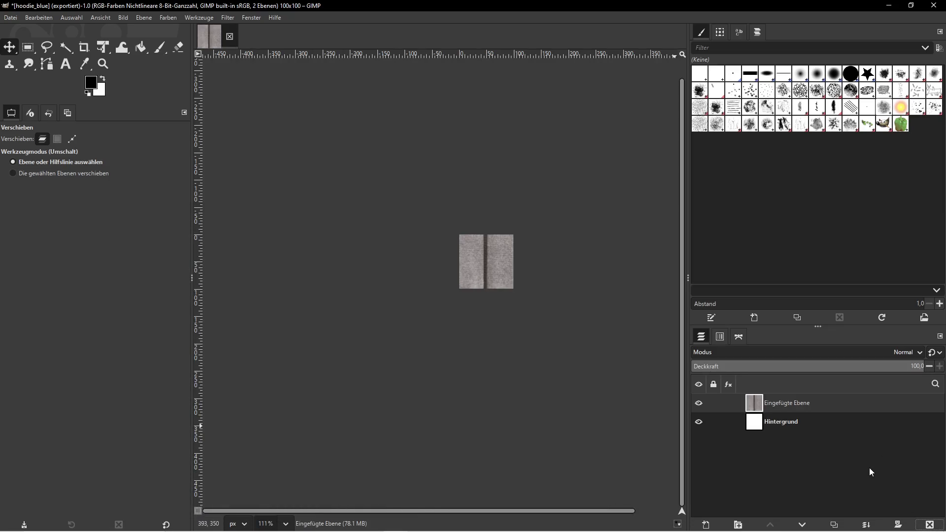
- Scale the pasted gray hoodie layer to 300 px wide
left_click(143, 17)
left_click(169, 179)
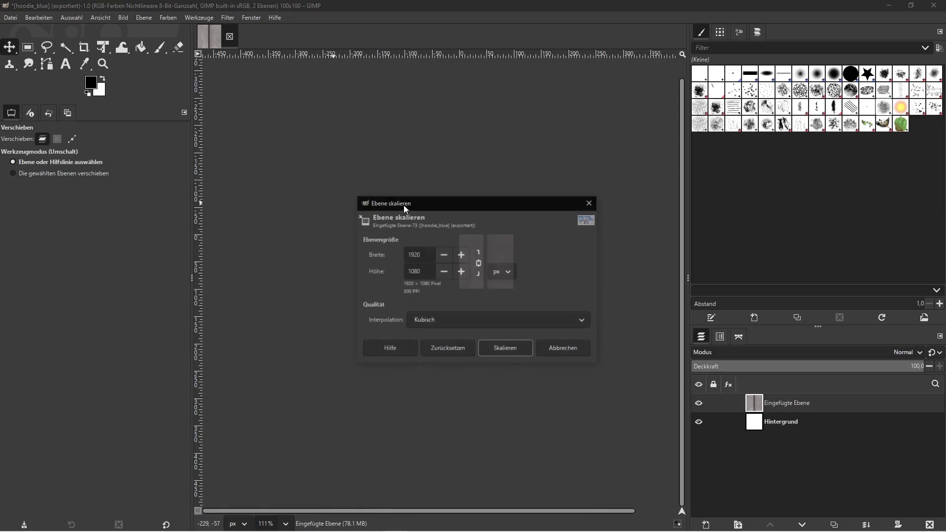
type("300")
left_click(516, 351)
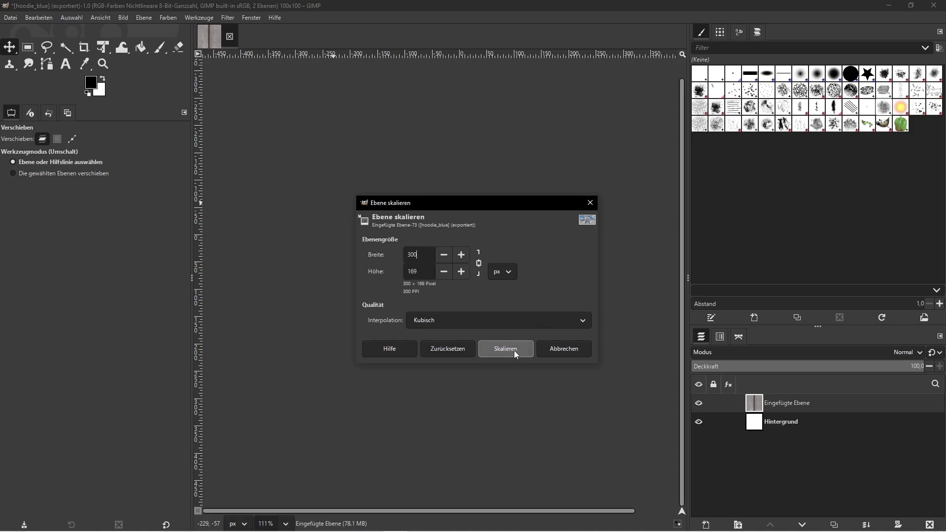
- Export the image as hoodie_gray.png and accept the PNG export options
left_click(10, 18)
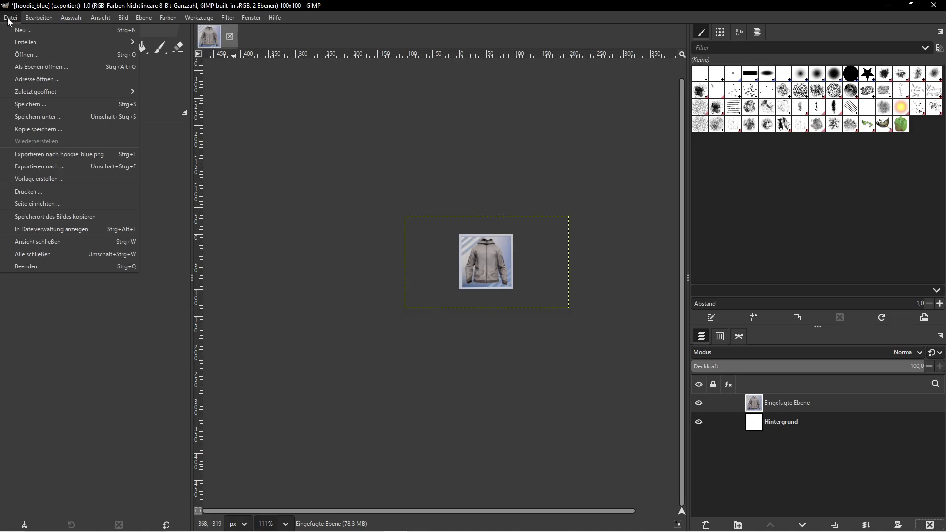
left_click(50, 167)
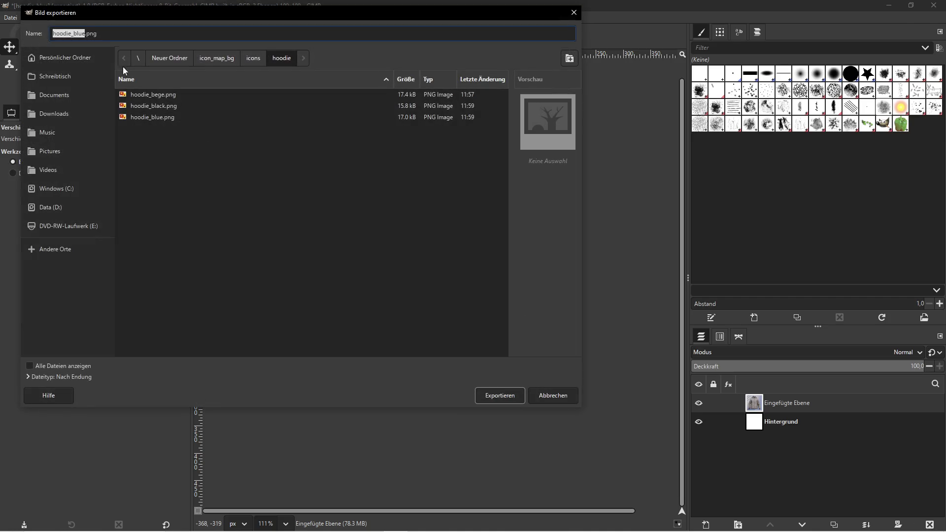
key("Right")
key("BackSpace")
key("BackSpace")
key("BackSpace")
key("BackSpace")
type("g")
left_click(498, 395)
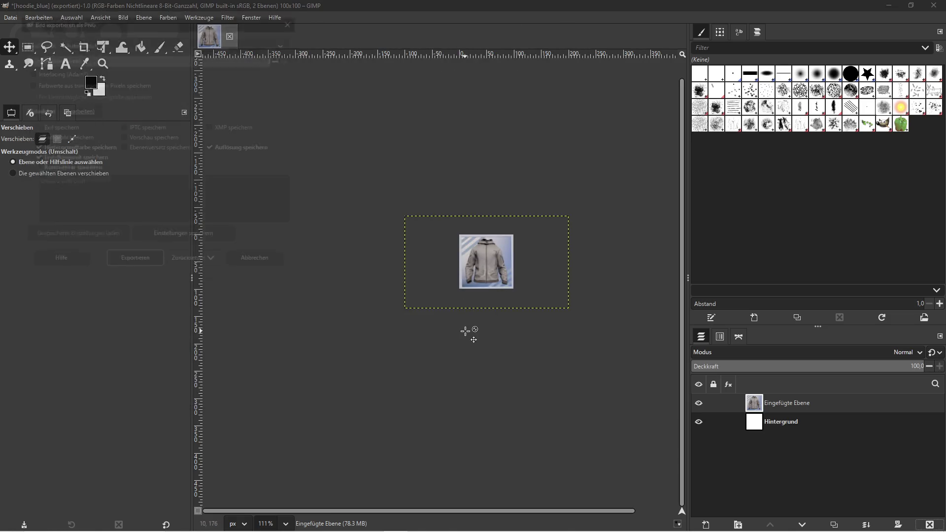
key("super")
key("super")
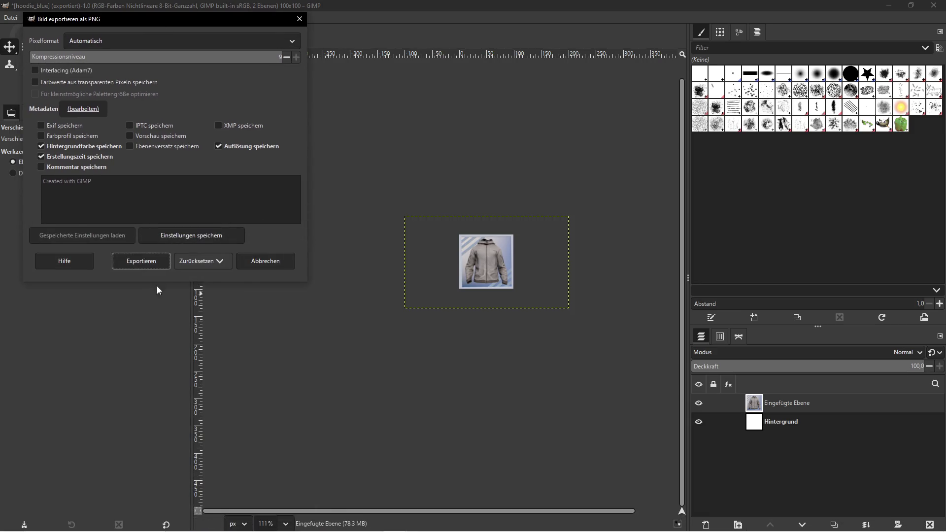
left_click(142, 261)
key("super")
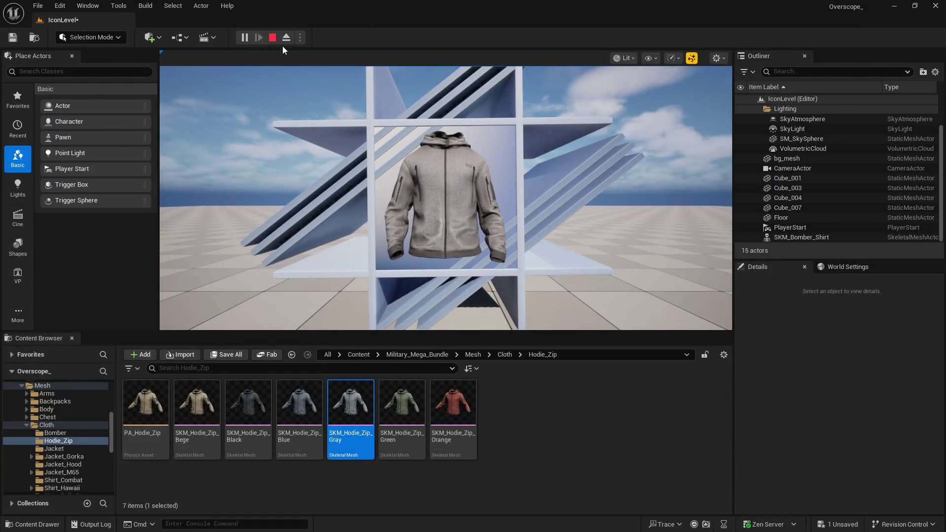
- Stop the preview and assign SKM_Hodie_Zip_Green as the jacket's Skeletal Mesh Asset
left_click(273, 37)
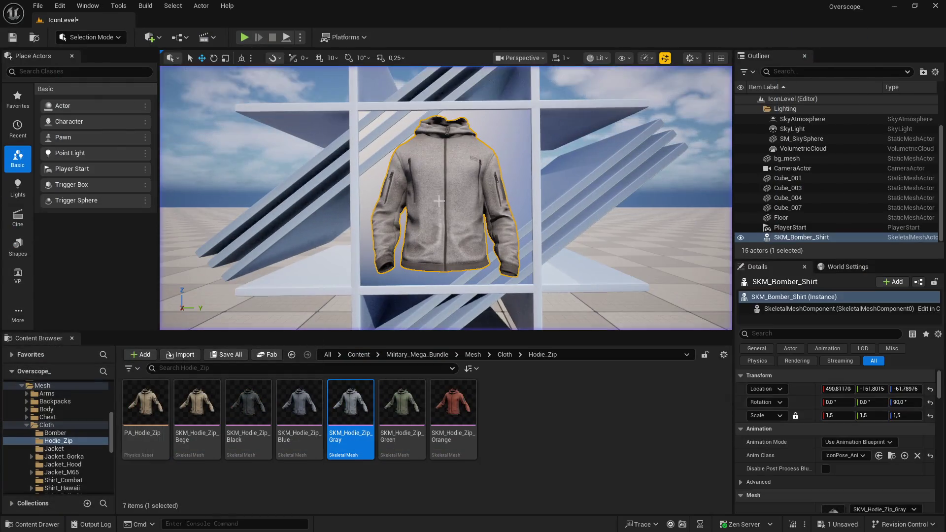
left_click(402, 407)
scroll(790, 430, "down", 2)
left_click(855, 411)
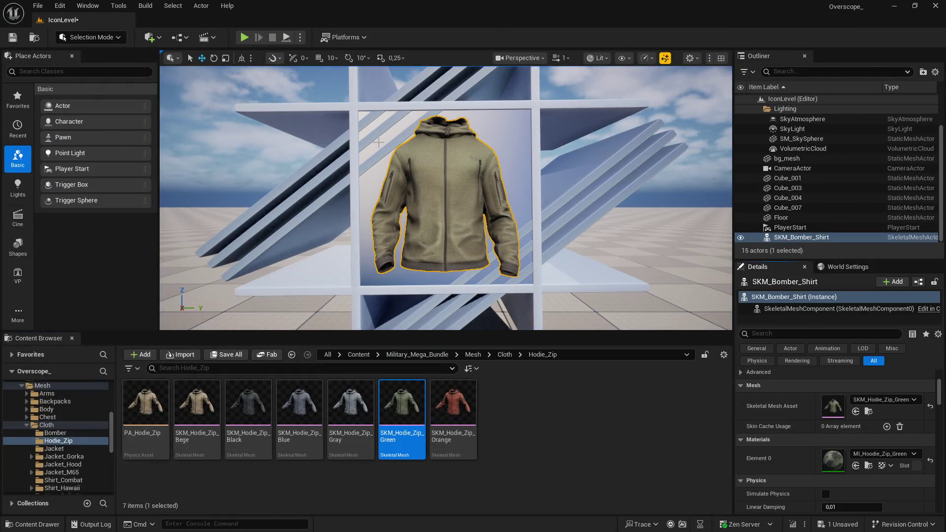
- Run the preview, screenshot the green jacket through the icon camera, and return to GIMP
left_click(245, 37)
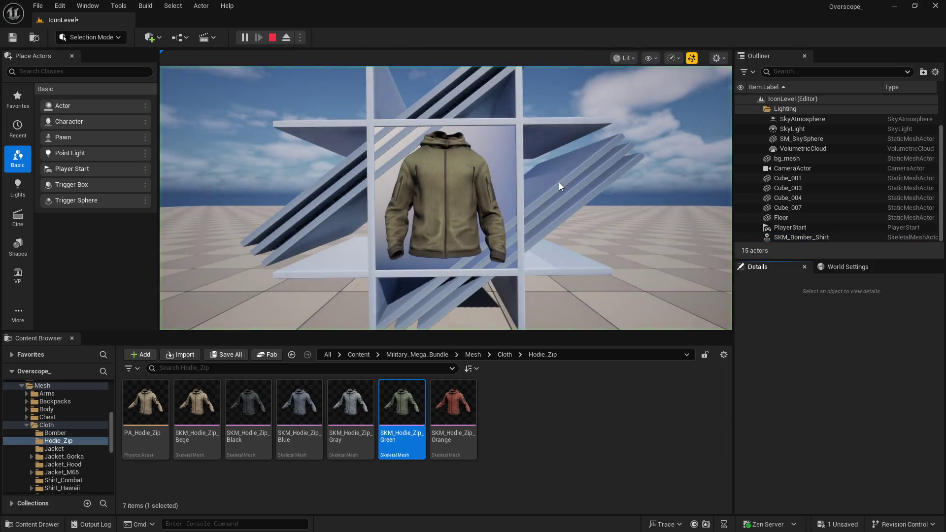
key("Print")
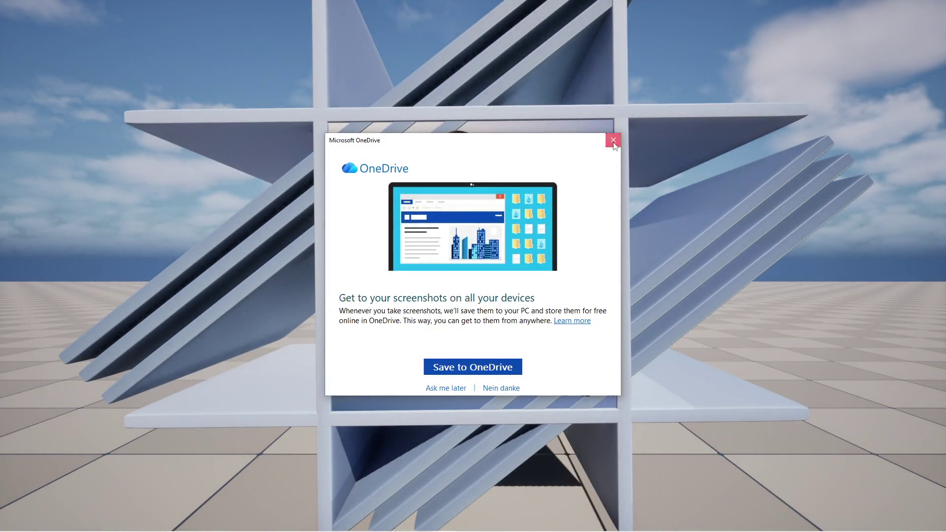
left_click(612, 142)
key("super")
left_click(389, 525)
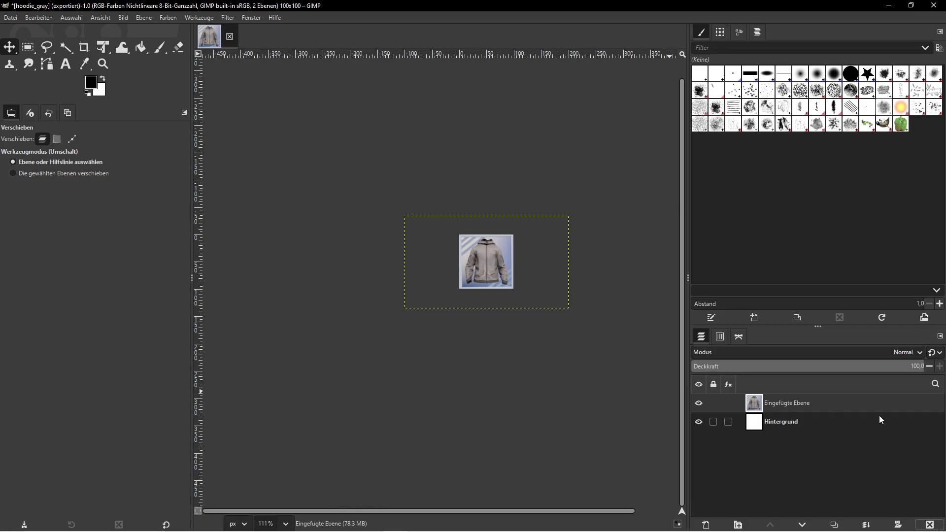
- Replace the gray hoodie layer with the pasted green jacket screenshot, scaled to 300 px wide
left_click(929, 525)
key("ctrl+v")
left_click(144, 17)
left_click(183, 154)
double_click(422, 253)
type("300")
left_click(505, 349)
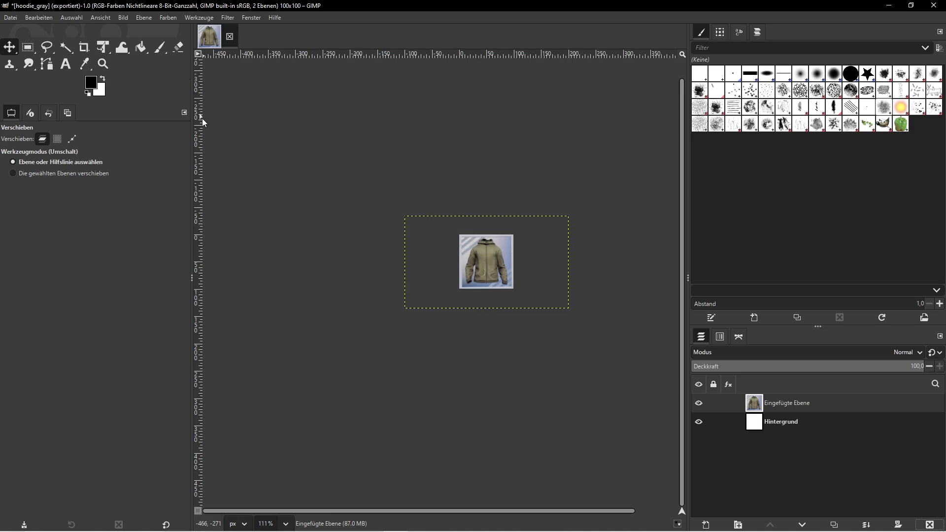
- Start exporting the image under the new file name hoodie_green.png
left_click(10, 17)
mouse_move(27, 22)
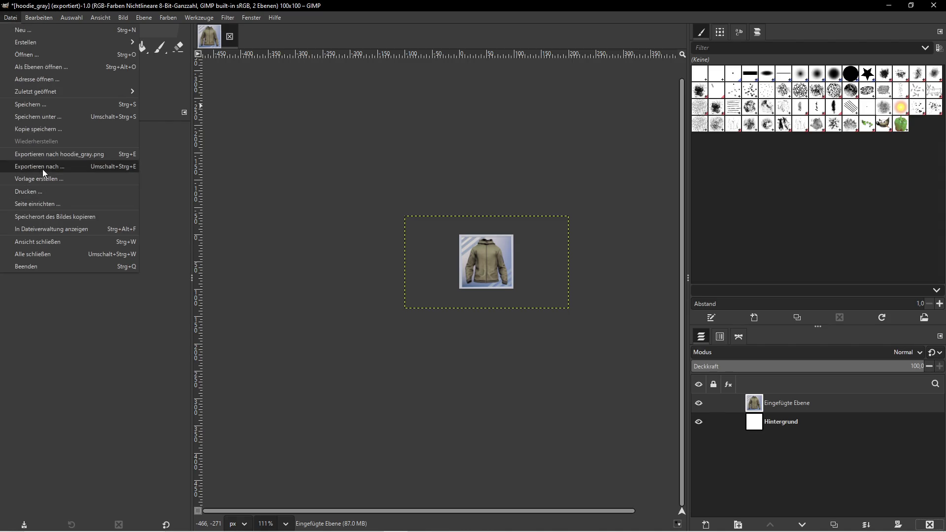
left_click(41, 167)
key("End")
mouse_move(176, 23)
left_mouse_down()
mouse_move(260, 330)
mouse_move(202, 79)
left_mouse_up()
key("BackSpace")
key("BackSpace")
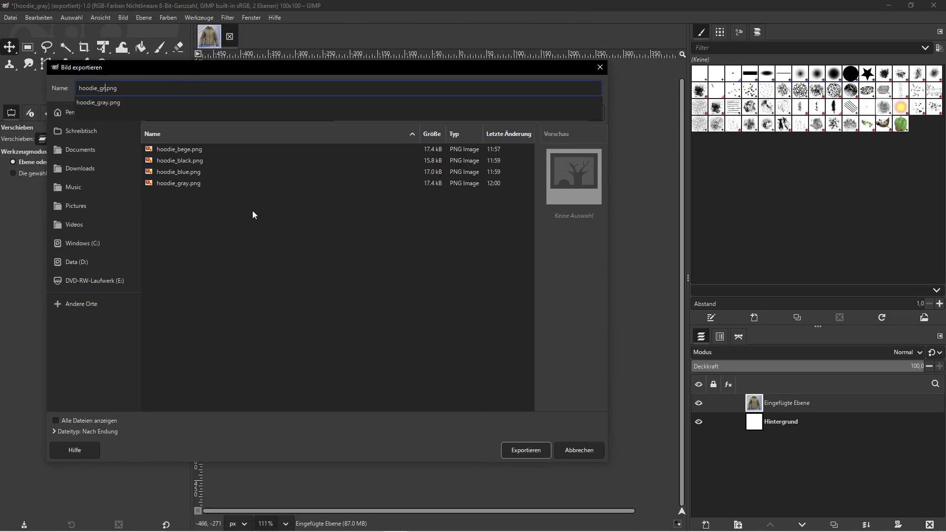
key("BackSpace")
key("BackSpace")
type("green")
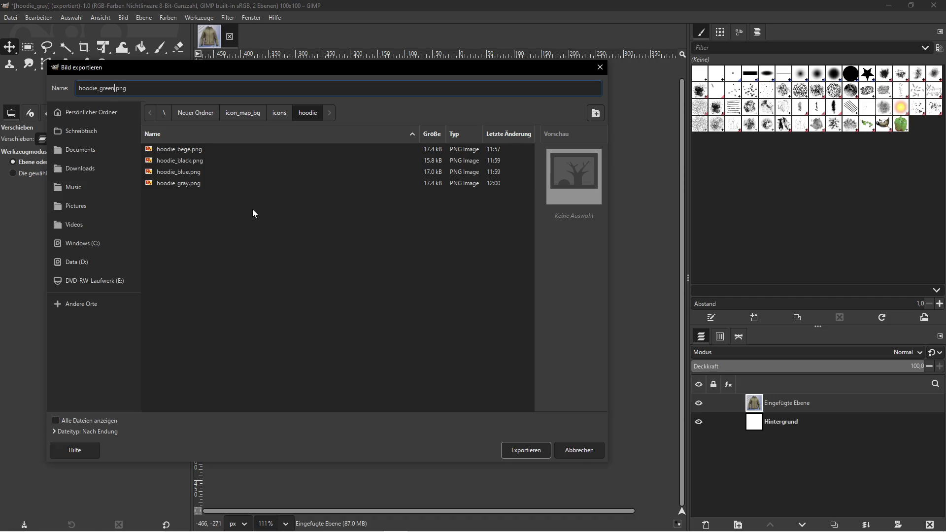
- Finish exporting hoodie_green.png, then delete the pasted layer to leave the white canvas
key("super")
left_click(419, 522)
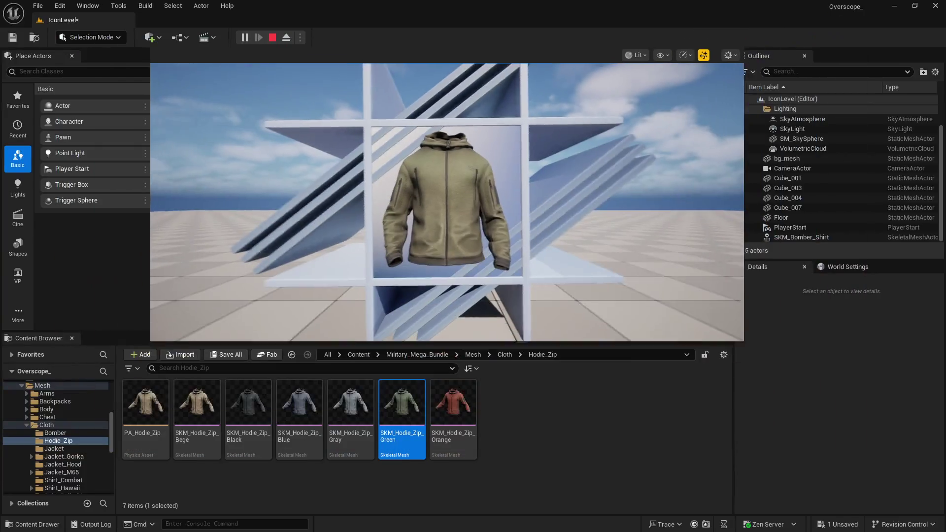
key("F11")
key("super")
left_click(403, 524)
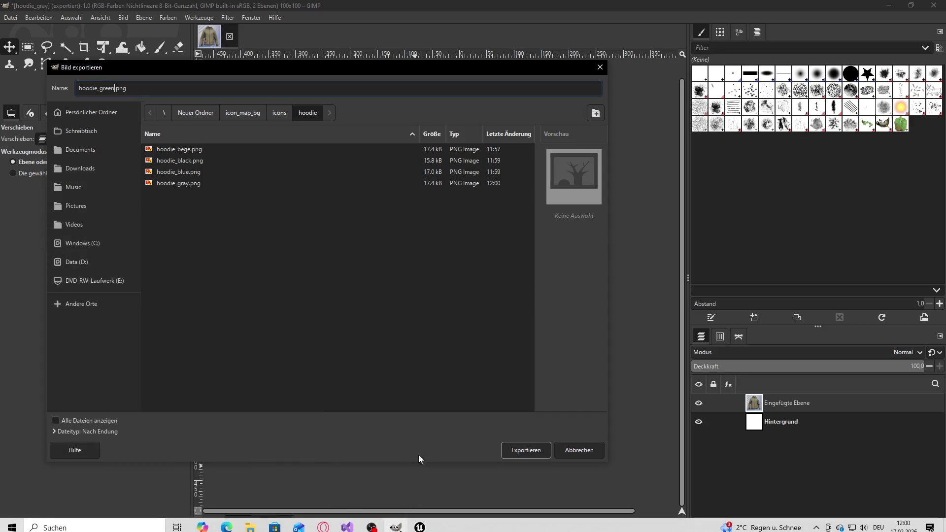
left_click(527, 453)
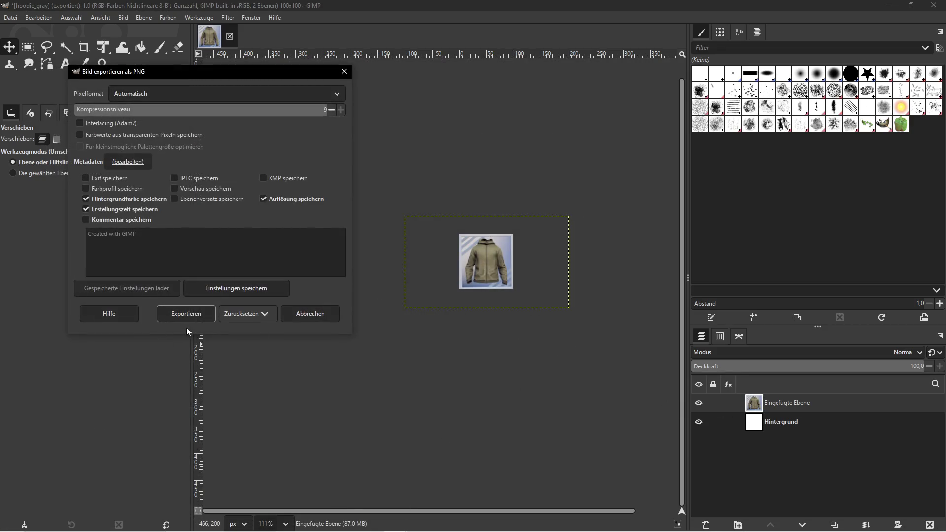
left_click(186, 315)
left_click(929, 525)
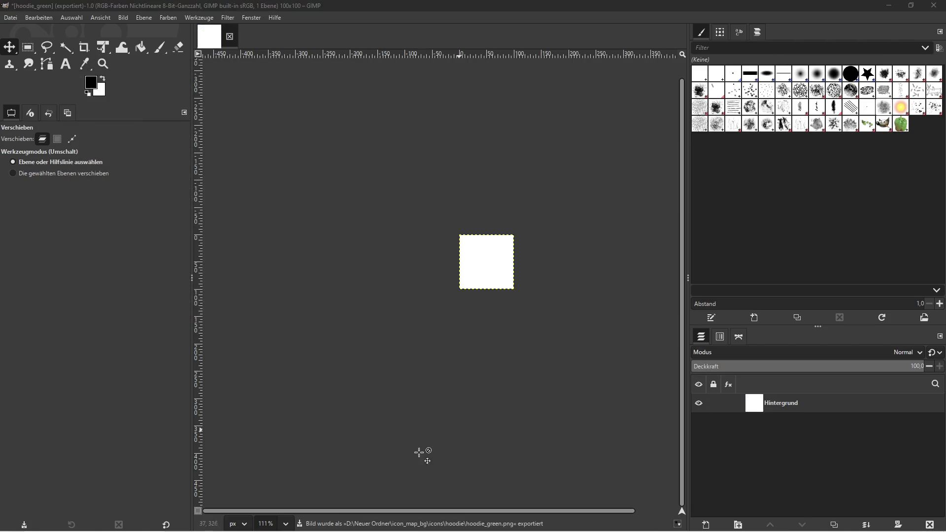
key("super")
left_click(421, 526)
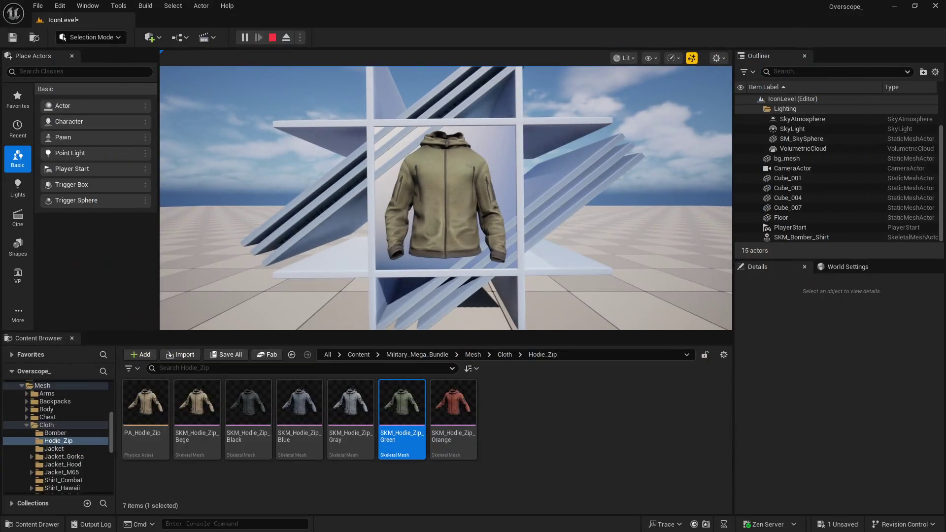
- Assign SKM_Hodie_Zip_Orange to the selected jacket and save IconLevel
left_click(469, 217)
left_click(471, 409)
scroll(838, 443, "down", 2)
left_click(856, 411)
left_click(226, 355)
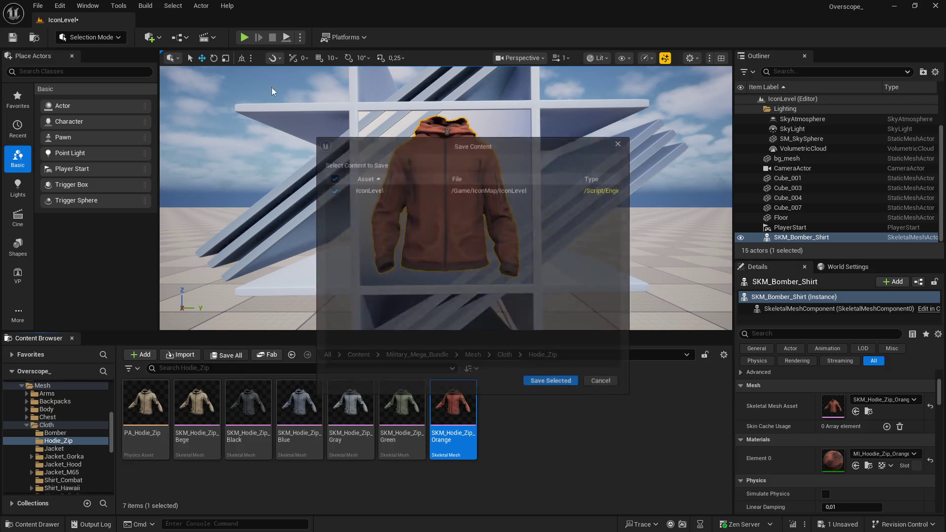
left_click(550, 383)
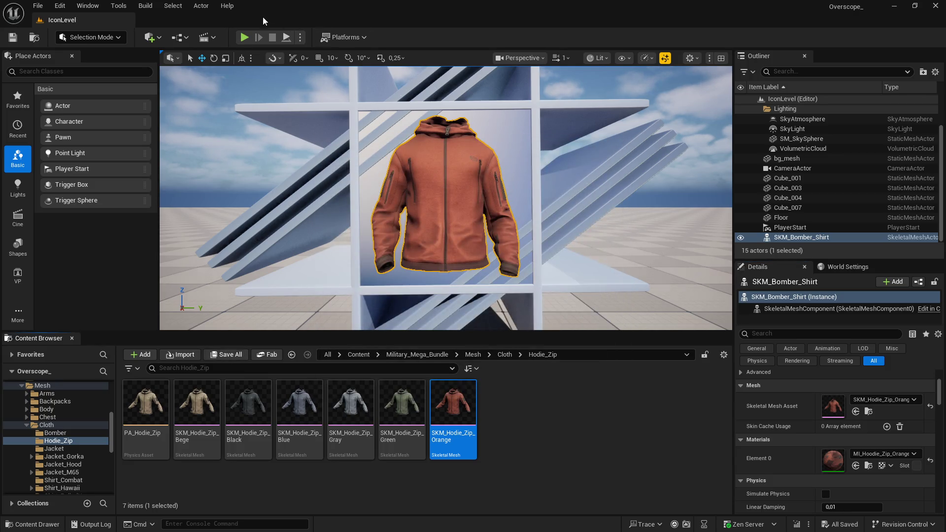
- Play the level fullscreen and screenshot the orange hoodie for GIMP
key("g")
key("F11")
key("Print")
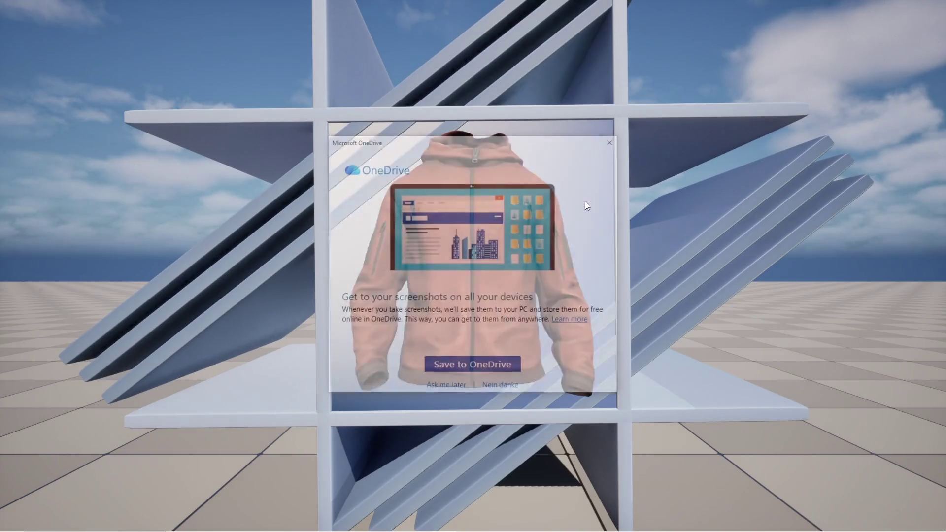
left_click(615, 146)
key("super")
key("alt+Tab")
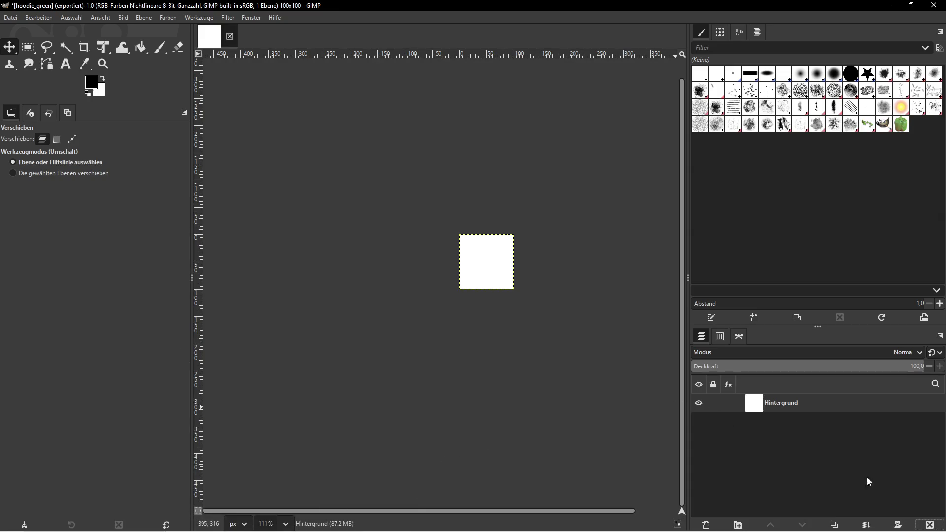
- Scale the pasted orange hoodie layer to 300 px wide
left_click(143, 17)
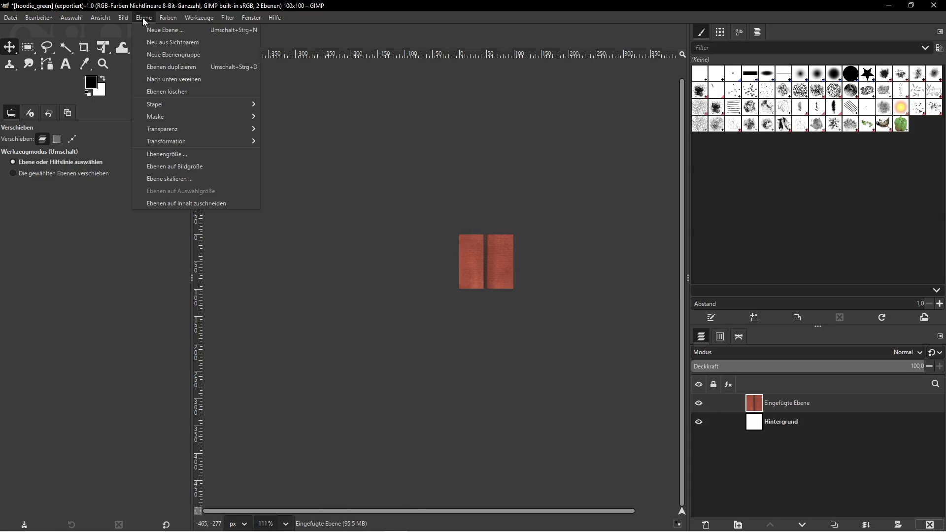
left_click(172, 179)
type("300")
key("Tab")
left_click(512, 352)
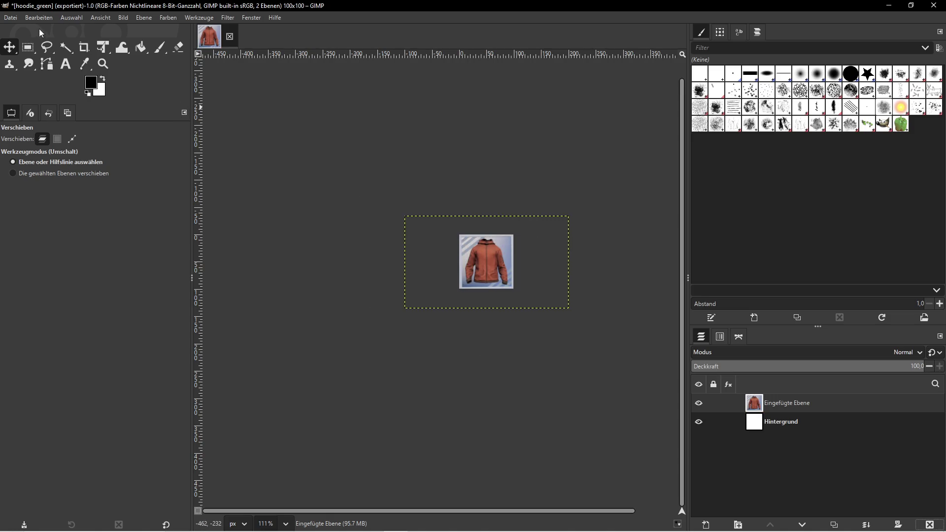
- Export the image as hoodie_orange.png, confirming the PNG export settings
left_click(11, 17)
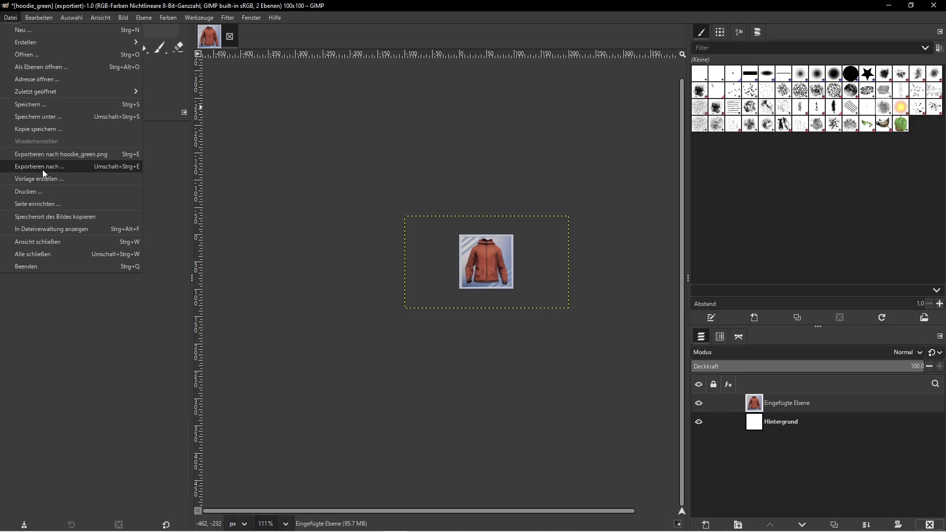
left_click(45, 167)
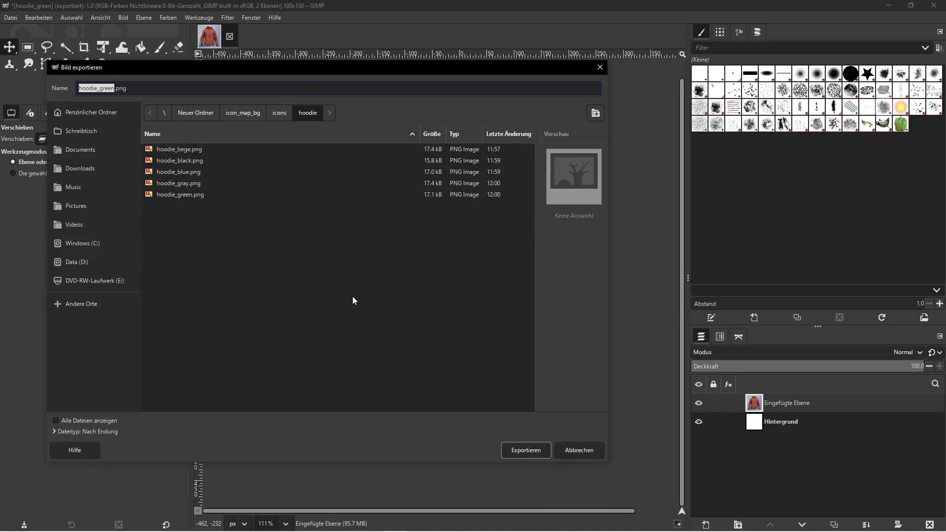
key("super")
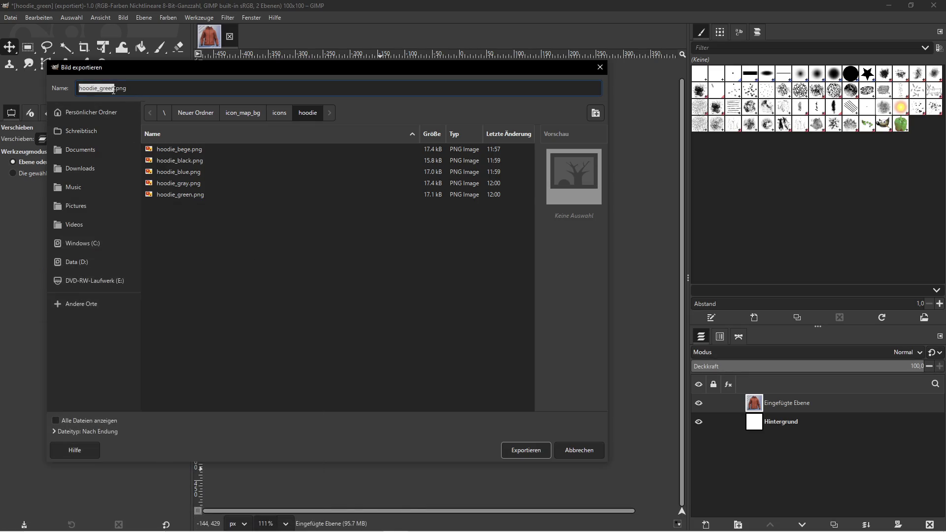
type("hoodie_g")
key("BackSpace")
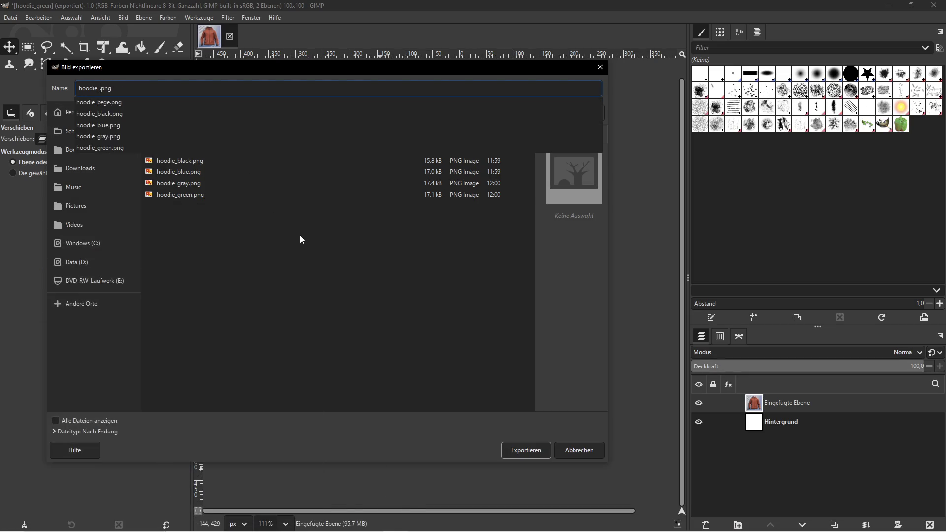
type("orange")
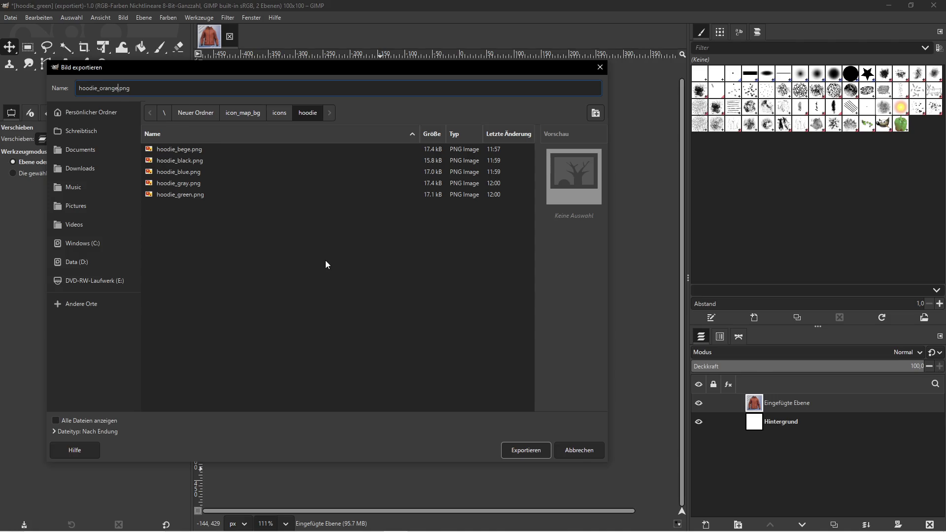
left_click(525, 450)
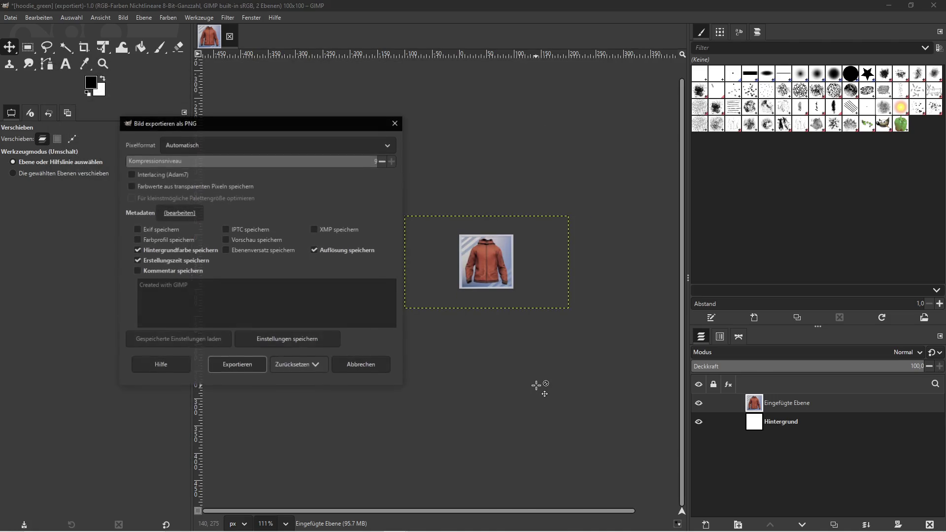
left_click(237, 364)
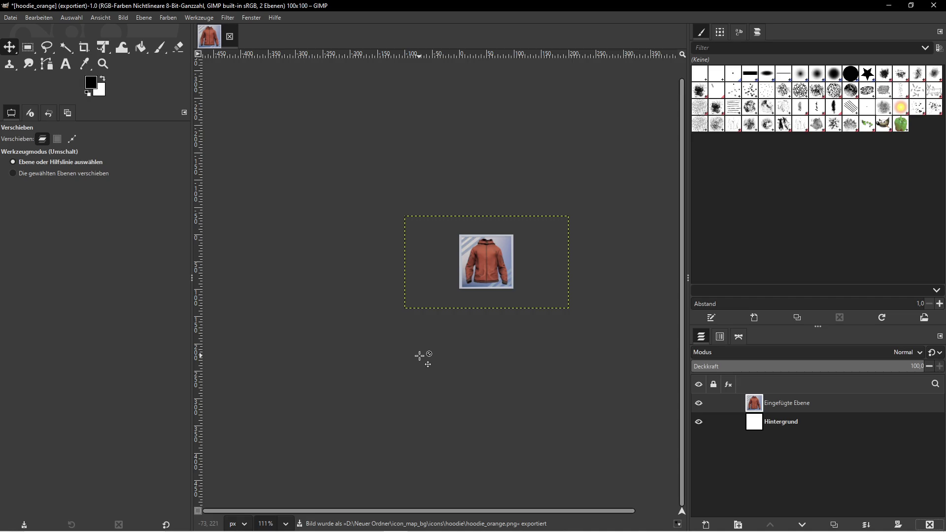
key("super")
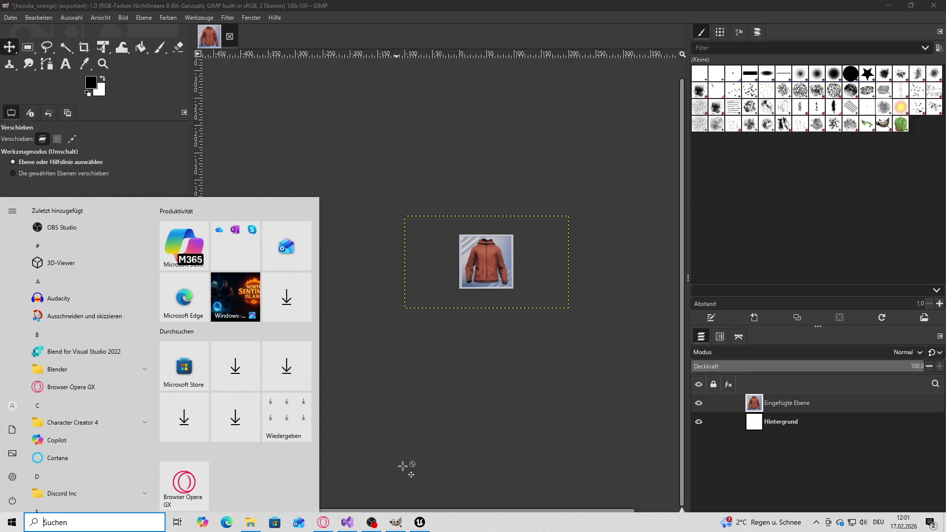
- Stop the level preview and browse the Content Browser to IconMap/Icons/Upperbody_Cloth
key("Escape")
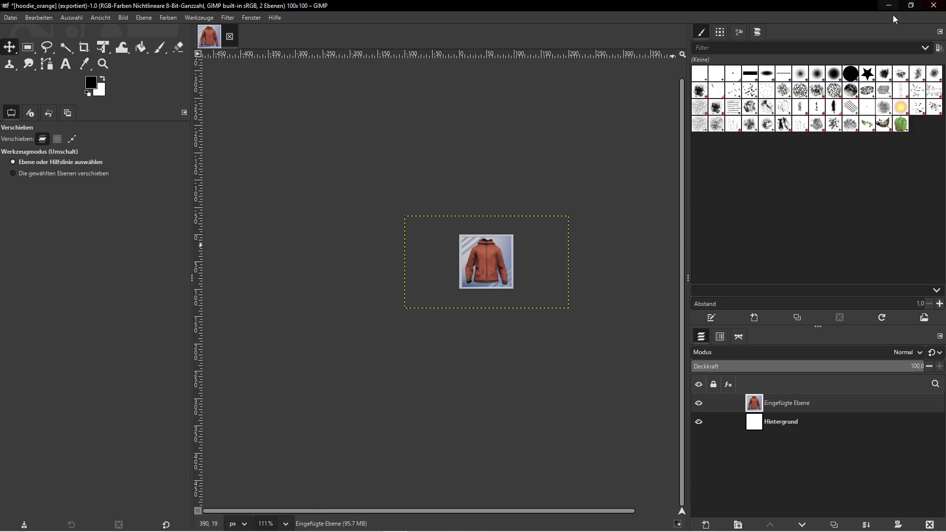
key("alt+Tab")
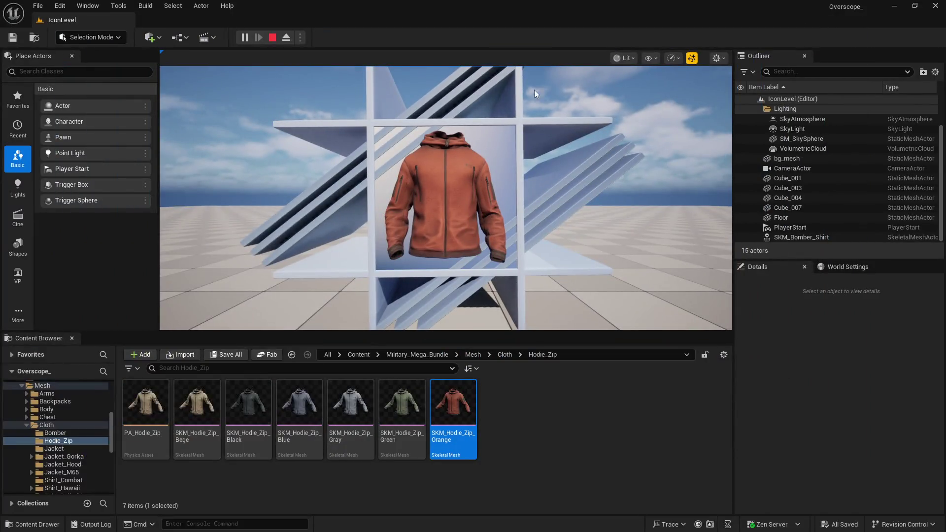
left_click(272, 37)
left_click_drag(237, 329, 237, 282)
left_click(532, 355)
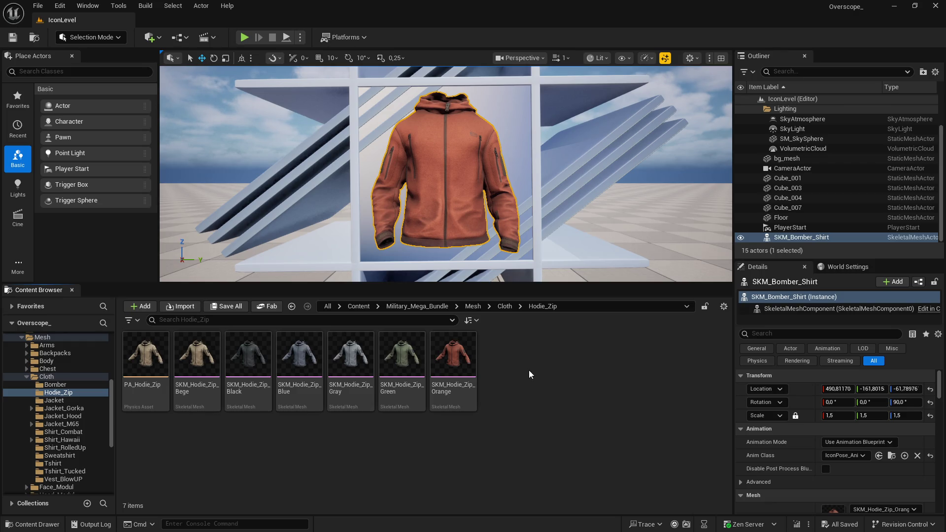
left_click(359, 306)
scroll(414, 421, "down", 2)
scroll(414, 421, "up", 2)
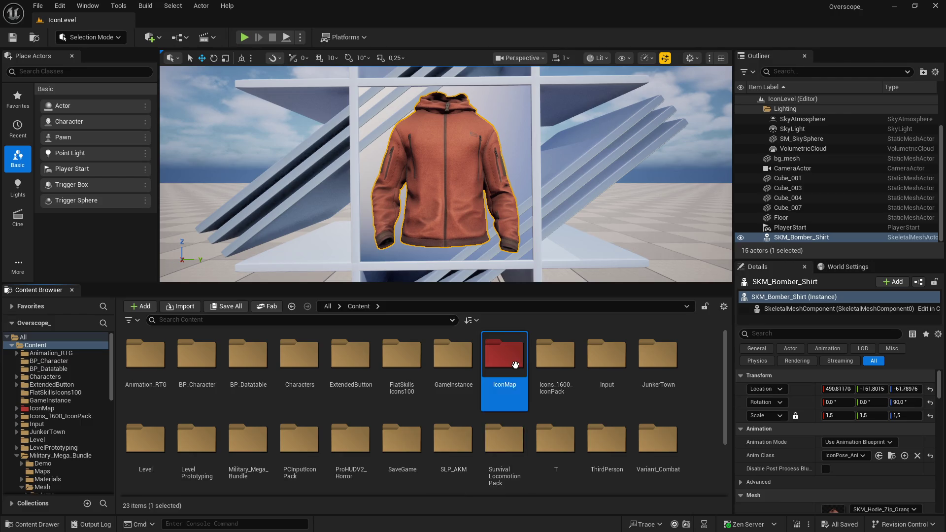
double_click(513, 363)
double_click(248, 390)
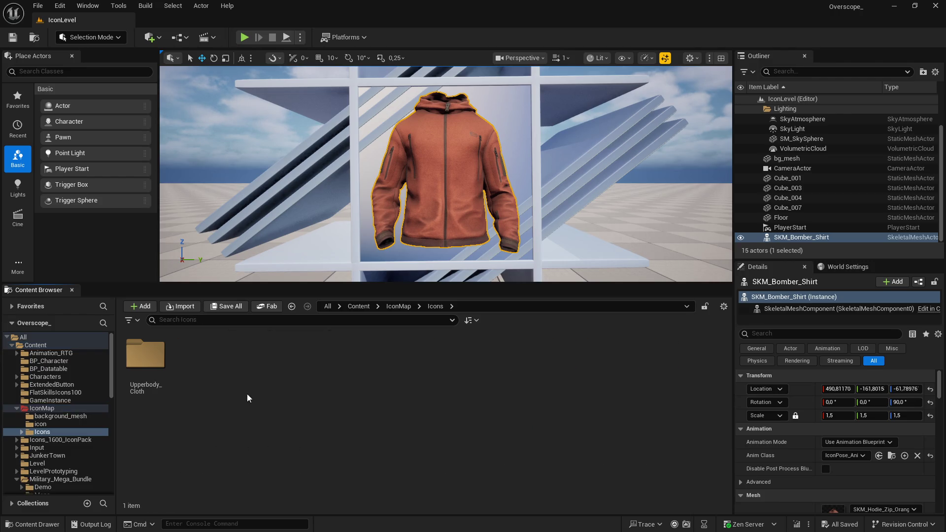
double_click(145, 356)
- Create a new folder named Hoodie beside the Bomber folder
right_click(233, 374)
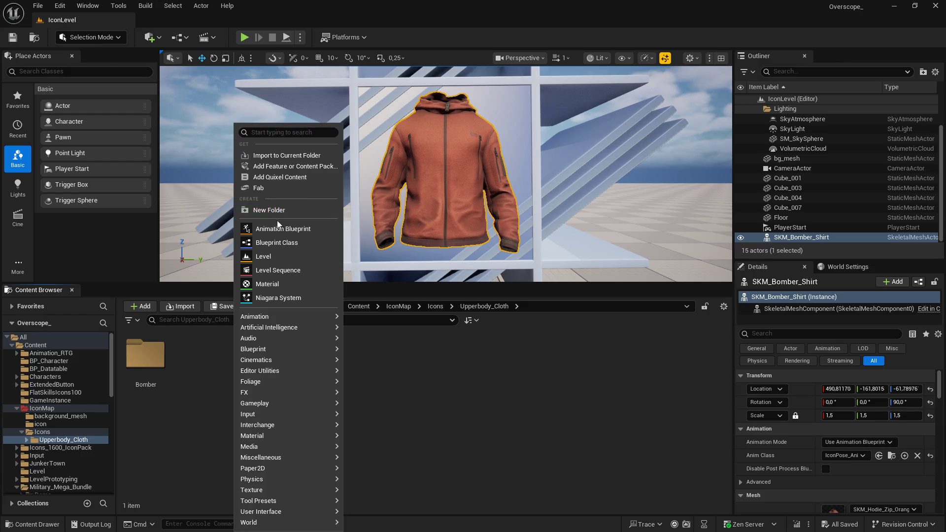
left_click(266, 209)
type("Hoodie")
key("Return")
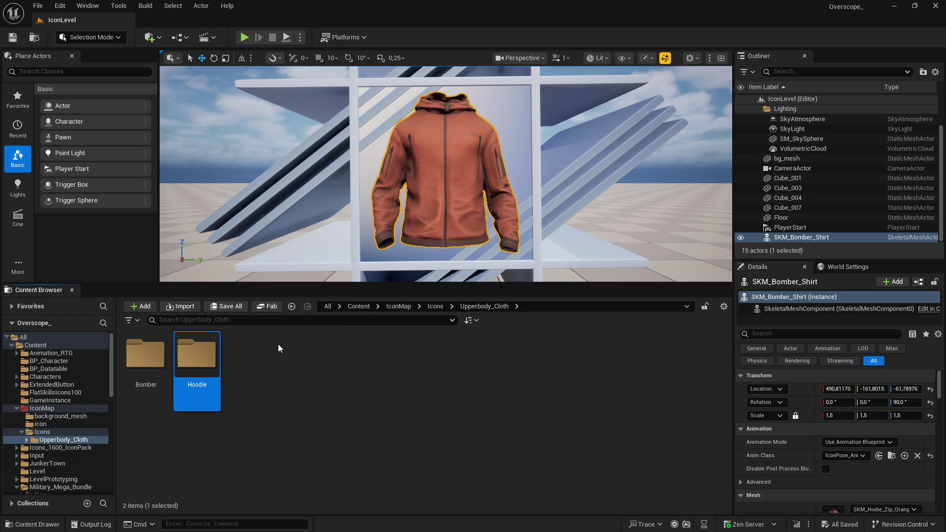
key("Left")
key("Return")
key("super")
left_click(197, 523)
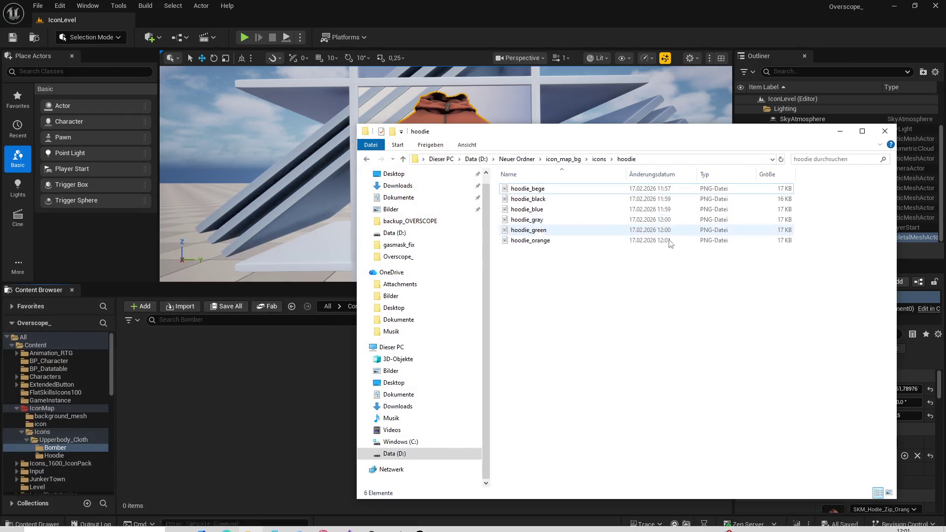
- Import the four bomber icon images into the Bomber folder
double_click(523, 197)
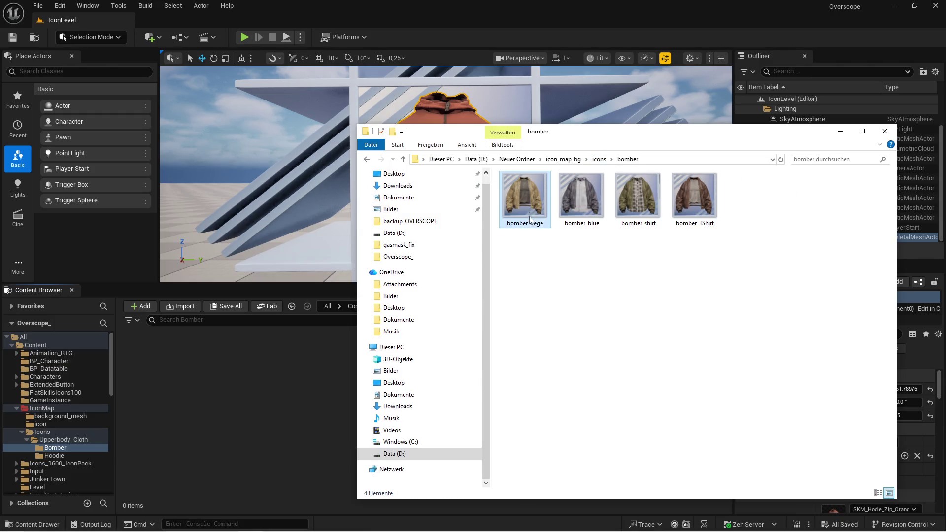
mouse_move(654, 140)
left_mouse_down()
mouse_move(726, 427)
mouse_move(710, 147)
left_mouse_up()
mouse_move(768, 274)
left_mouse_down()
mouse_move(570, 183)
mouse_move(426, 353)
mouse_move(235, 391)
left_mouse_up()
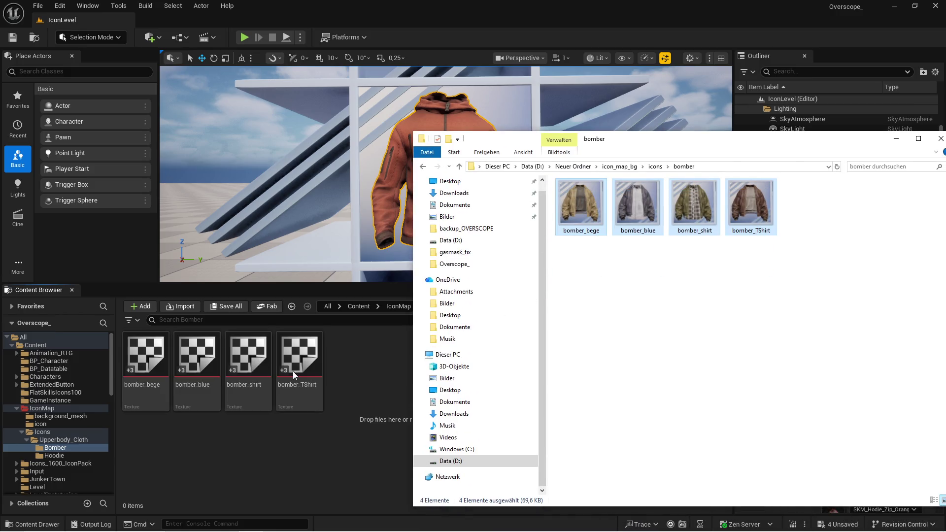
left_click(254, 439)
- Import the six hoodie icon images into the Hoodie folder and save everything
key("BackSpace")
double_click(217, 377)
key("super")
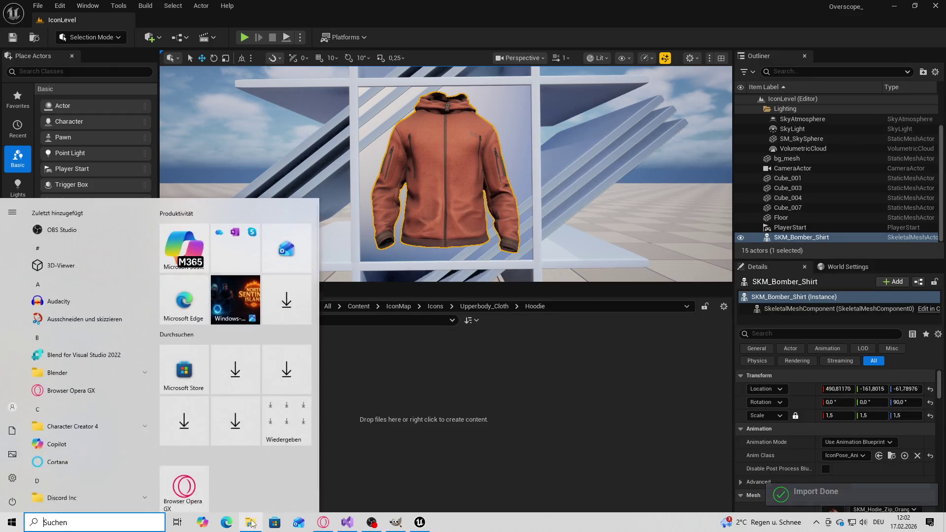
key("alt+Tab")
key("BackSpace")
double_click(622, 203)
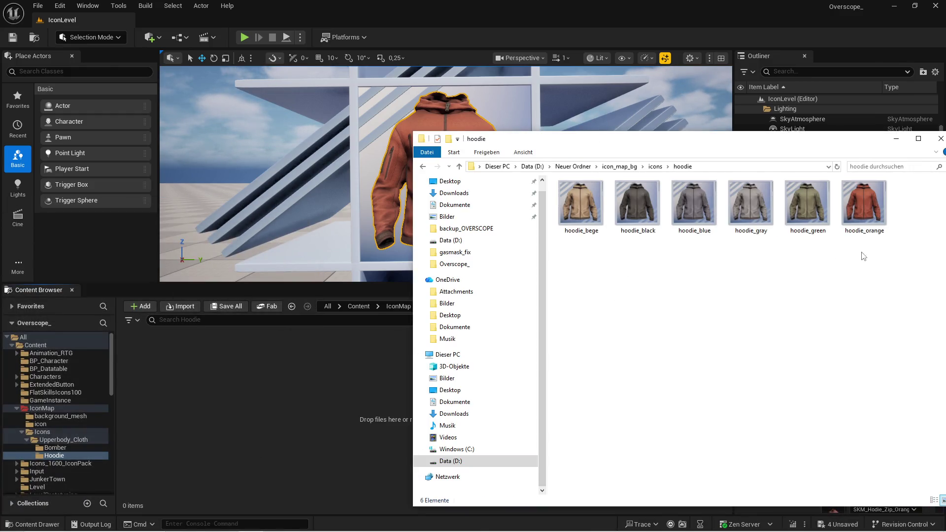
left_click_drag(882, 264, 560, 180)
left_click_drag(270, 387, 309, 375)
left_click(222, 304)
key("Return")
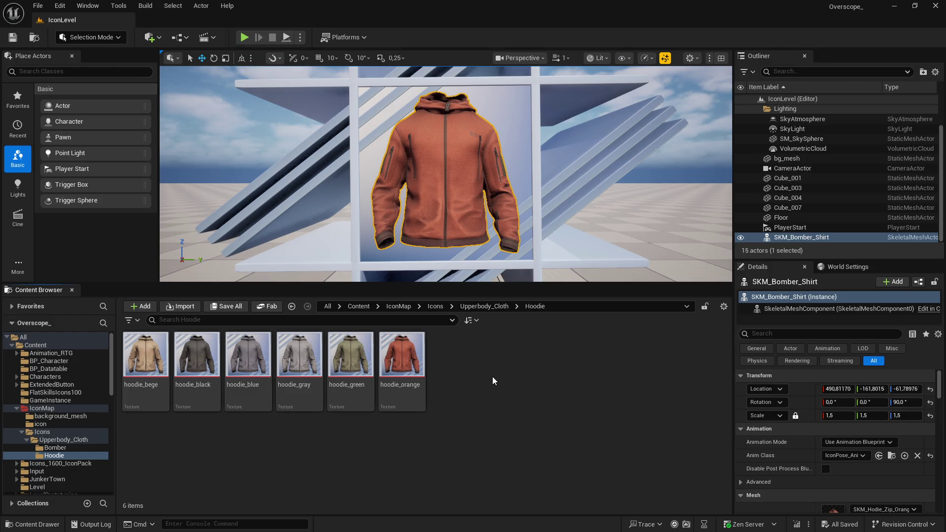
- Glance at Visual Studio, then close the Unreal Editor window to end the session
key("super")
left_click(349, 524)
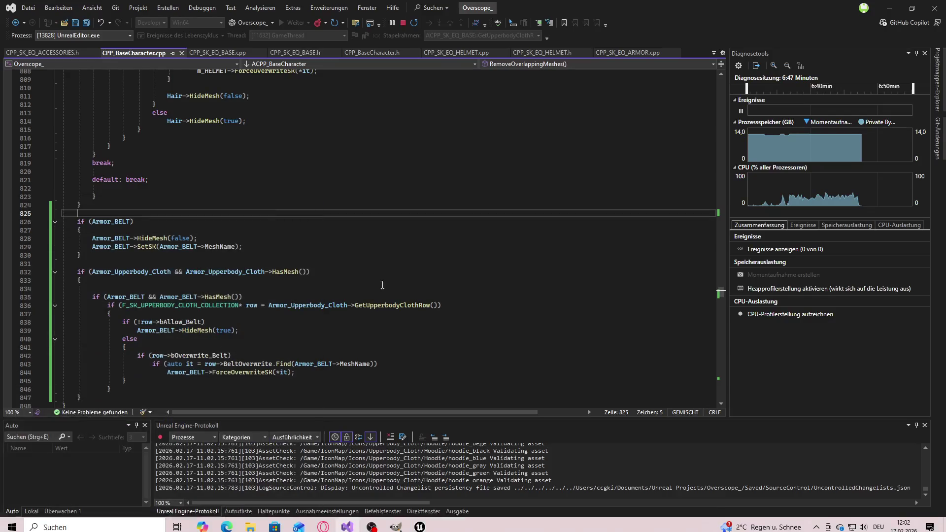
left_click(397, 522)
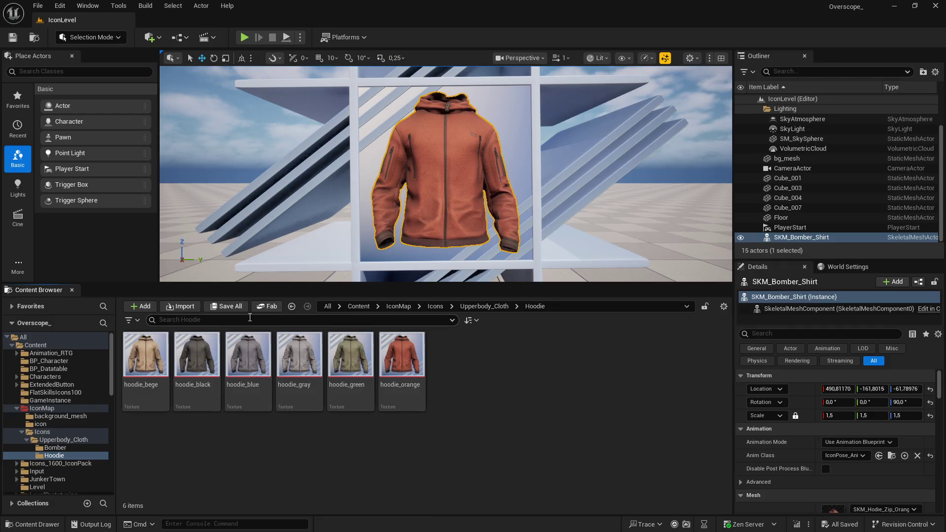
left_click(934, 7)
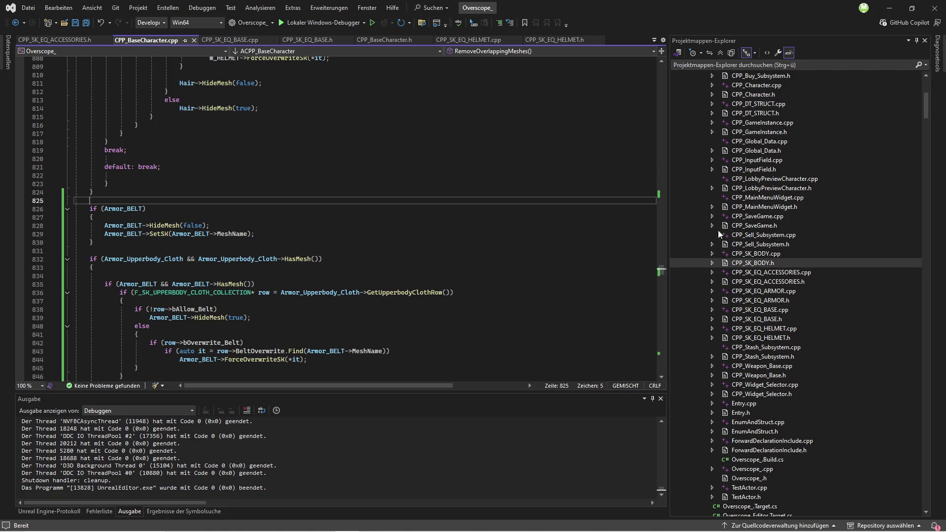
- Open CPP_DT_STRUCT.h and go to the UPROPERTY line above MinLevel
scroll(717, 229, "up", 2)
double_click(754, 169)
scroll(296, 225, "up", 20)
left_click_drag(662, 292, 661, 60)
scroll(91, 281, "down", 17)
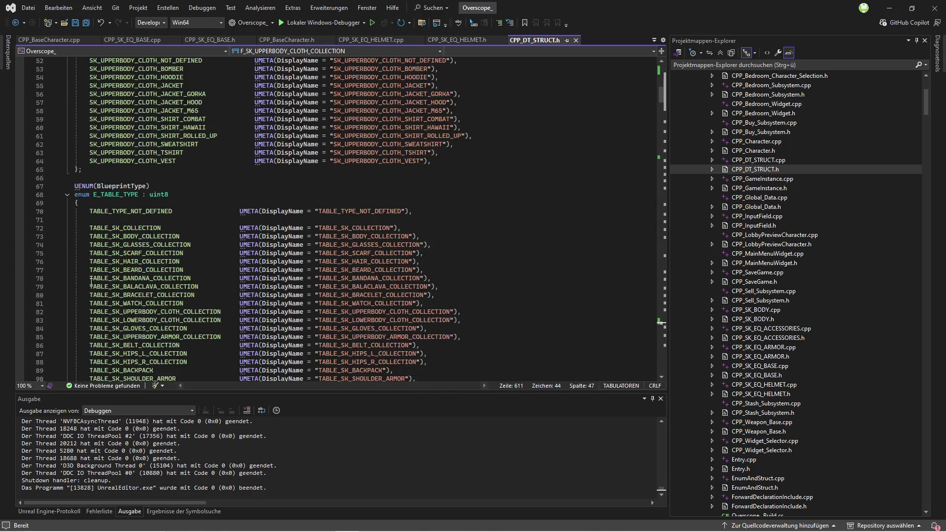
scroll(91, 282, "down", 18)
left_click(161, 274)
left_click(273, 259)
- Add an EditAnywhere, BlueprintReadWrite UTexture2D* Icon = nullptr; property below MinLevel and save
key("ctrl+d")
key("alt+Down")
key("alt+Down")
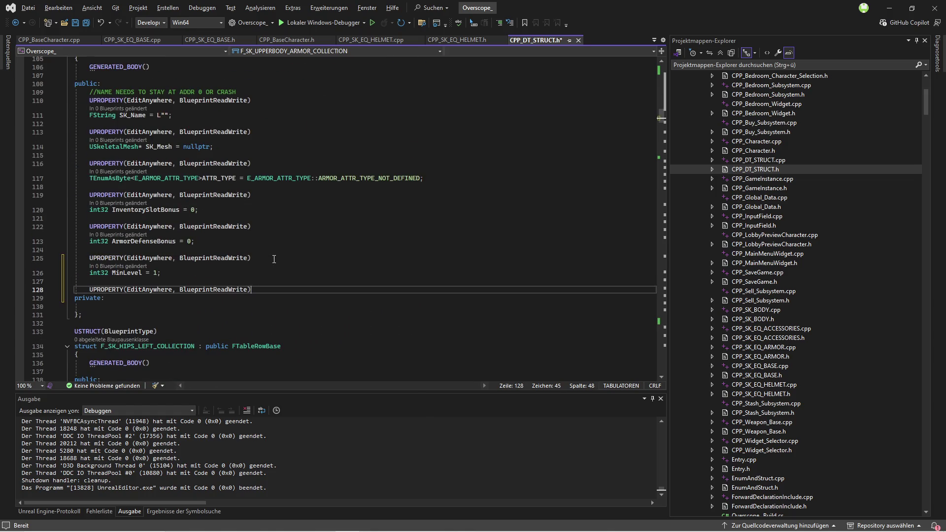
key("Return")
type("u")
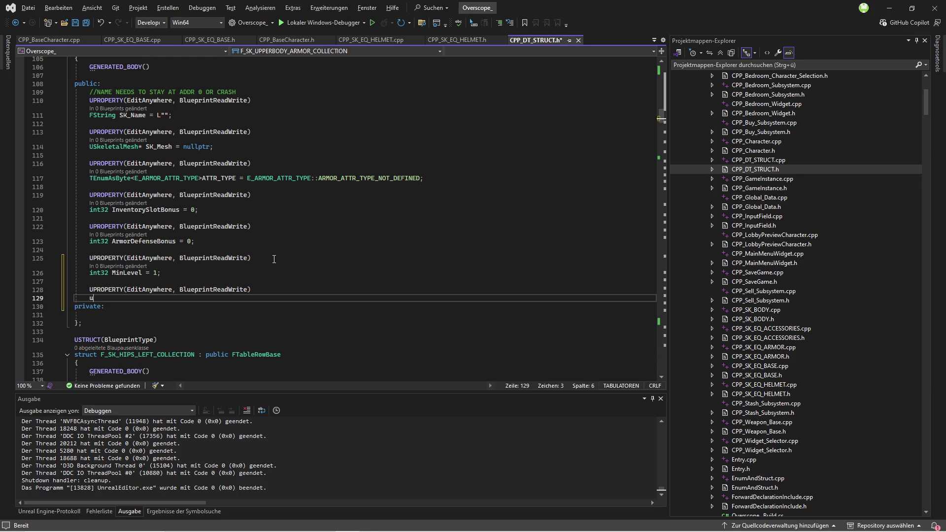
type("UTexture2")
type("D*")
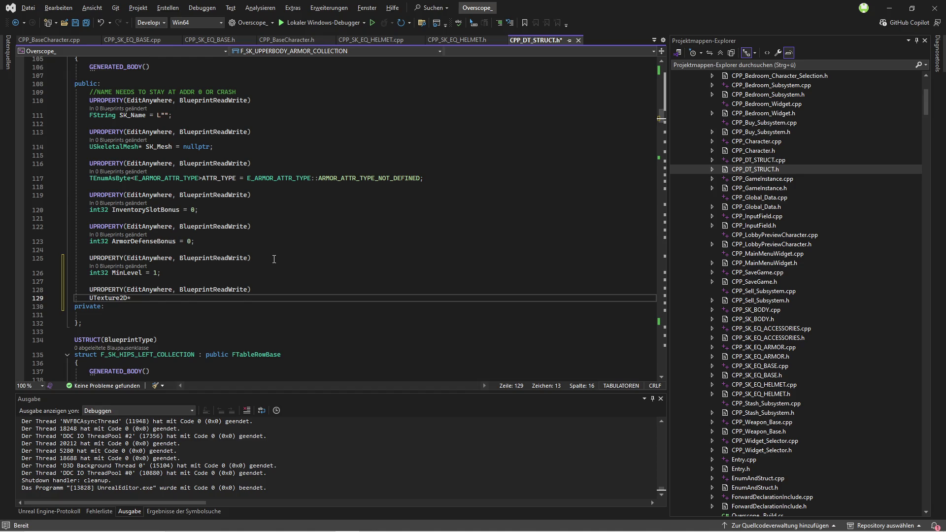
type(" Icon = null")
type("ptr;")
key("ctrl+s")
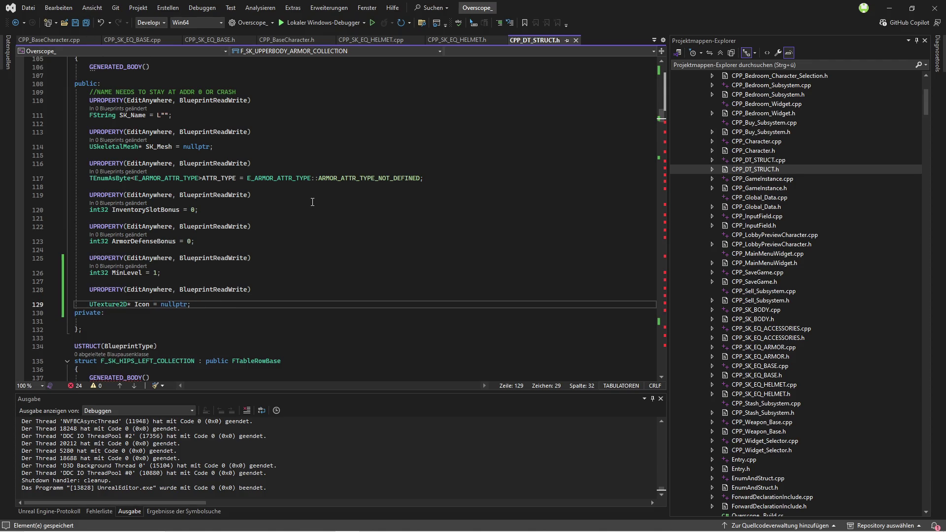
double_click(108, 304)
scroll(770, 210, "up", 1)
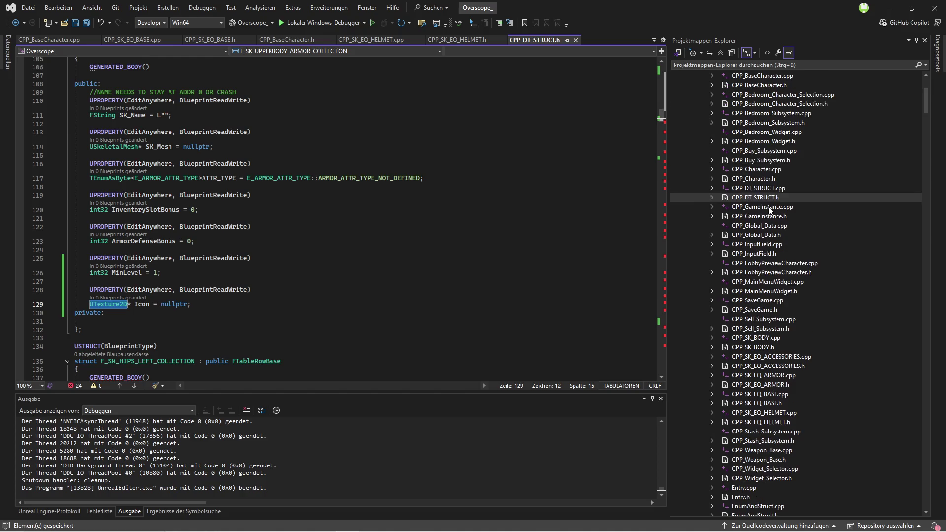
scroll(799, 329, "down", 2)
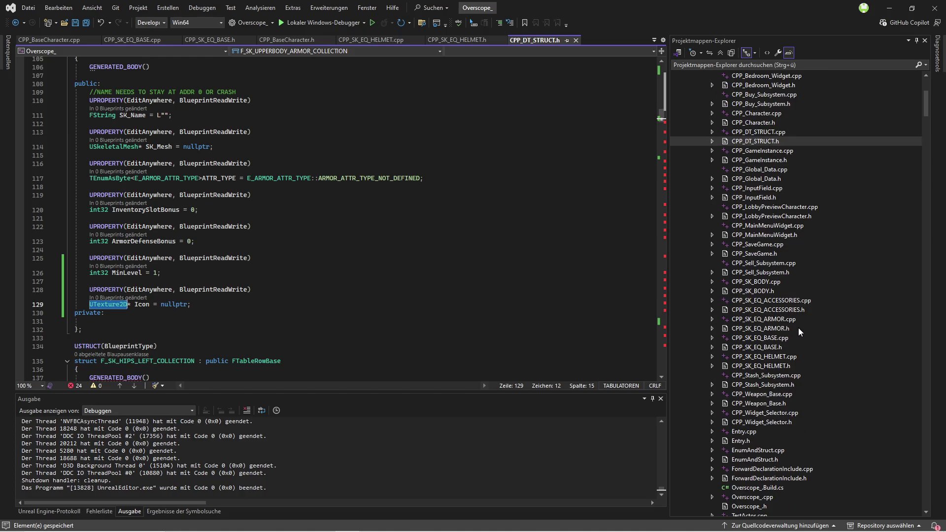
- In EnumAndStruct.h, turn a duplicated forward declaration into class UTexture2D; and save
double_click(767, 451)
double_click(772, 460)
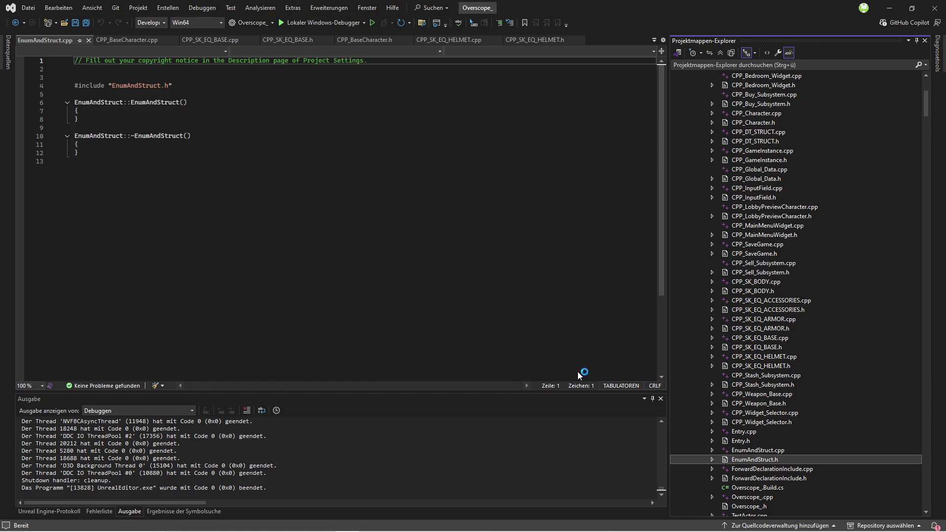
key("ctrl+d")
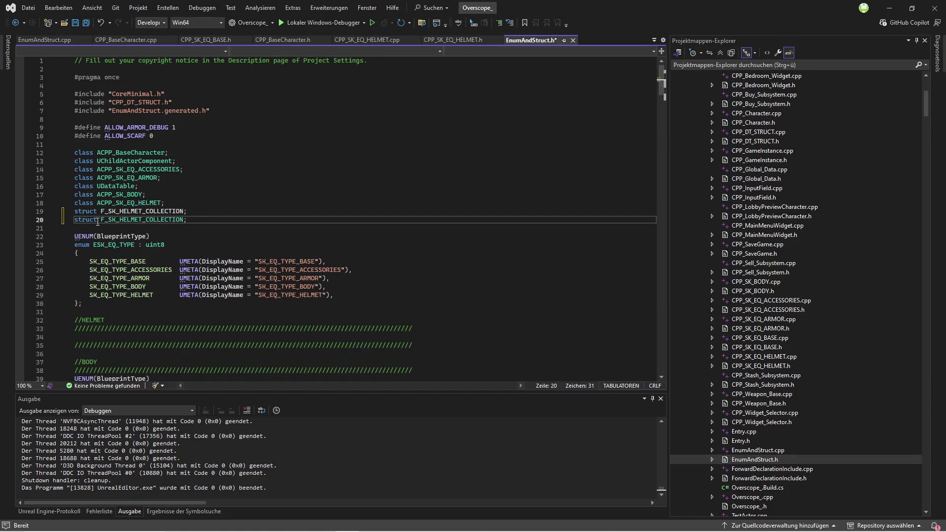
double_click(88, 219)
type("class")
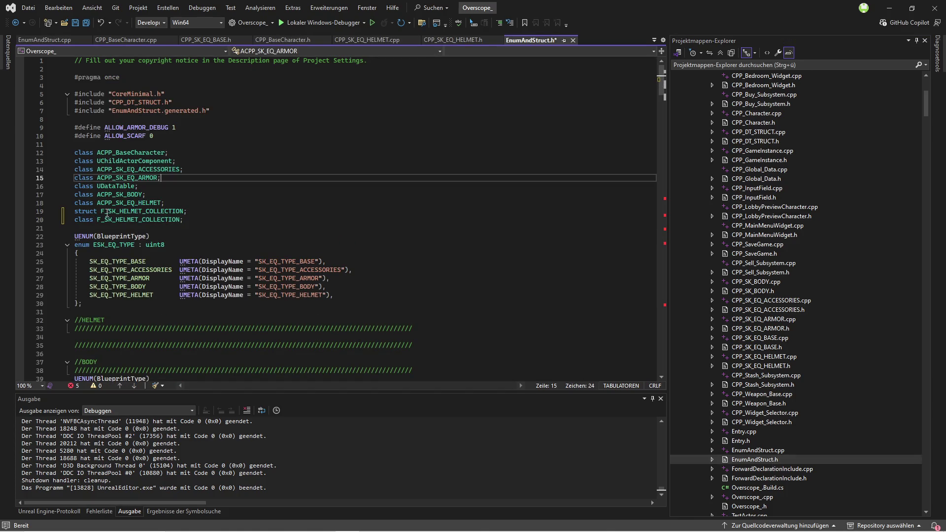
double_click(107, 219)
type("UTexture2D;")
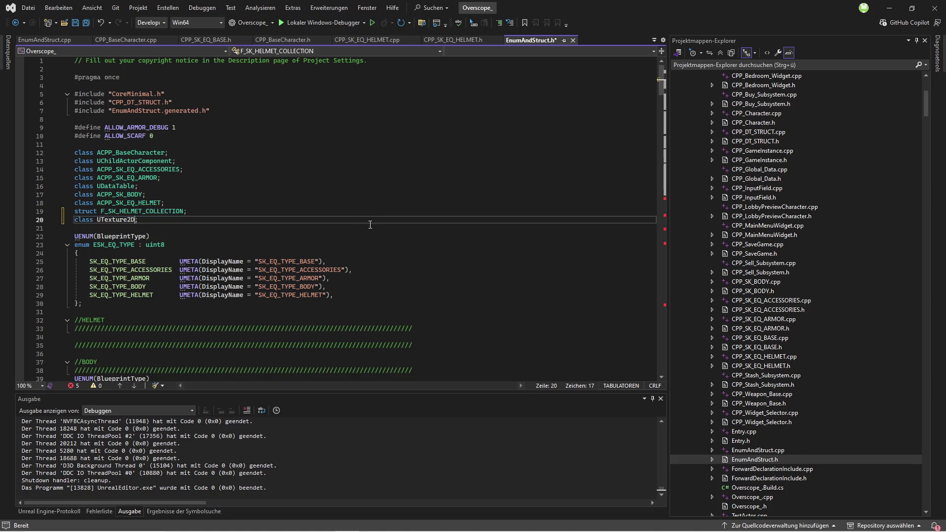
key("ctrl+s")
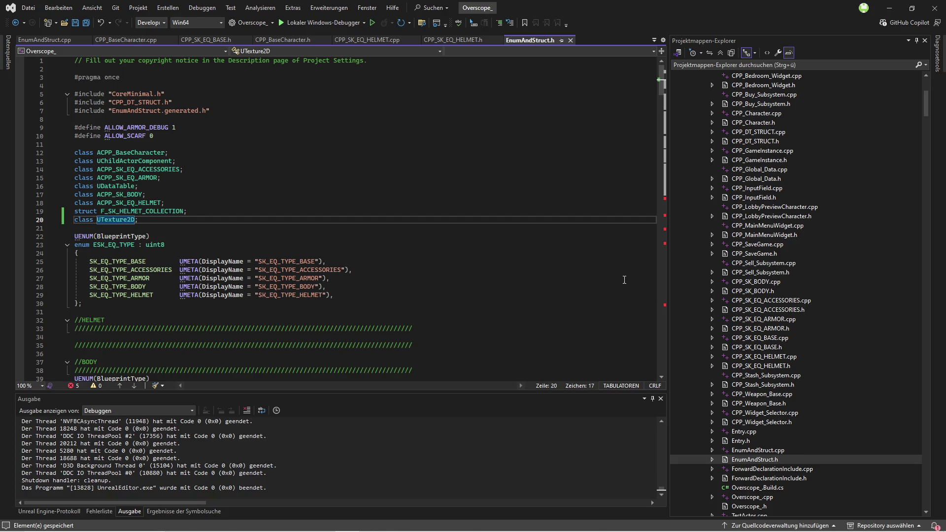
double_click(784, 469)
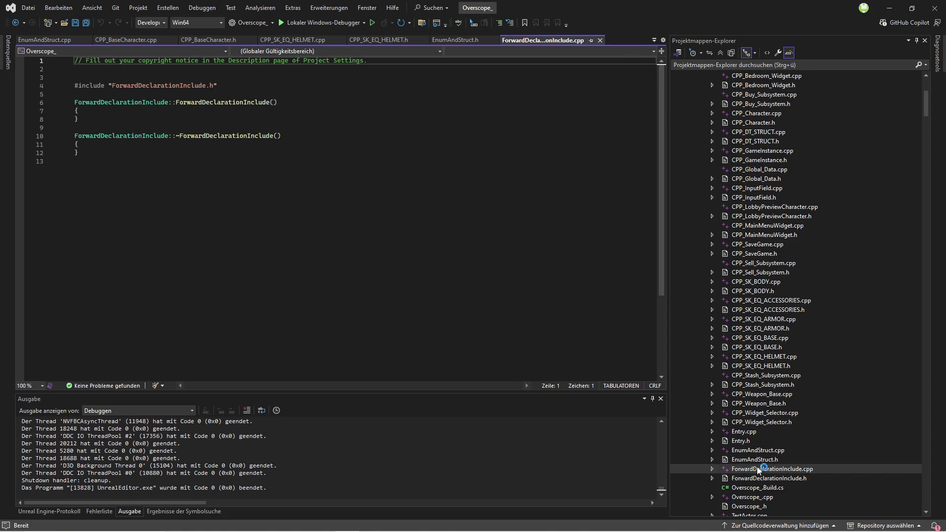
- Add #include "Engine/Texture2D.h" below the Datatable include in ForwardDeclarationInclude.h and build
double_click(788, 478)
left_click(218, 136)
key("Return")
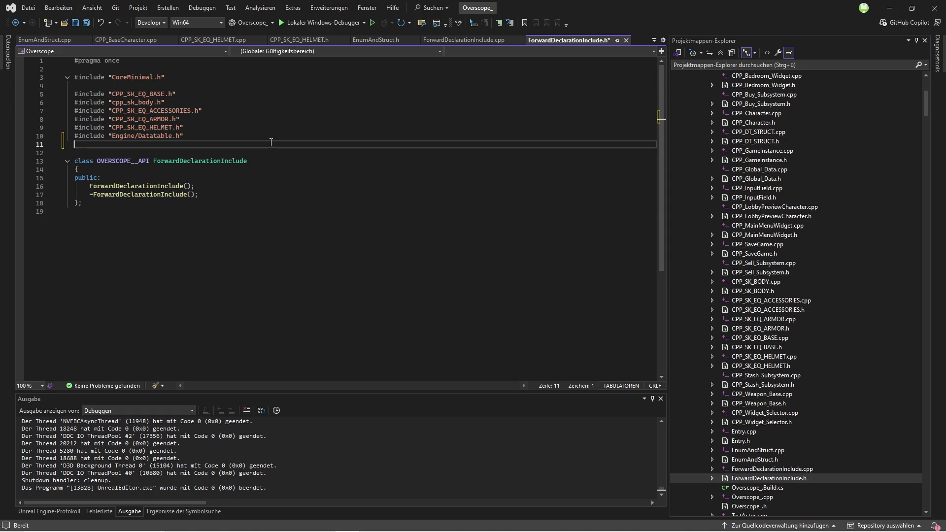
key("ctrl+v")
key("BackSpace")
key("BackSpace")
key("BackSpace")
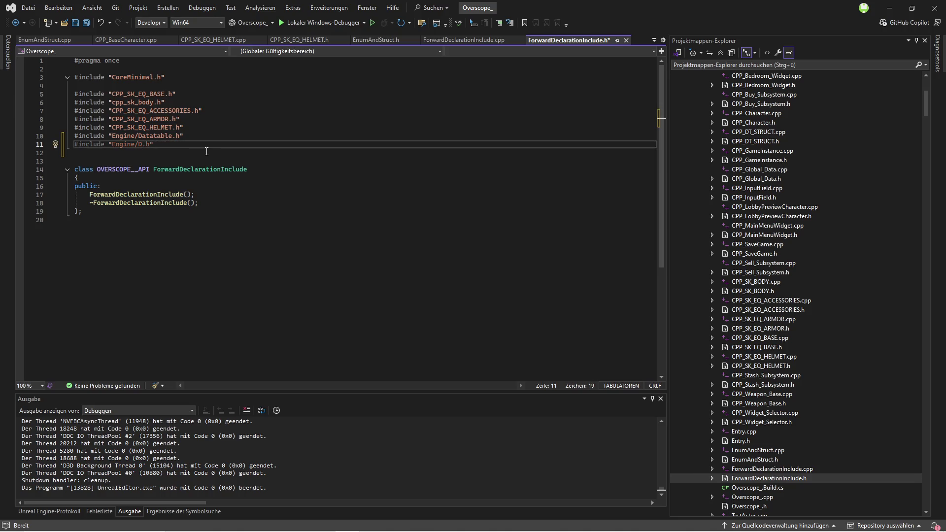
key("BackSpace")
type("Textur")
type("e2D")
left_click(193, 145)
key("ctrl+shift+b")
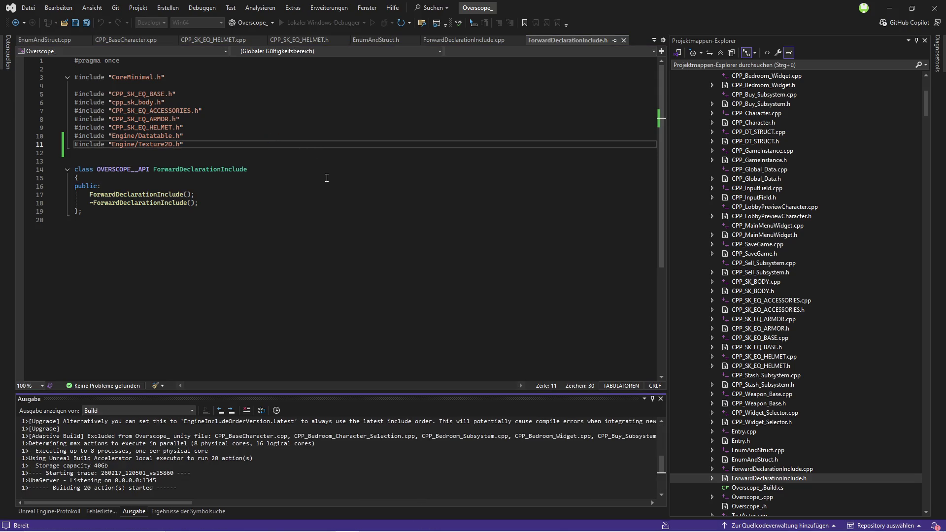
- Back in CPP_DT_STRUCT.h, select the UPROPERTY and Icon lines 128–129
scroll(725, 281, "down", 3)
scroll(771, 351, "up", 7)
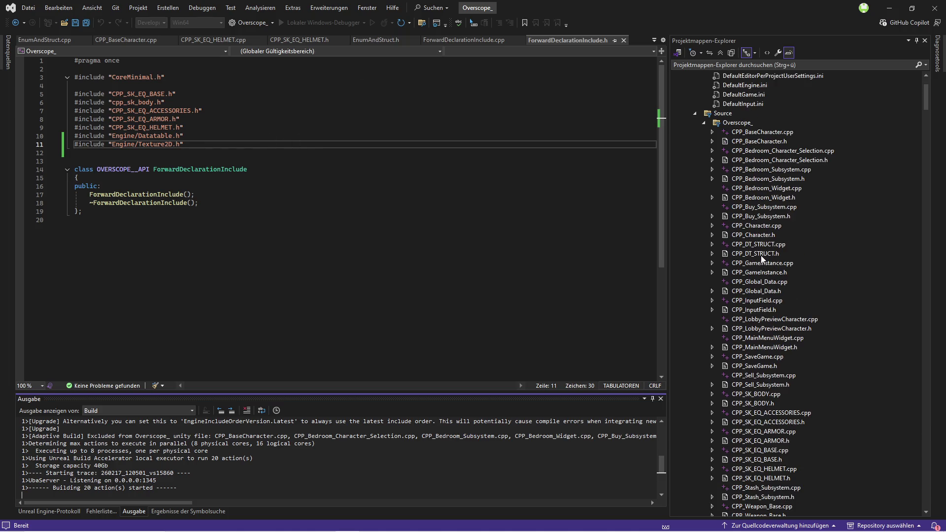
double_click(758, 254)
key("End")
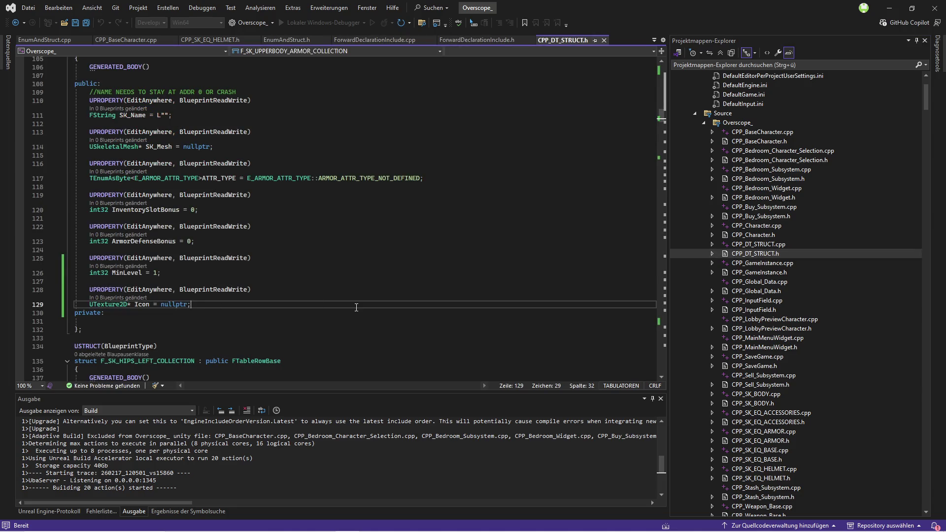
scroll(394, 299, "up", 2)
scroll(396, 291, "down", 2)
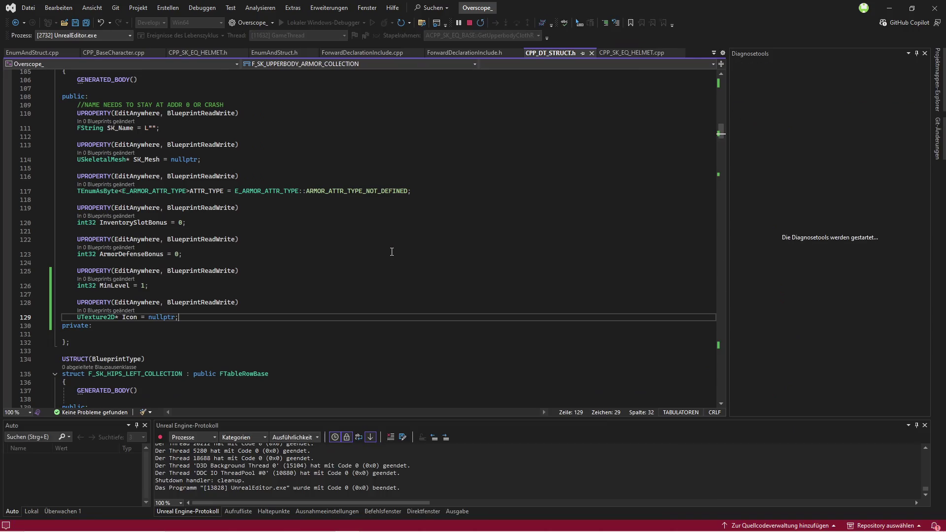
left_click_drag(191, 305, 89, 291)
key("ctrl+c")
scroll(260, 247, "up", 6)
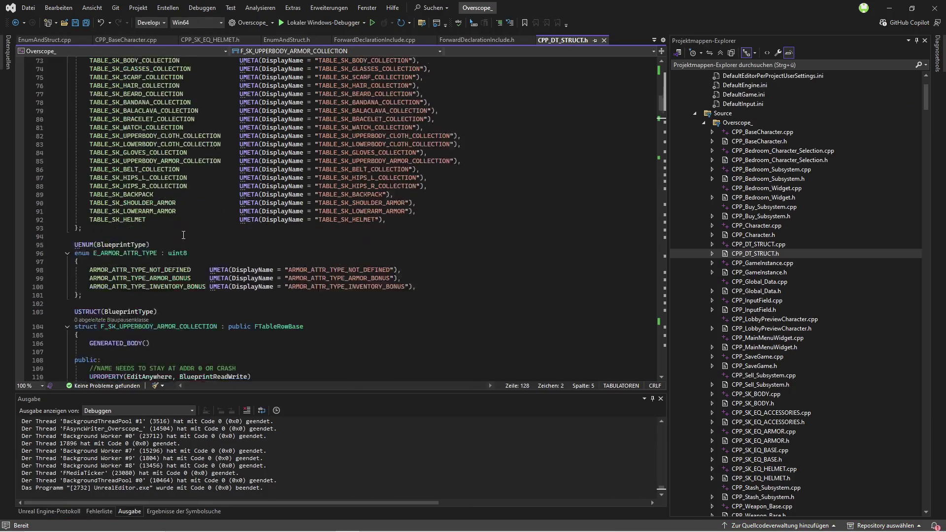
- Paste the Icon property into the hips-left, hips-right, backpack, belt, thermal helmet, headset and lowerpart structs
scroll(155, 210, "down", 13)
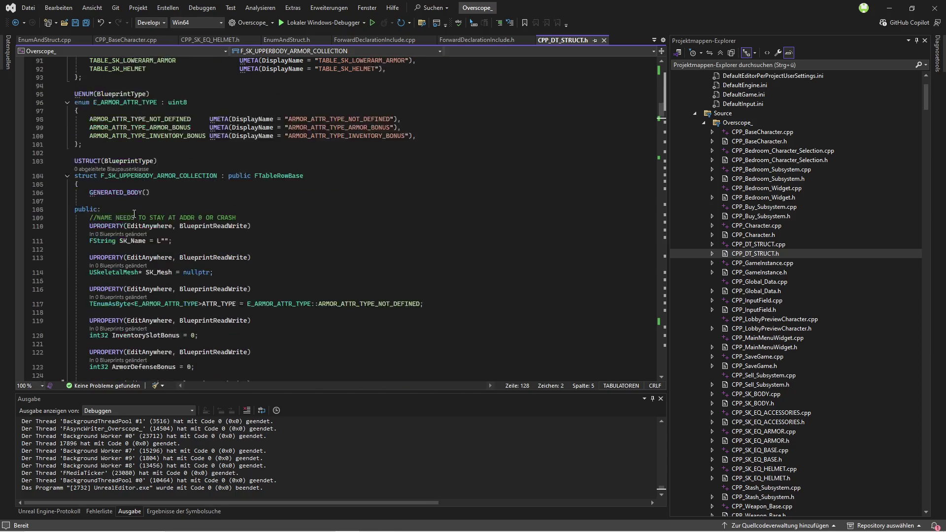
left_click(170, 300)
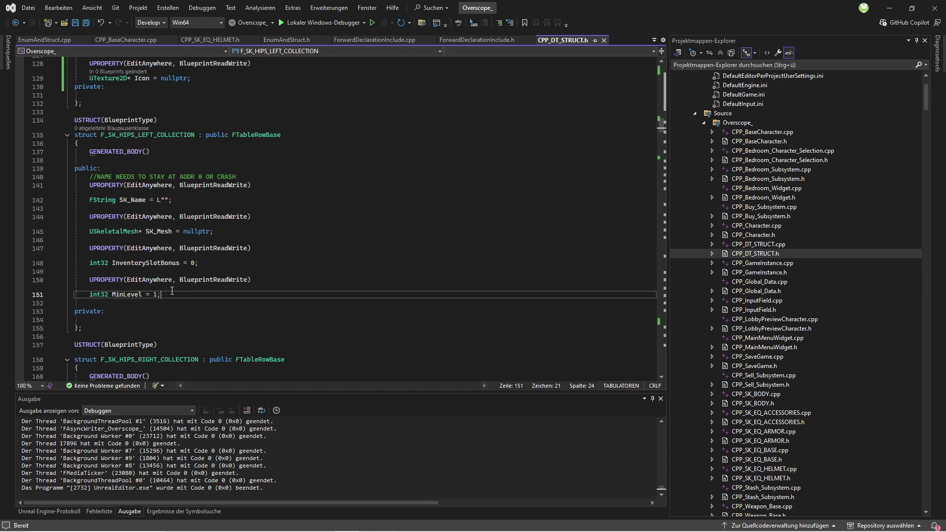
key("Return")
key("Return")
key("ctrl+v")
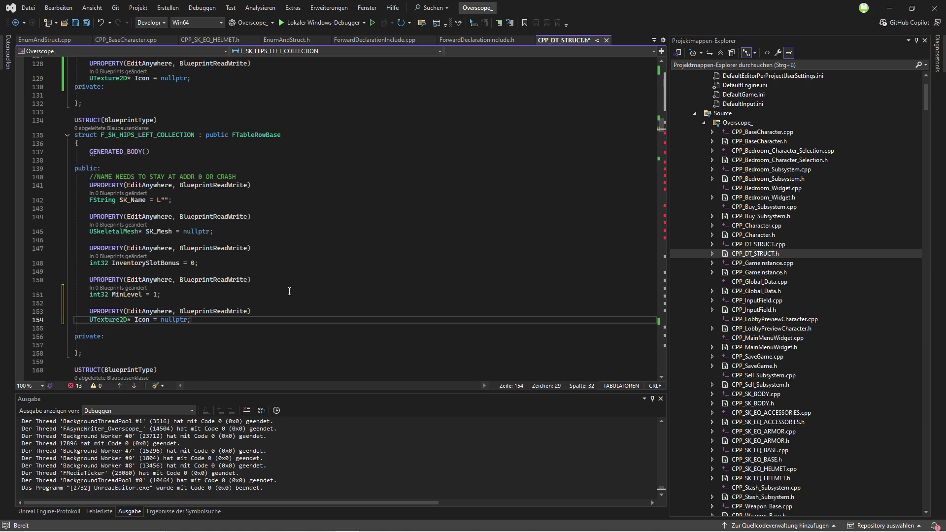
scroll(289, 289, "down", 8)
left_click(181, 294)
key("Return")
key("Return")
key("ctrl+v")
scroll(181, 294, "down", 7)
left_click(181, 343)
key("Return")
key("Return")
key("ctrl+v")
scroll(181, 342, "down", 8)
left_click(180, 341)
key("Return")
key("Return")
key("ctrl+v")
scroll(179, 341, "down", 8)
left_click(301, 275)
key("Return")
key("Return")
key("ctrl+v")
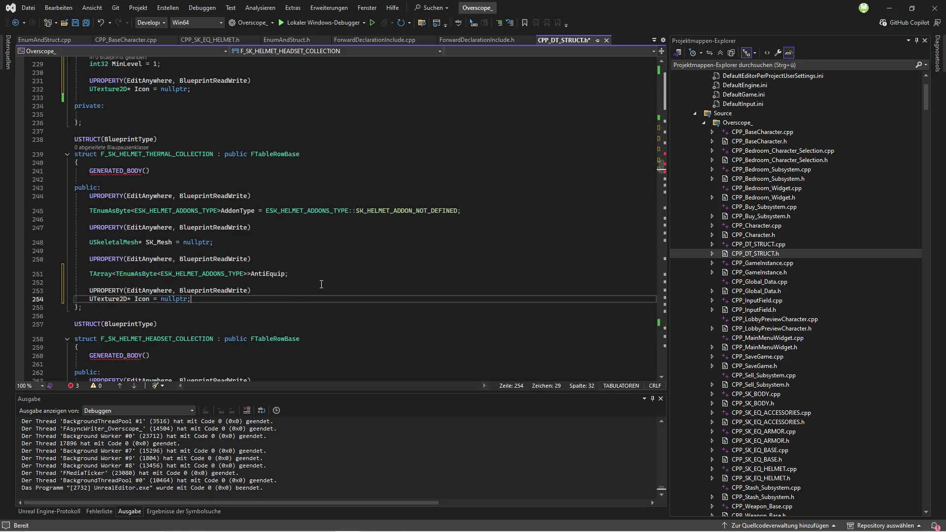
scroll(296, 320, "down", 5)
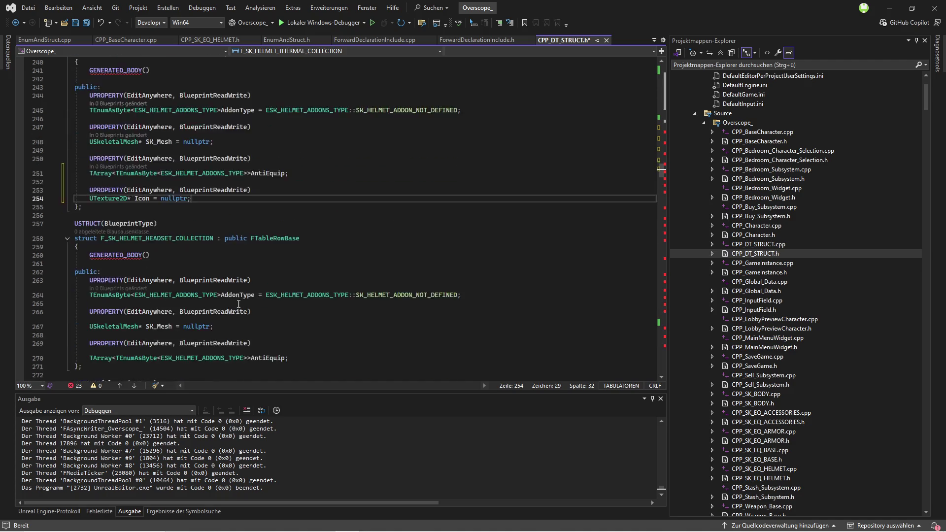
left_click(296, 308)
key("Return")
key("Return")
key("ctrl+v")
scroll(268, 322, "down", 6)
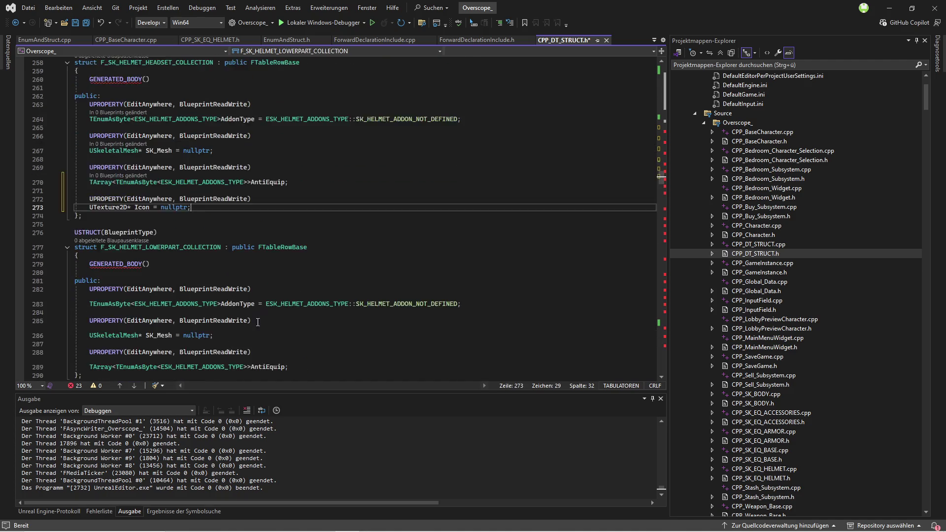
left_click(296, 291)
key("Return")
key("Return")
key("ctrl+v")
- Paste the Icon property into the glass, helmet, gloves, F_SK_COLLECTION, body, glasses and scarf structs
scroll(271, 325, "down", 5)
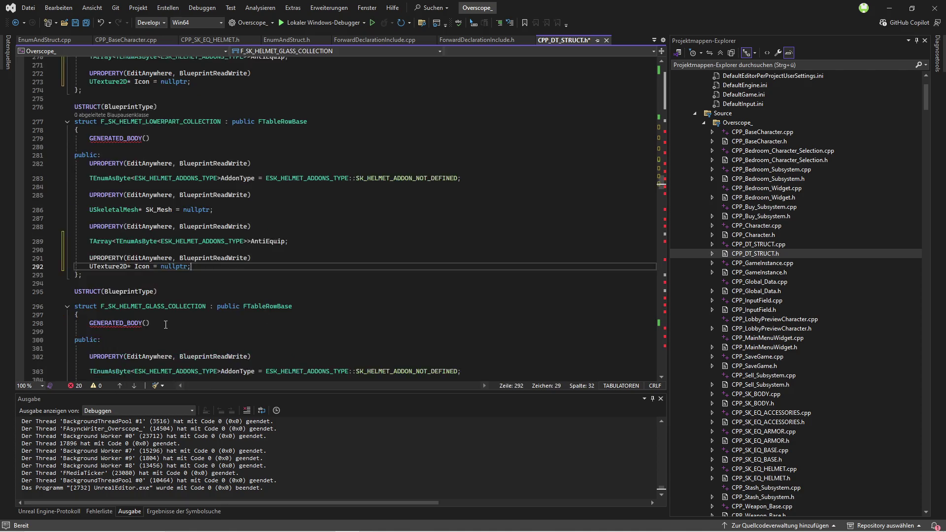
left_click(295, 334)
key("Return")
key("Return")
key("ctrl+v")
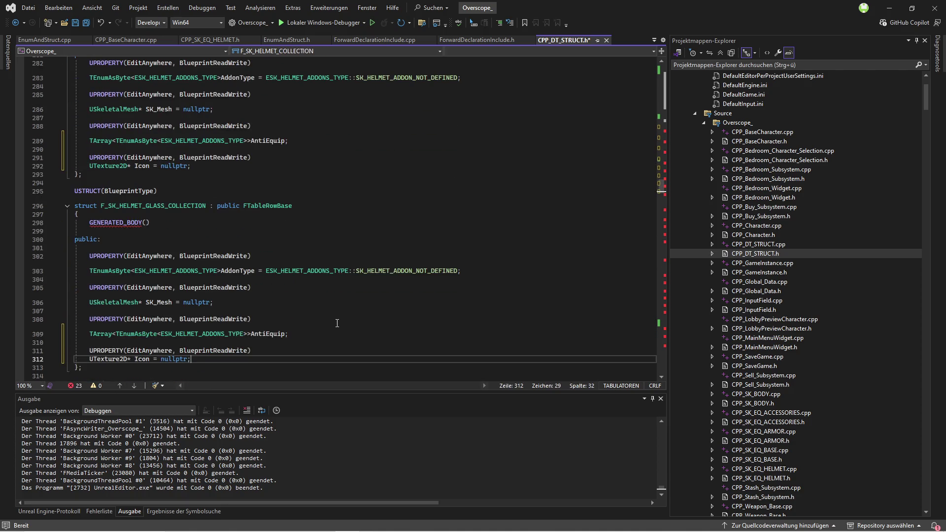
scroll(340, 323, "down", 14)
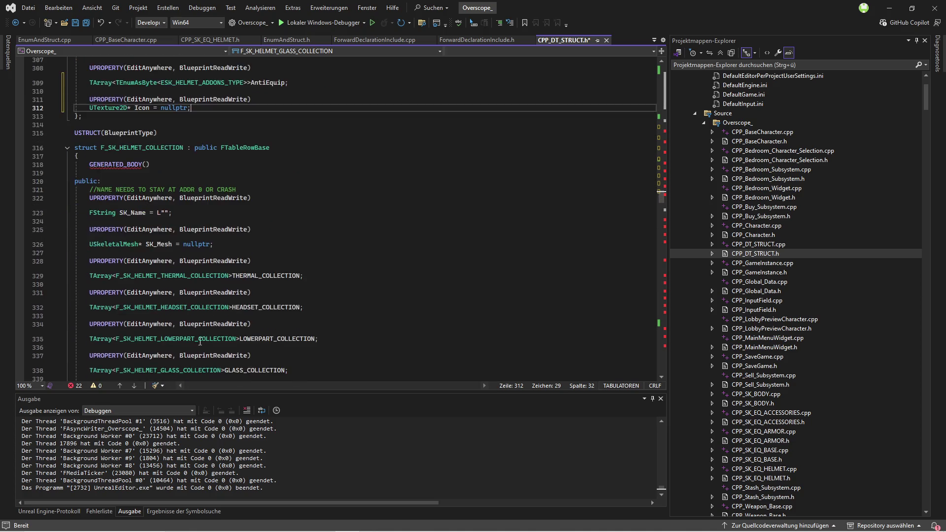
left_click(419, 286)
key("Return")
key("Return")
key("ctrl+v")
scroll(420, 285, "down", 7)
left_click(191, 309)
key("Return")
key("Return")
key("ctrl+v")
scroll(225, 255, "down", 9)
left_click(225, 254)
key("Return")
key("Return")
key("ctrl+v")
scroll(224, 254, "down", 3)
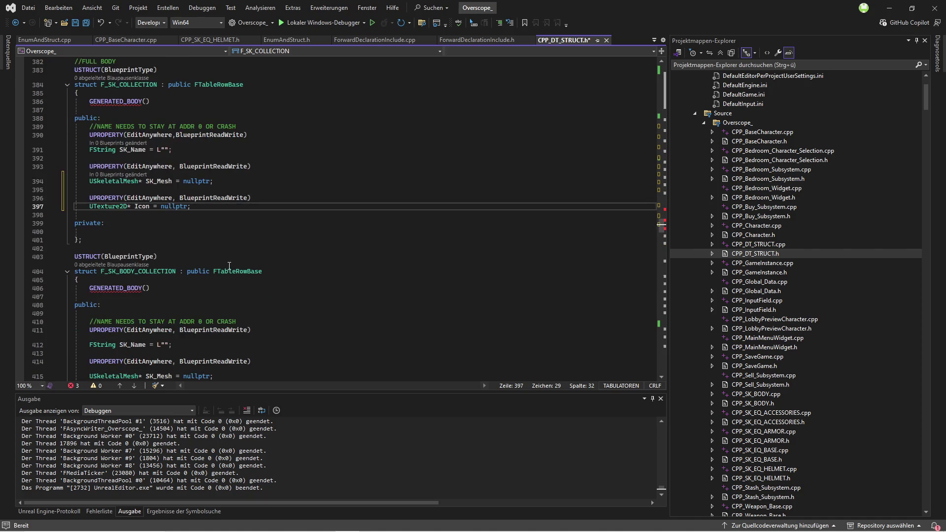
scroll(249, 247, "down", 3)
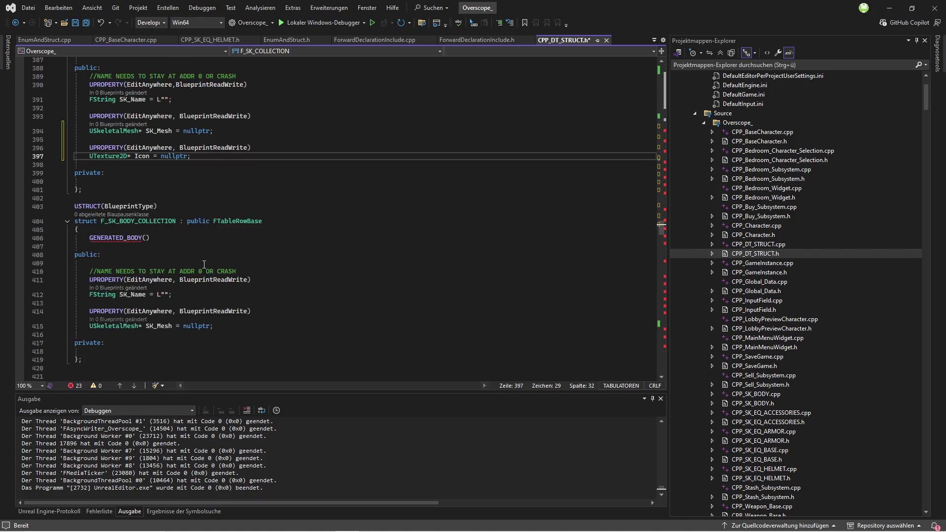
left_click(238, 274)
key("Return")
key("ctrl+v")
scroll(236, 271, "down", 7)
left_click(233, 246)
key("Return")
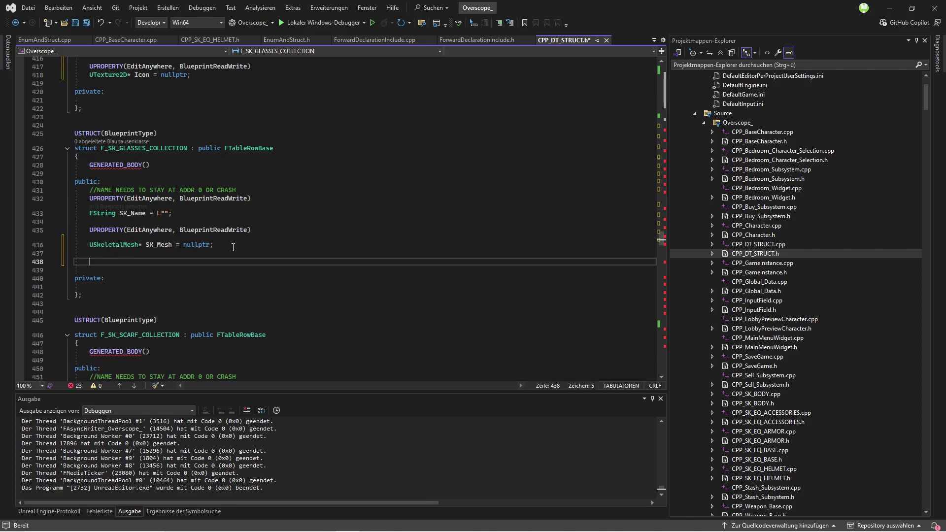
key("ctrl+v")
scroll(229, 286, "down", 13)
left_click(245, 323)
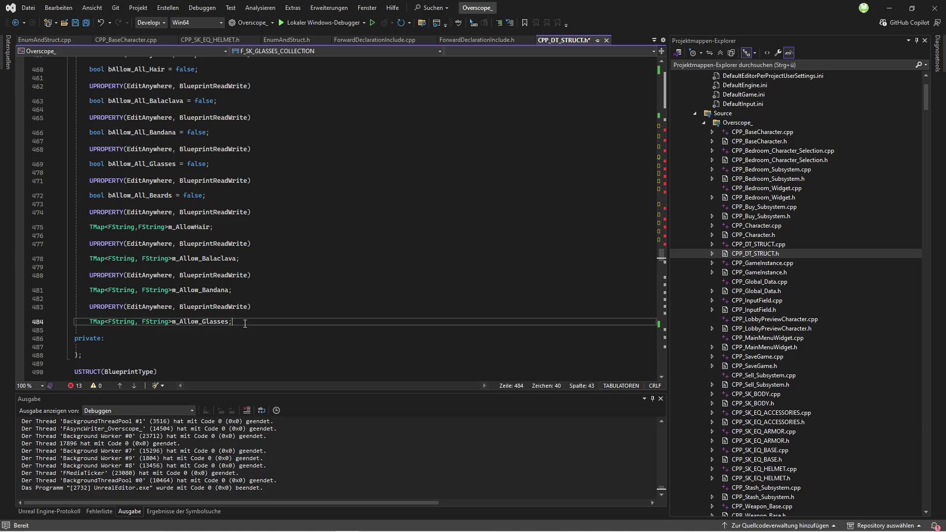
key("Return")
key("ctrl+v")
- Paste the Icon property after the last member of the next five structs and the bracelet struct
scroll(195, 291, "down", 17)
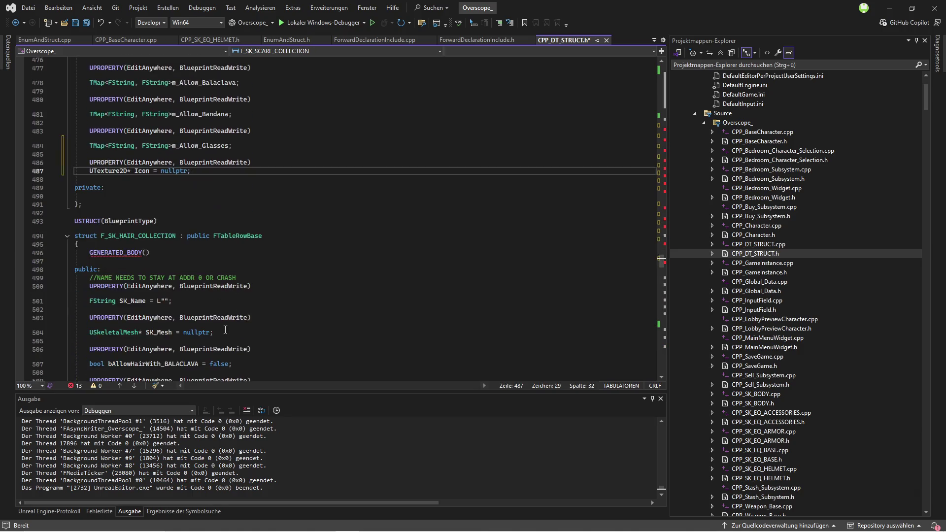
left_click(283, 226)
key("Return")
key("ctrl+v")
scroll(284, 226, "down", 5)
left_click(235, 237)
key("Return")
key("ctrl+v")
scroll(249, 272, "down", 5)
left_click(227, 304)
key("Return")
key("ctrl+v")
scroll(181, 307, "down", 8)
left_click(222, 294)
key("Return")
key("ctrl+v")
scroll(222, 299, "down", 7)
left_click(226, 294)
key("Return")
key("ctrl+v")
scroll(226, 293, "down", 6)
scroll(225, 293, "down", 3)
left_click(222, 274)
key("Return")
key("ctrl+v")
scroll(178, 301, "down", 3)
scroll(178, 302, "down", 4)
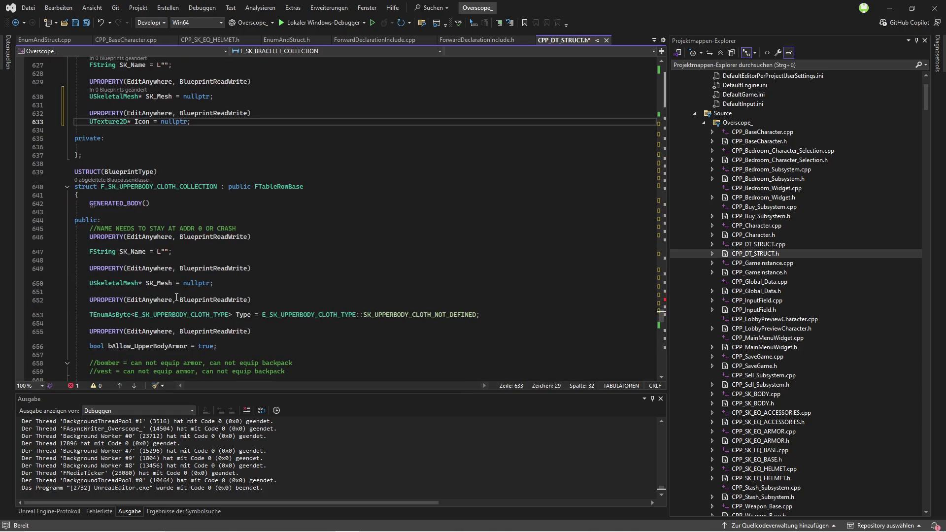
scroll(272, 248, "down", 10)
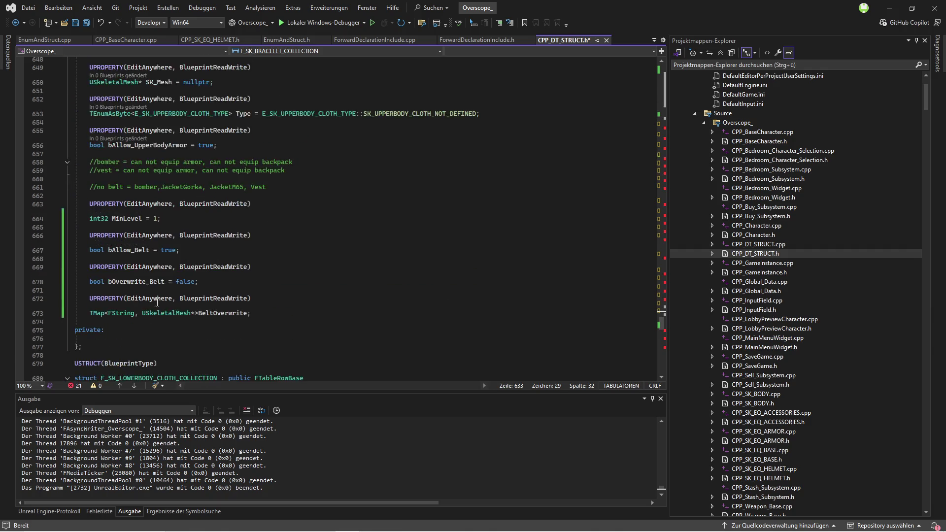
- Paste the Icon property into the upper-body, lower-body, shoulder armor and lowerarm armor structs, then build
left_click(272, 239)
key("Return")
key("ctrl+v")
scroll(181, 329, "down", 4)
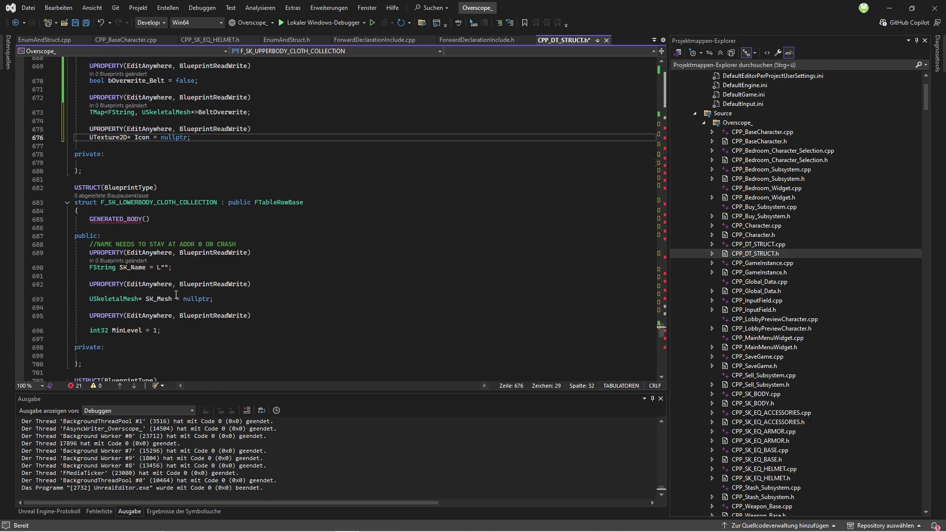
left_click(182, 329)
key("Return")
key("ctrl+v")
scroll(182, 329, "down", 5)
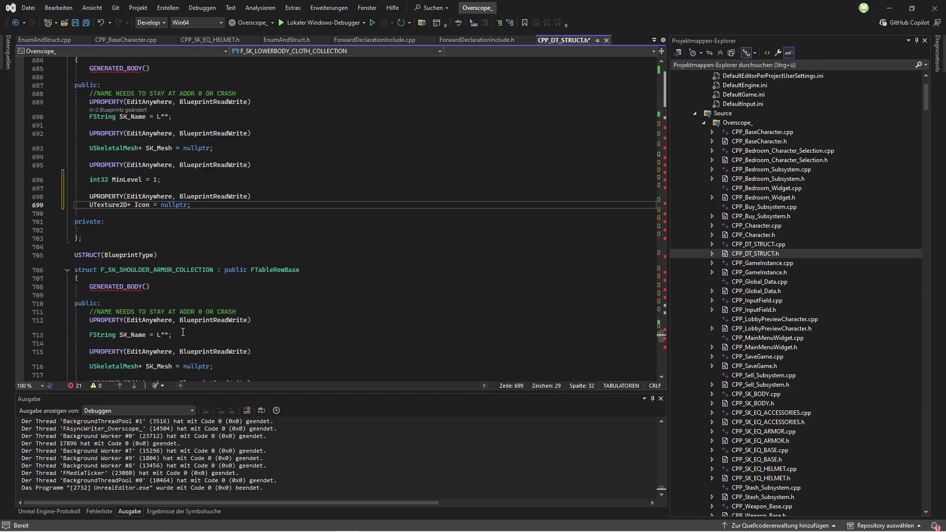
scroll(182, 327, "down", 8)
left_click(179, 279)
key("Return")
key("ctrl+v")
scroll(178, 286, "down", 2)
scroll(178, 287, "down", 7)
left_click(177, 277)
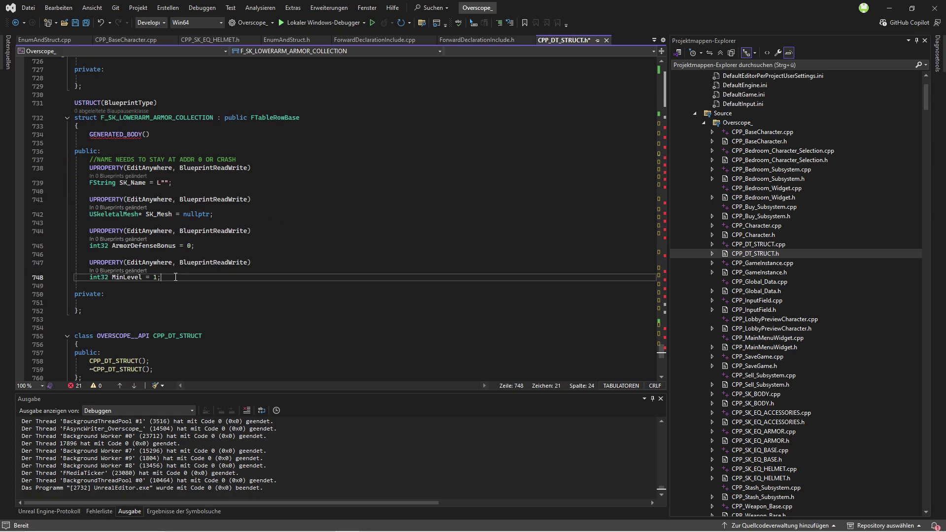
key("Return")
key("ctrl+v")
scroll(411, 218, "up", 2)
key("ctrl+shift+b")
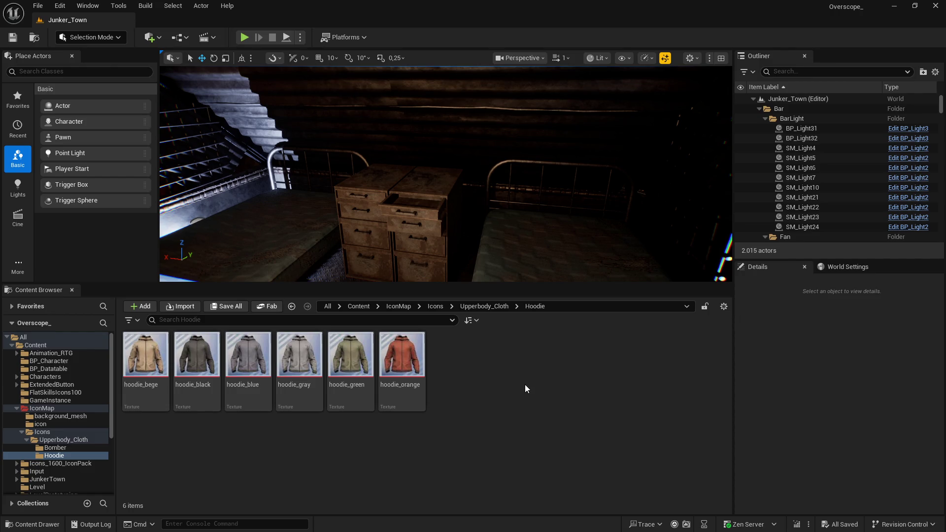
- Go up to the Upperbody_Cloth folder to list its Bomber and Hoodie subfolders
left_click(485, 306)
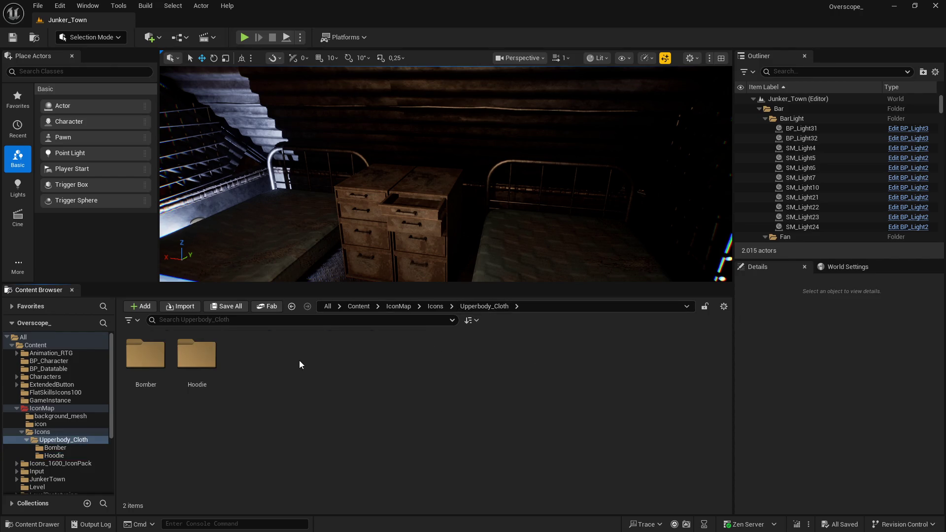
- Filter the BP_Datatable folder by 'cloth' and open the DT_SK_UPPERBODY_CLOTH data table
left_click(356, 306)
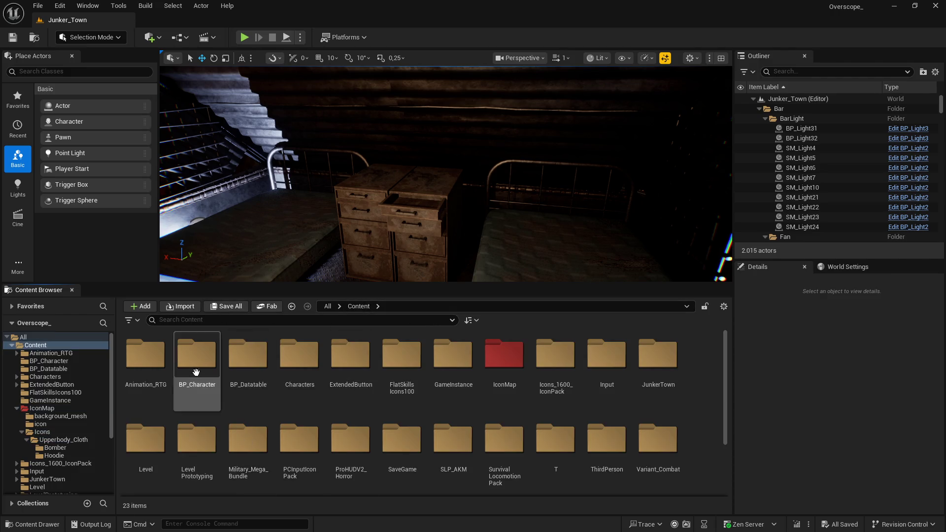
double_click(253, 379)
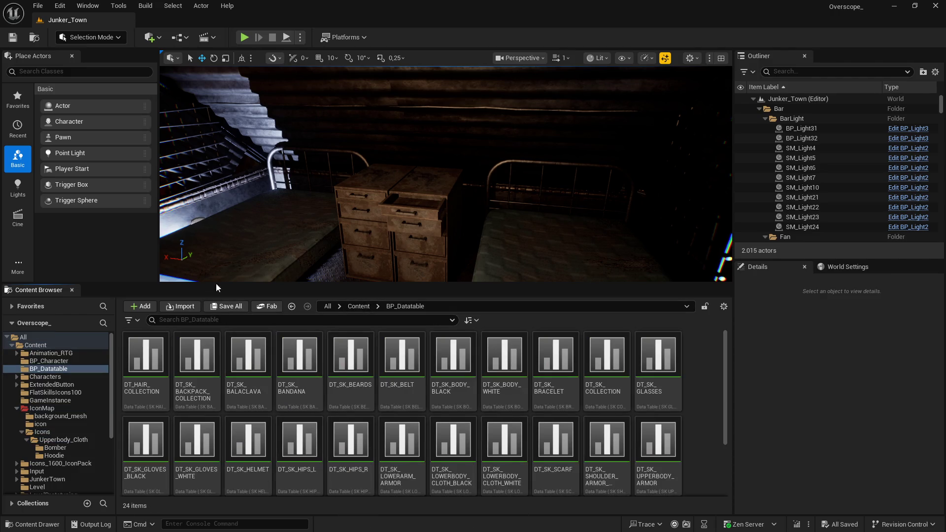
left_click_drag(207, 283, 207, 259)
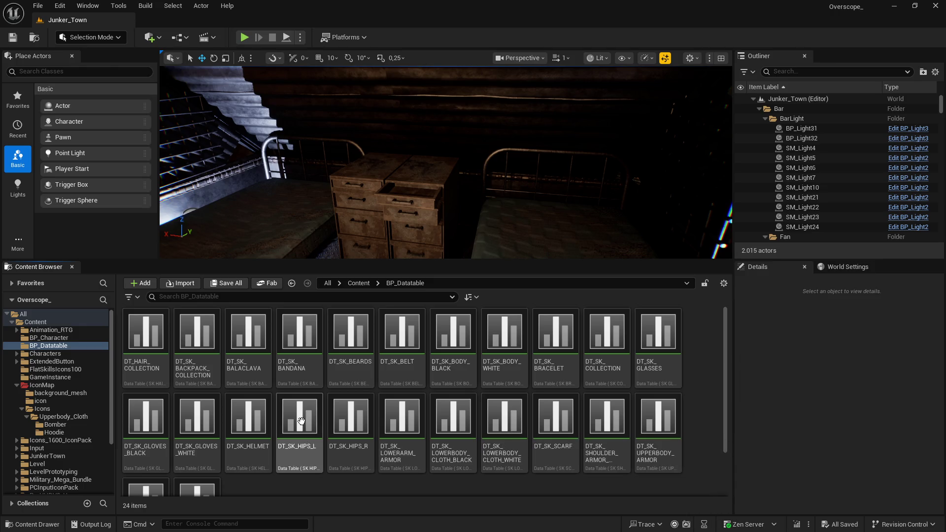
left_click(233, 297)
type("cloth")
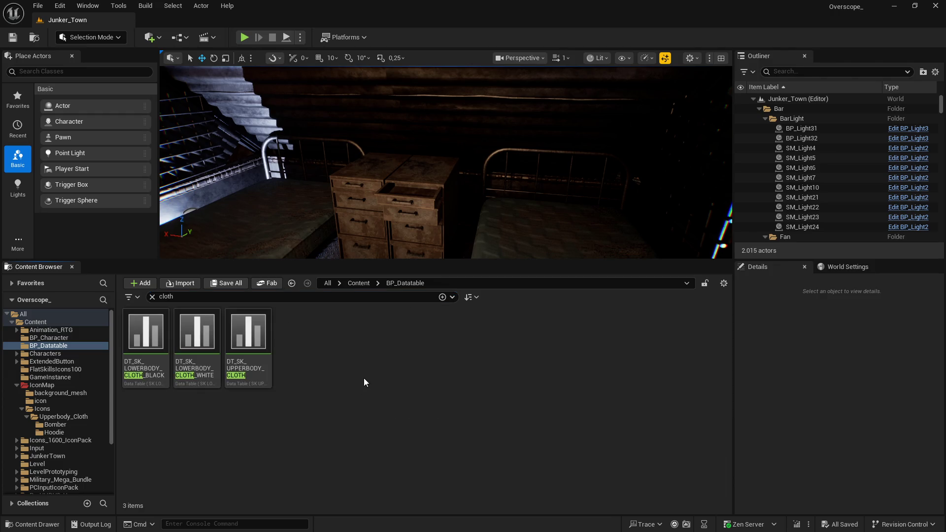
double_click(264, 346)
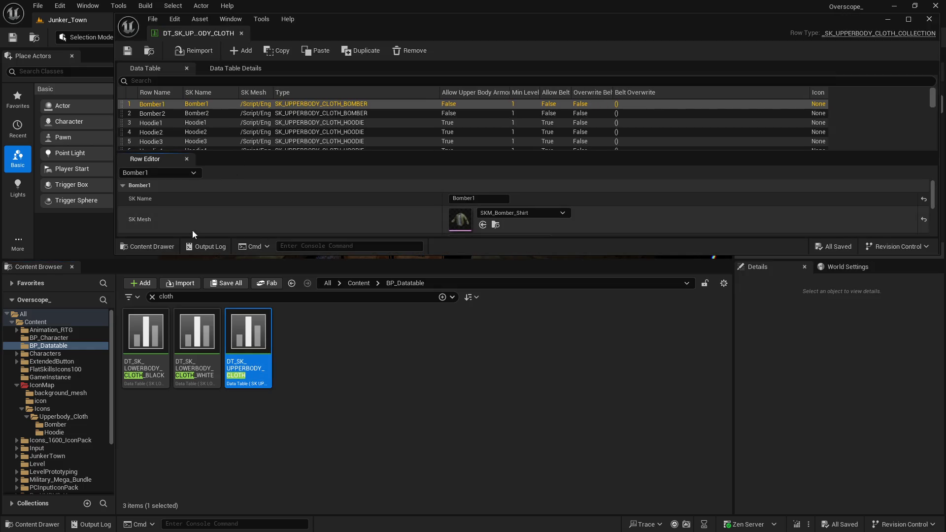
- Clear the cloth search filter and browse to Content > IconMap > Icons > Upperbody_Cloth > Bomber
left_click(152, 296)
left_click_drag(124, 259, 124, 357)
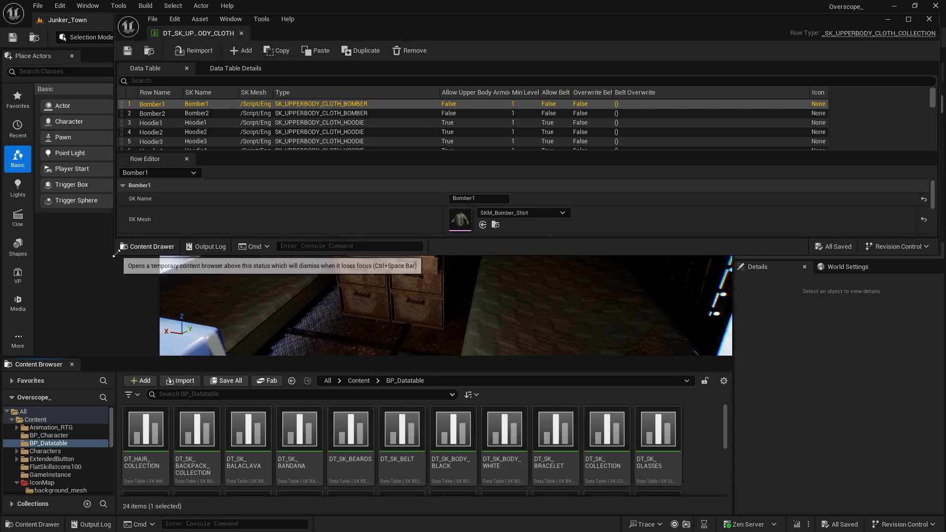
left_click_drag(116, 253, 63, 307)
scroll(286, 250, "down", 5)
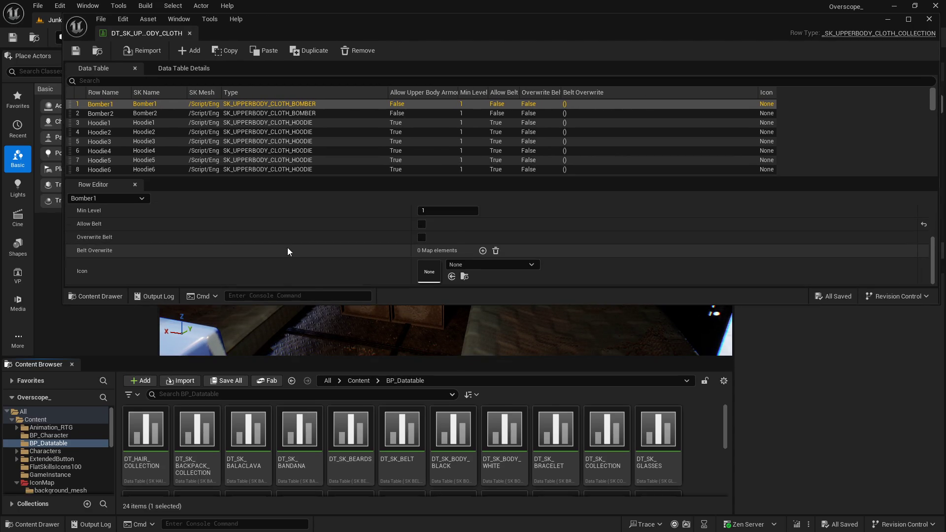
left_click(359, 380)
left_click_drag(294, 357, 294, 328)
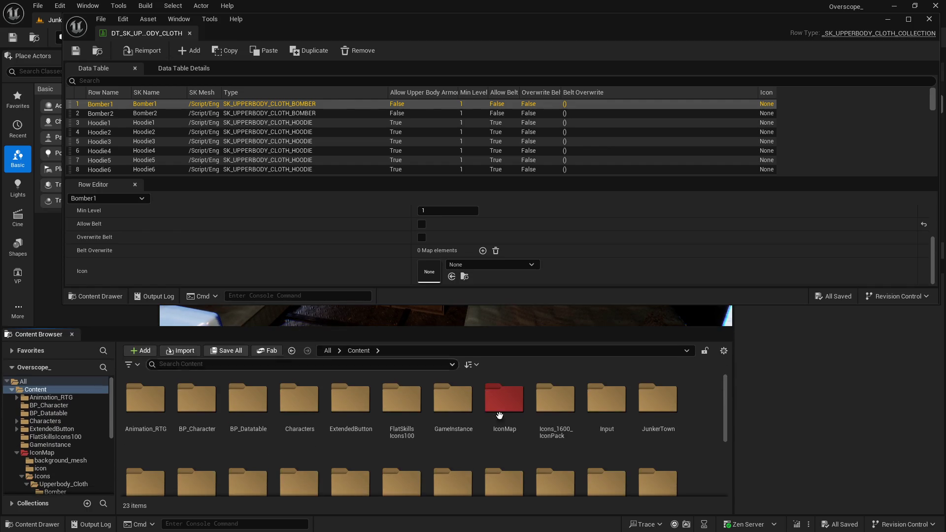
double_click(502, 401)
double_click(253, 408)
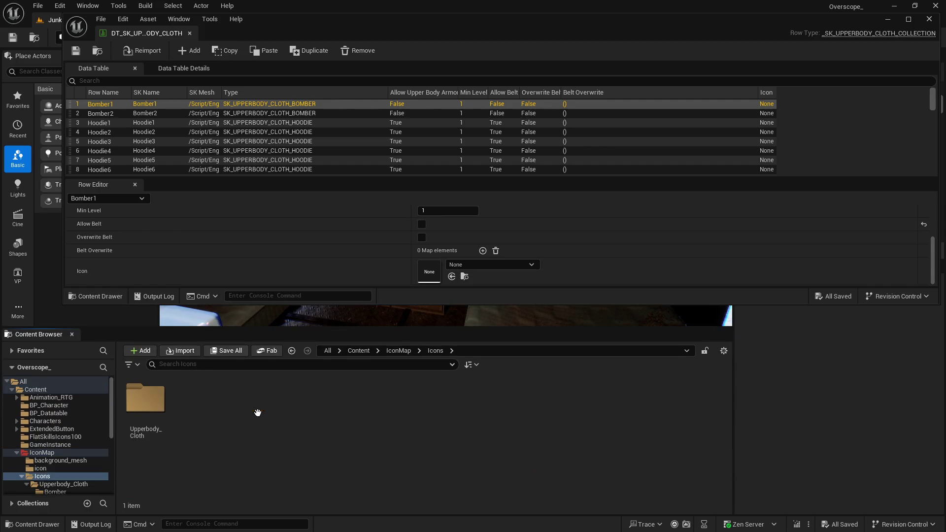
double_click(146, 397)
double_click(145, 398)
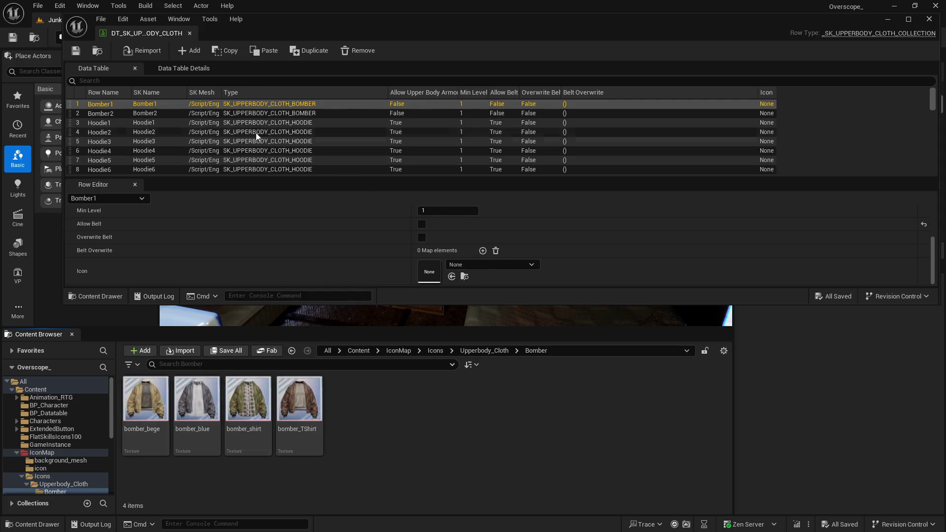
scroll(351, 250, "up", 2)
- Set the Bomber1 icon to bomber_shirt and the Bomber2 icon to bomber_blue
left_click(247, 399)
scroll(388, 257, "down", 3)
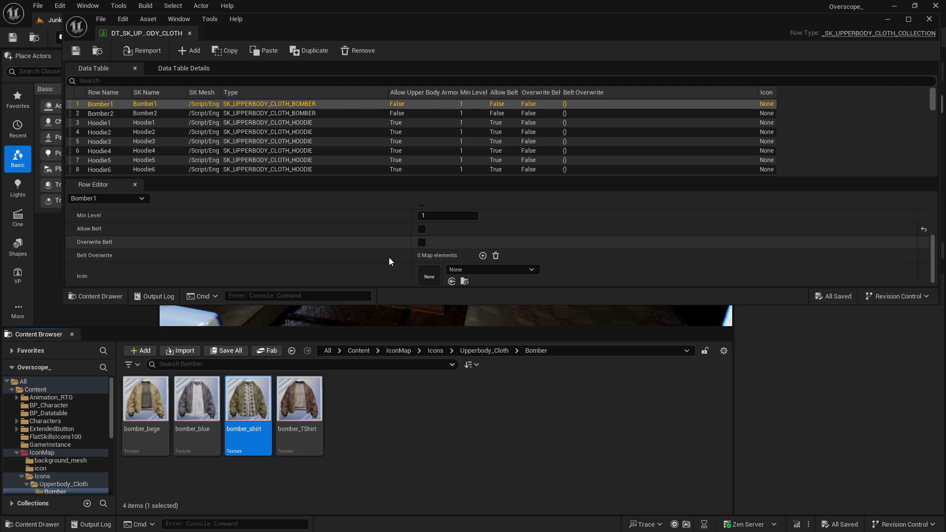
left_click(451, 276)
scroll(366, 262, "up", 4)
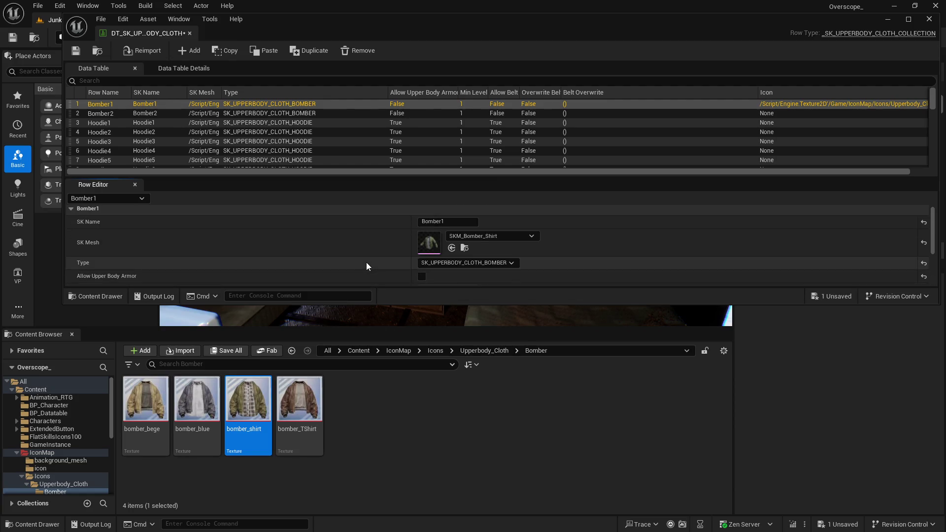
left_click(154, 113)
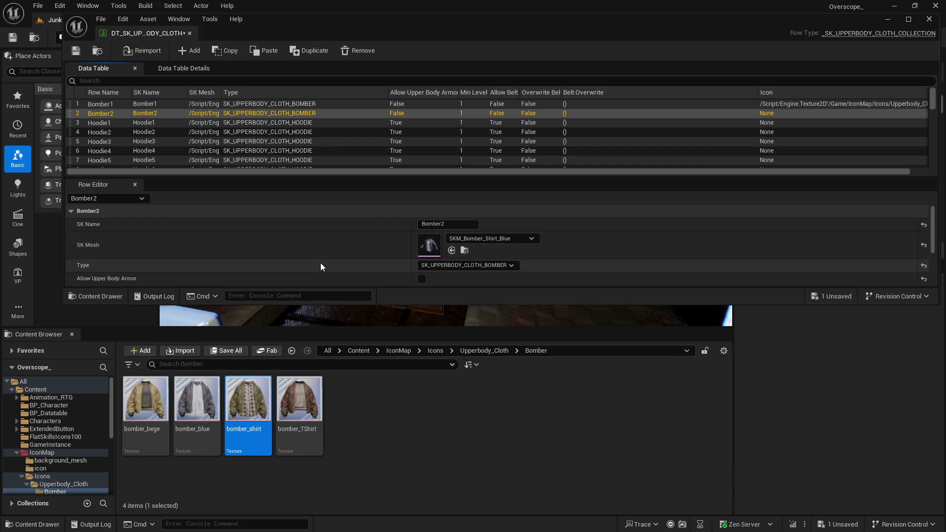
left_click(197, 399)
scroll(367, 254, "down", 2)
scroll(368, 253, "down", 2)
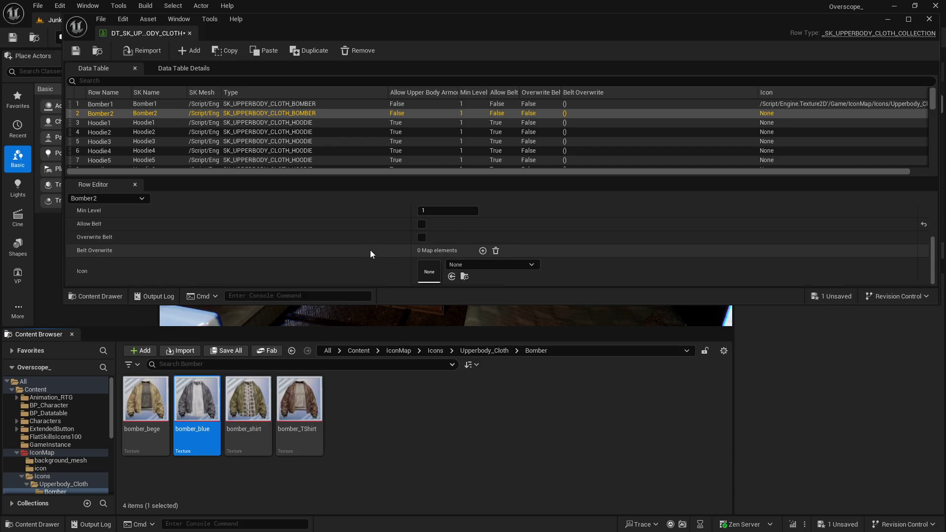
left_click(449, 276)
scroll(327, 261, "up", 1)
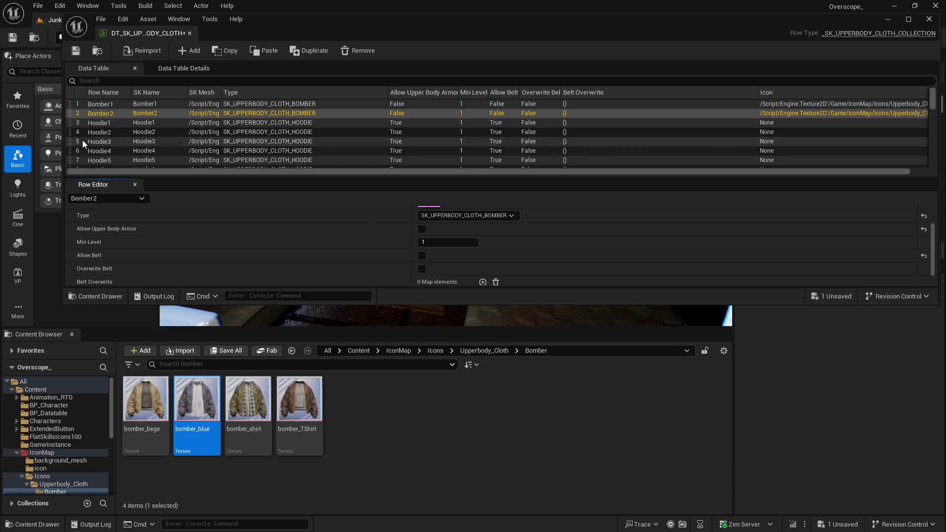
left_click(143, 122)
left_click(291, 351)
- From the Hoodie icon folder, set Hoodie1's icon to hoodie_bege and Hoodie2's to hoodie_black
double_click(198, 411)
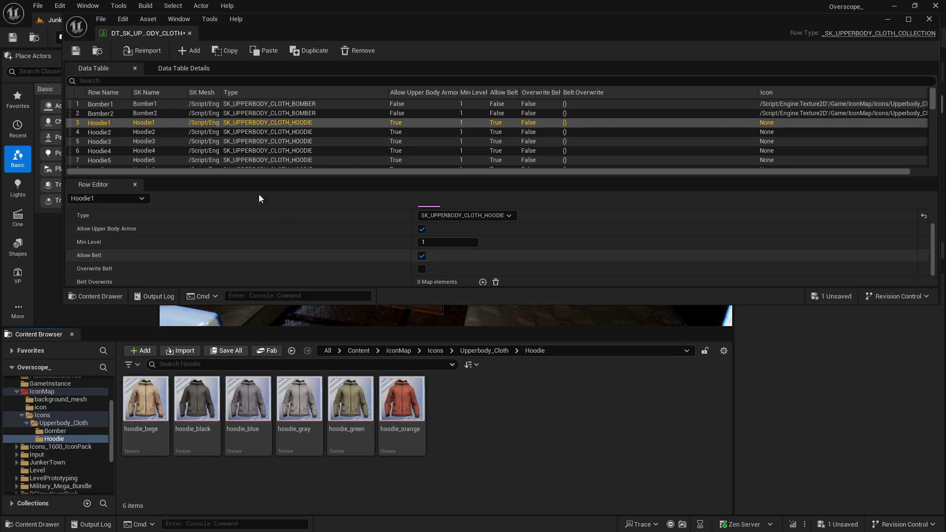
scroll(304, 252, "up", 1)
mouse_move(291, 328)
left_mouse_down()
mouse_move(291, 379)
mouse_move(291, 364)
left_mouse_up()
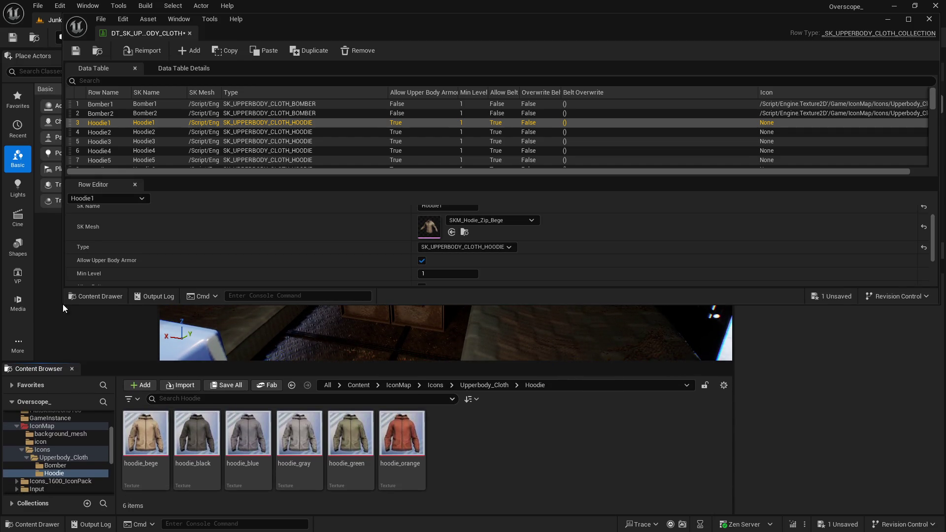
left_click_drag(63, 304, 61, 346)
scroll(235, 292, "down", 2)
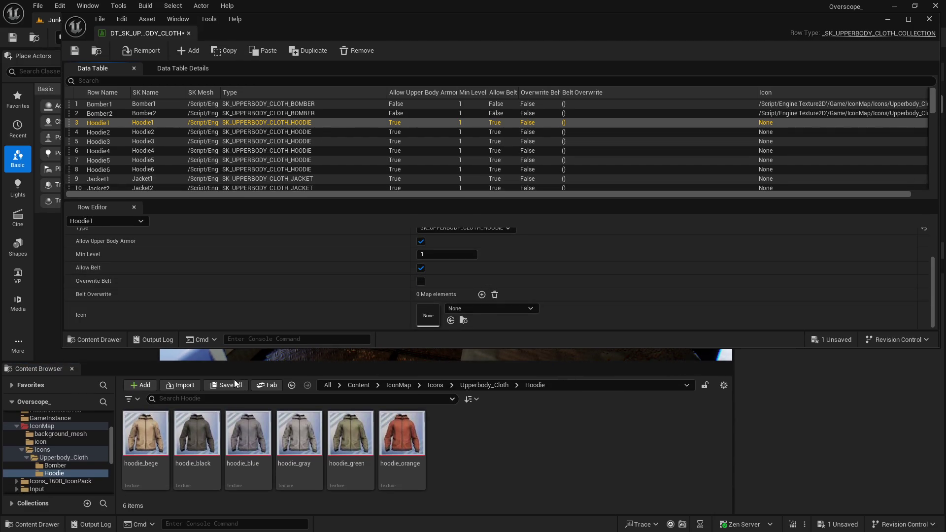
left_click_drag(146, 434, 428, 316)
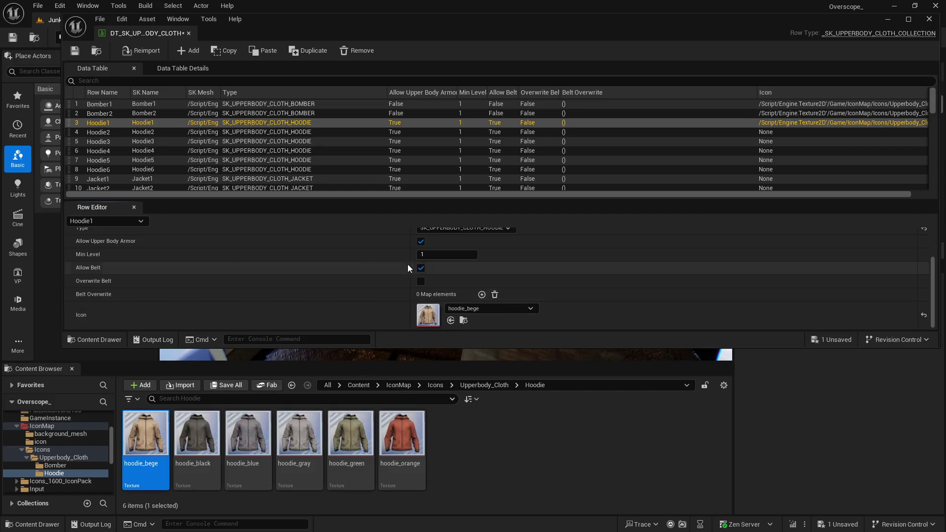
left_click(106, 132)
scroll(355, 284, "up", 2)
scroll(356, 284, "down", 2)
mouse_move(197, 434)
left_mouse_down()
mouse_move(235, 426)
mouse_move(427, 314)
left_mouse_up()
- Set Hoodie3's icon to hoodie_blue and Hoodie4's icon to hoodie_gray
scroll(404, 303, "up", 2)
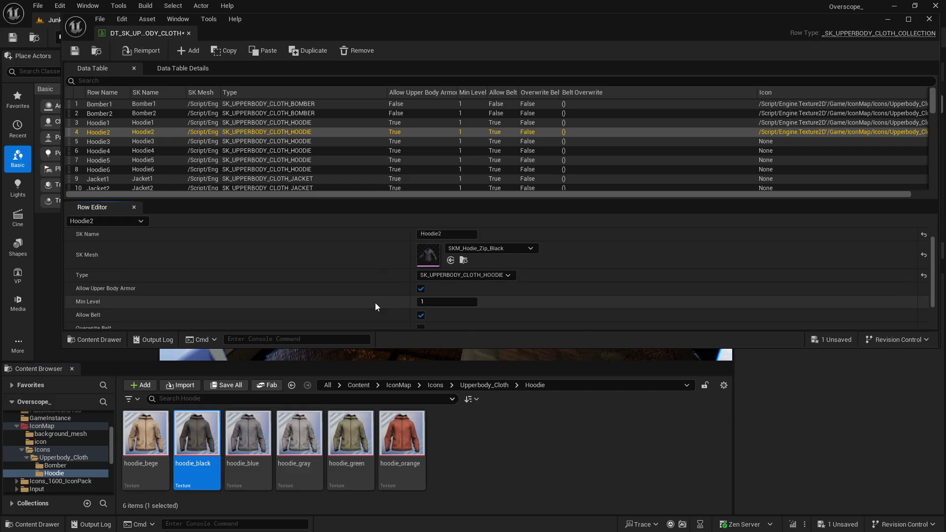
scroll(375, 306, "down", 2)
left_click(134, 143)
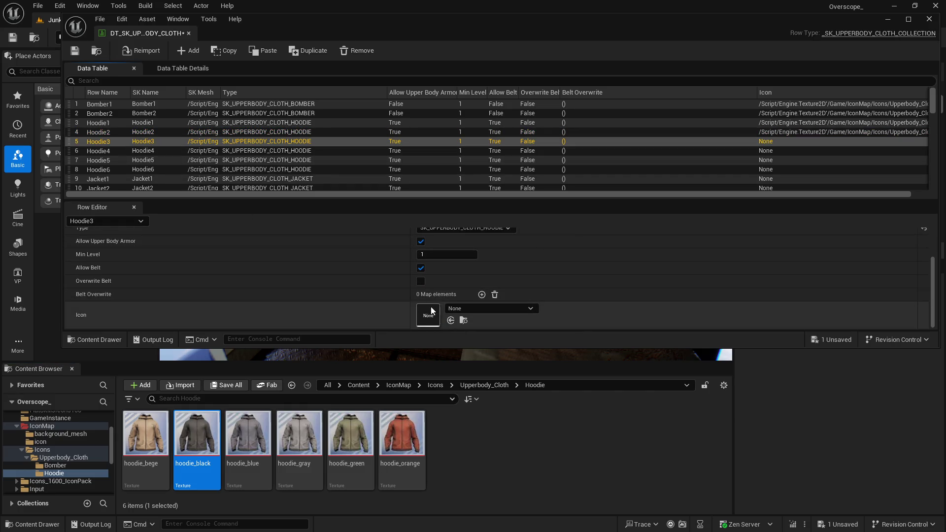
scroll(379, 291, "up", 2)
scroll(376, 291, "down", 1)
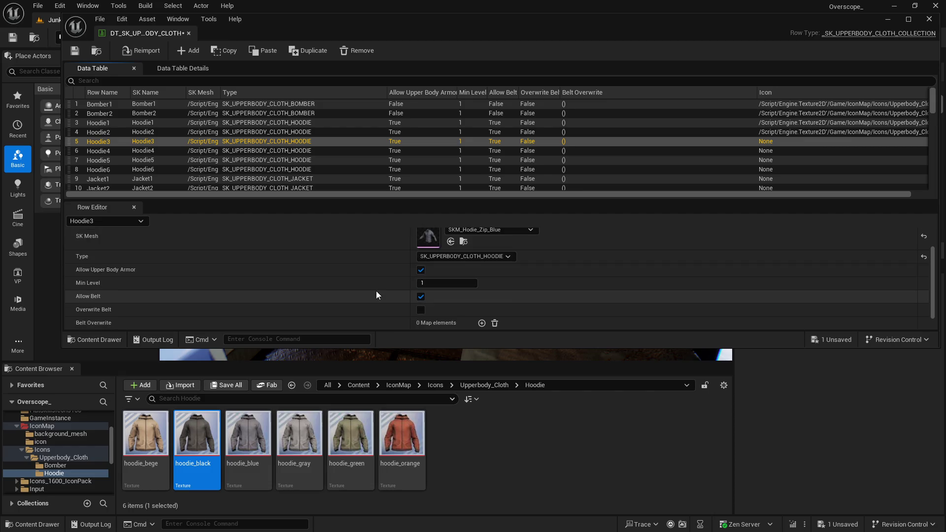
scroll(376, 291, "down", 1)
left_click(248, 433)
left_click(463, 321)
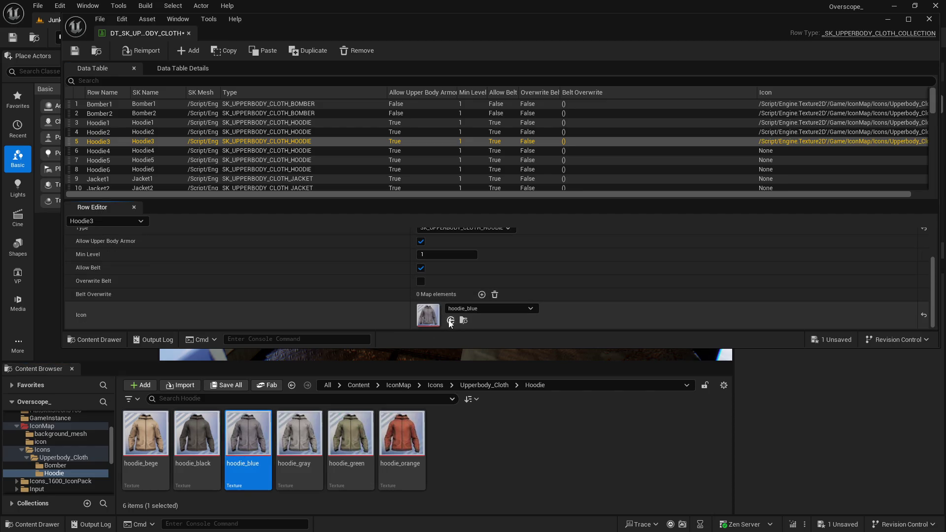
left_click(126, 151)
scroll(347, 285, "up", 1)
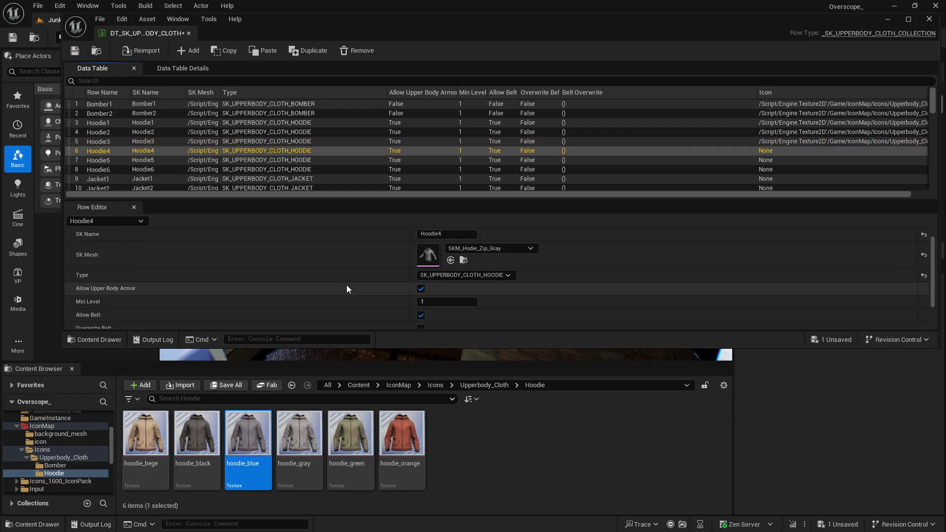
scroll(347, 284, "down", 2)
left_click(299, 433)
left_click(451, 320)
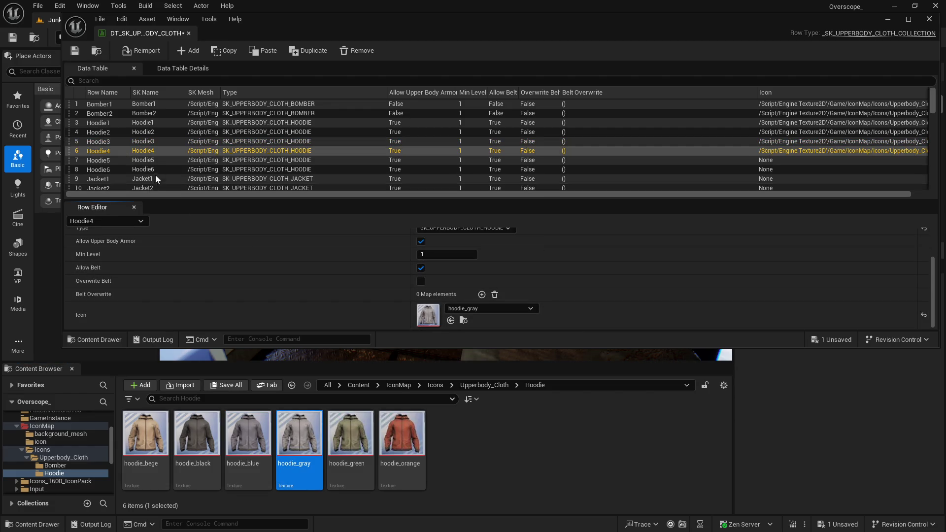
- Set Hoodie5's icon to hoodie_green and Hoodie6's icon to hoodie_orange
left_click(155, 160)
scroll(299, 292, "down", 2)
scroll(300, 292, "down", 1)
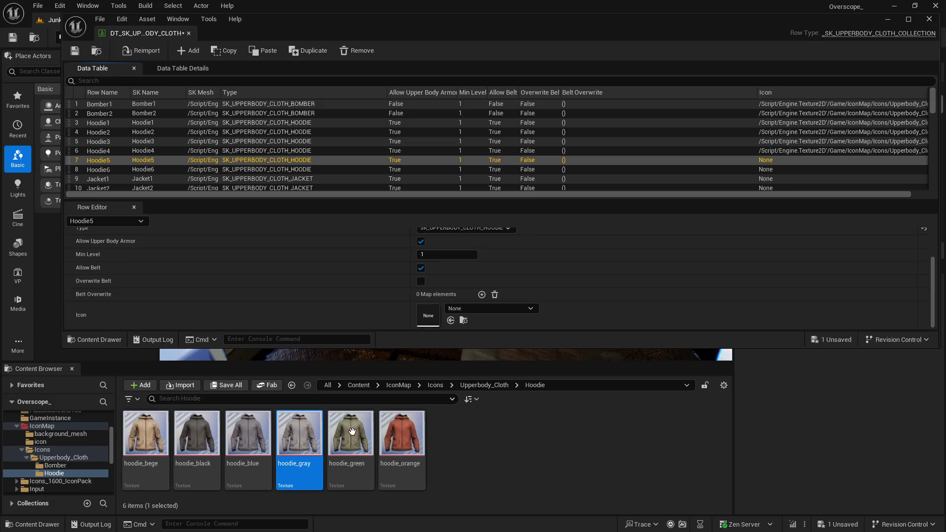
left_click(350, 434)
left_click(450, 320)
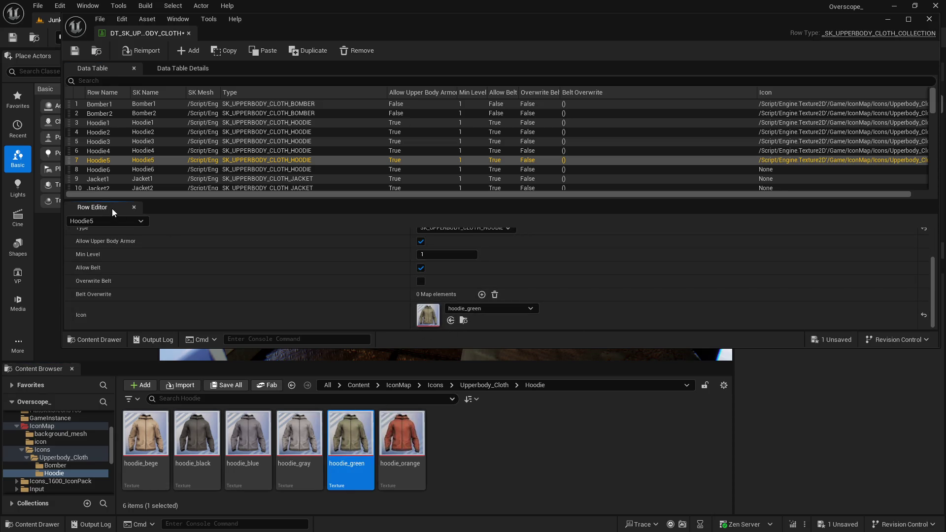
left_click(118, 170)
scroll(341, 285, "down", 3)
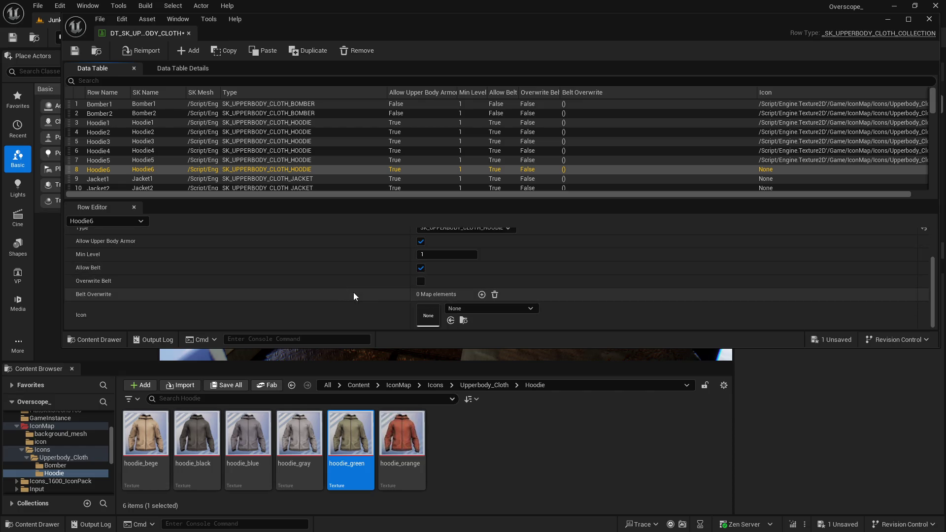
left_click(402, 433)
left_click(451, 320)
- Save the edited data table with Save All > Save Selected and close its editor
left_click(212, 385)
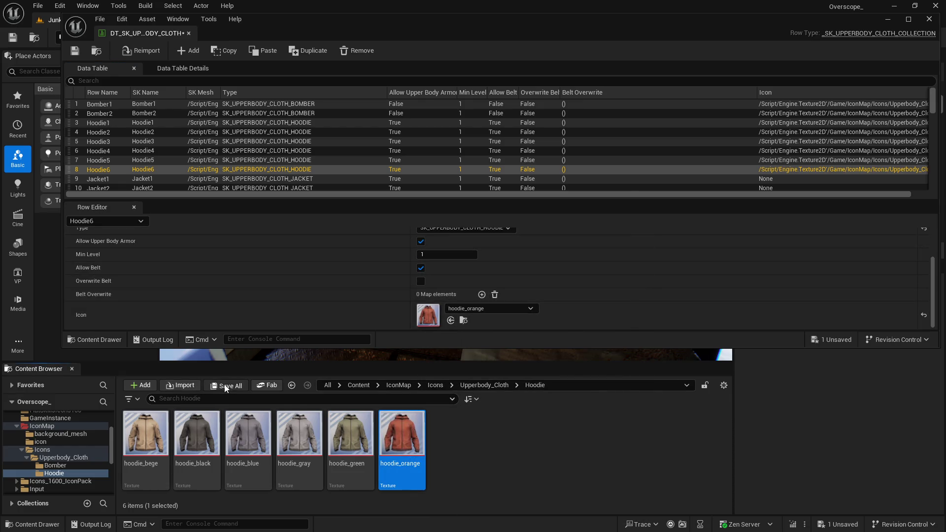
left_click(557, 382)
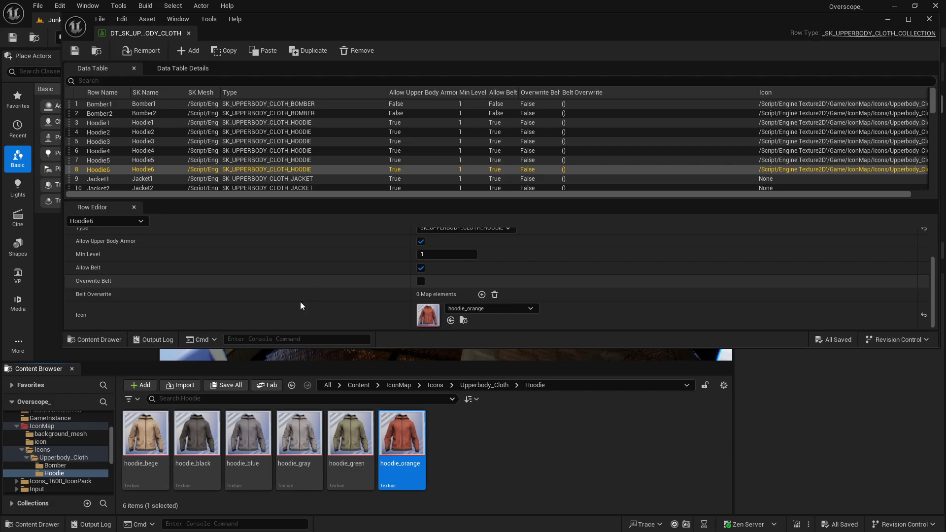
scroll(209, 181, "down", 3)
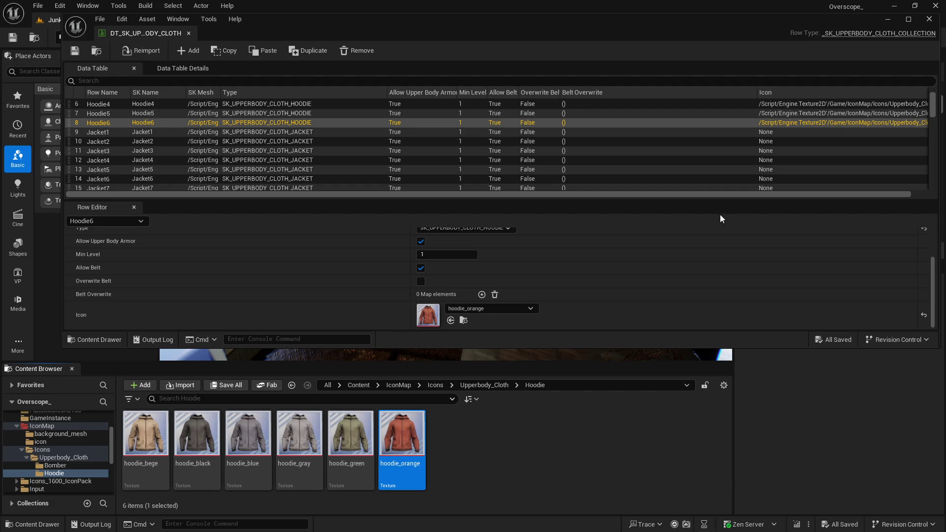
left_click(929, 19)
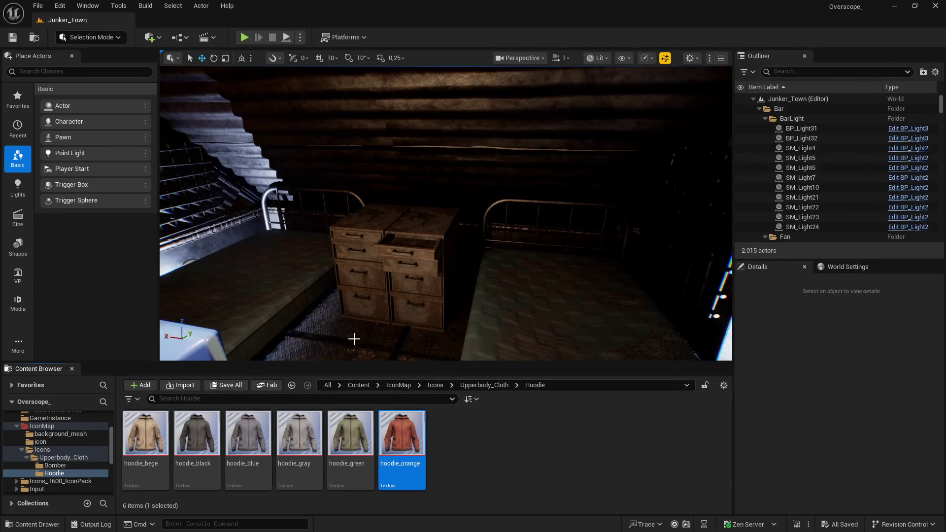
- Load the IconLevel map from the IconMap folder
left_click(359, 385)
double_click(504, 433)
double_click(299, 436)
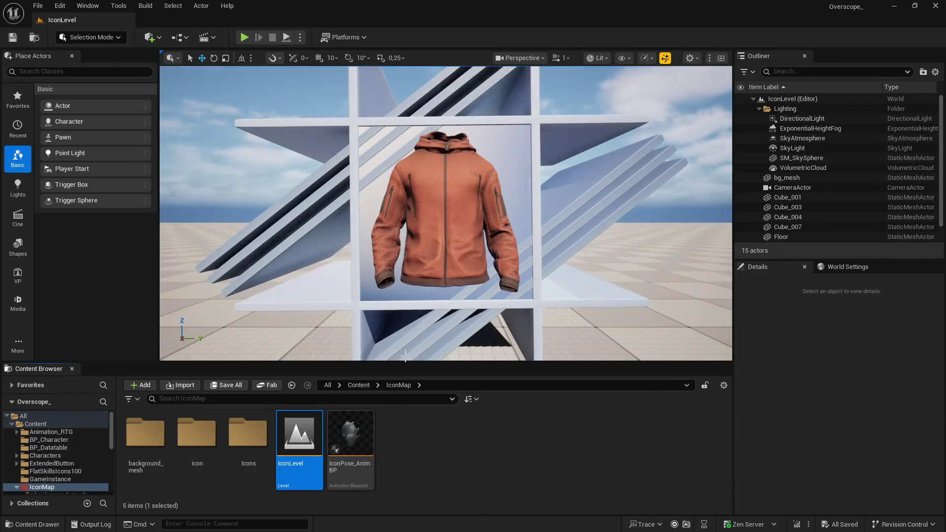
- Open NewWidgetBlueprint from the T folder in the widget editor
left_click(358, 384)
left_click_drag(358, 364, 344, 279)
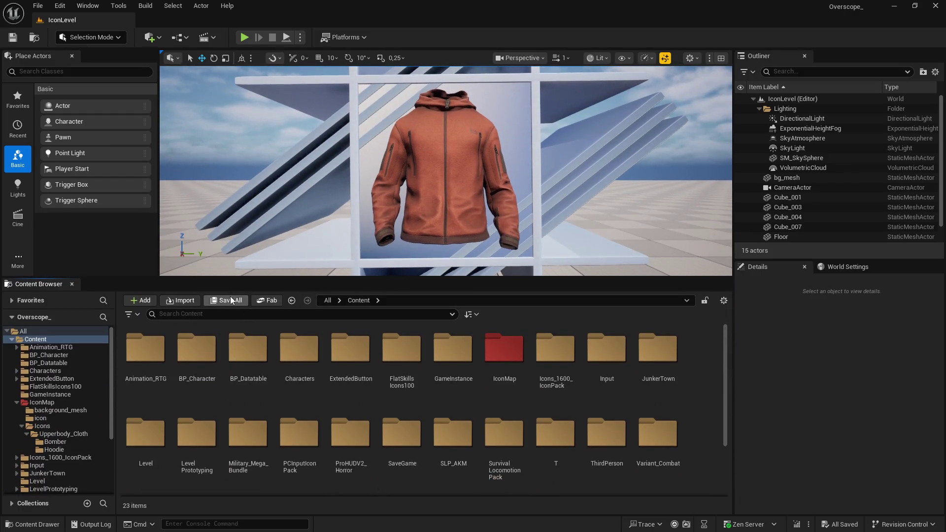
scroll(374, 454, "down", 2)
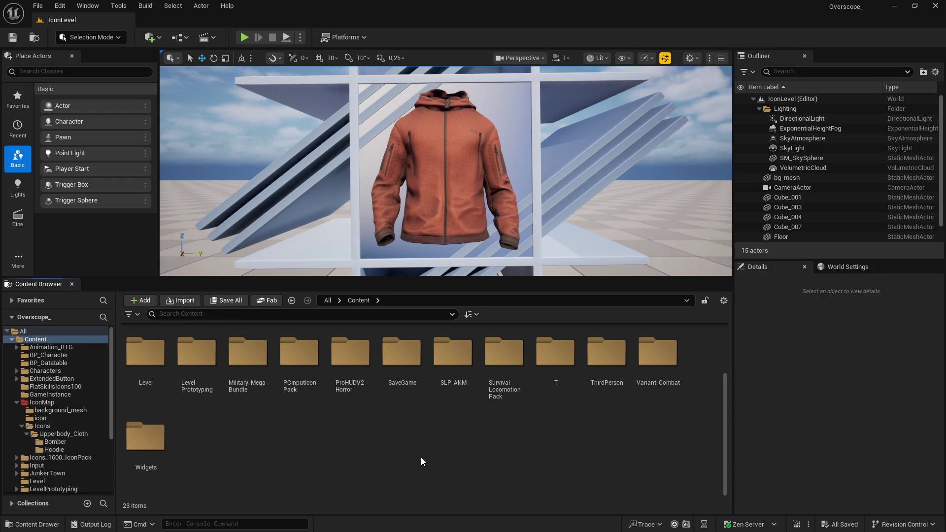
double_click(544, 363)
double_click(197, 366)
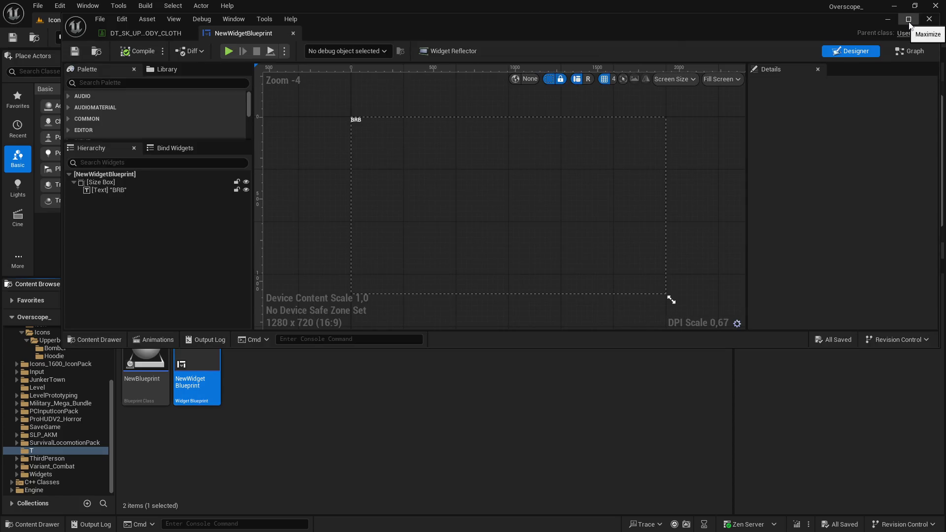
- Maximize the widget editor, zoom in on the BRB text, and narrow the Palette and Details panels
left_click(909, 24)
scroll(456, 181, "up", 17)
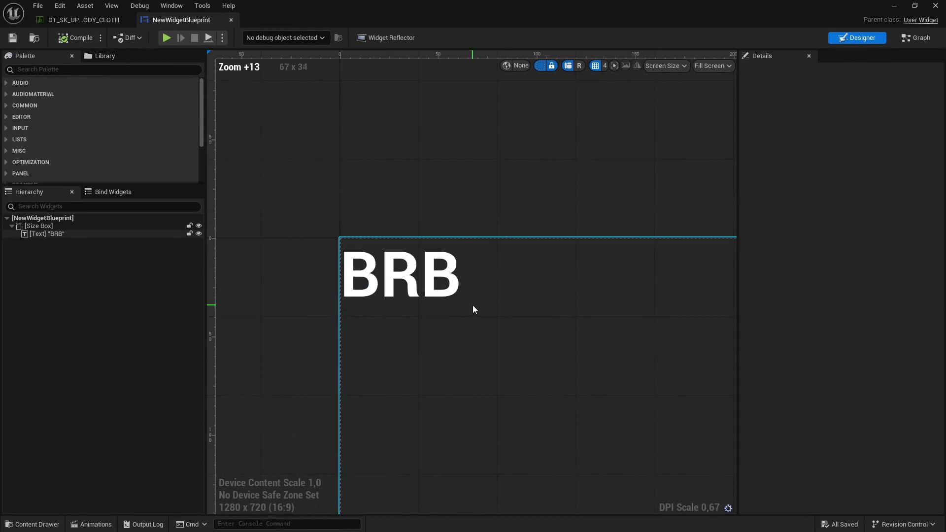
scroll(472, 306, "up", 3)
left_click_drag(205, 173, 72, 172)
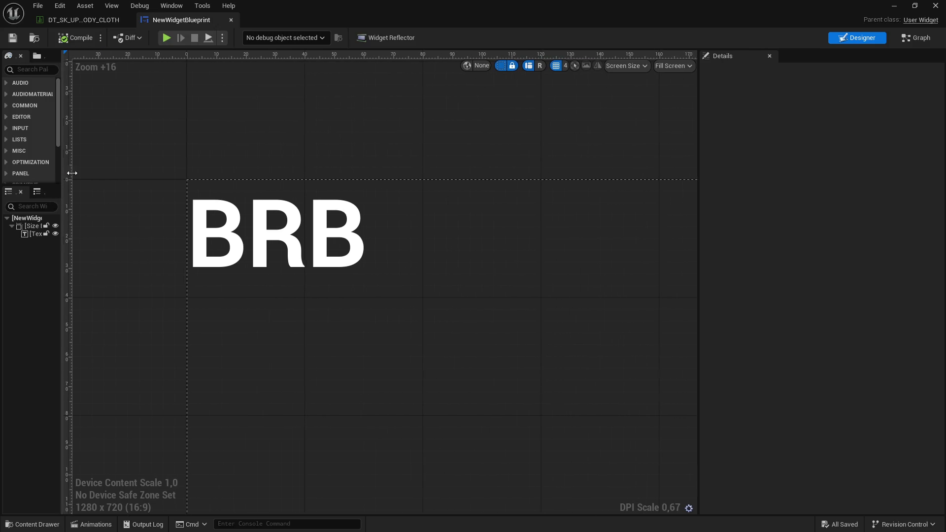
left_click_drag(698, 161, 908, 162)
scroll(667, 286, "up", 4)
mouse_move(667, 285)
left_mouse_down()
mouse_move(681, 283)
mouse_move(669, 291)
left_mouse_up()
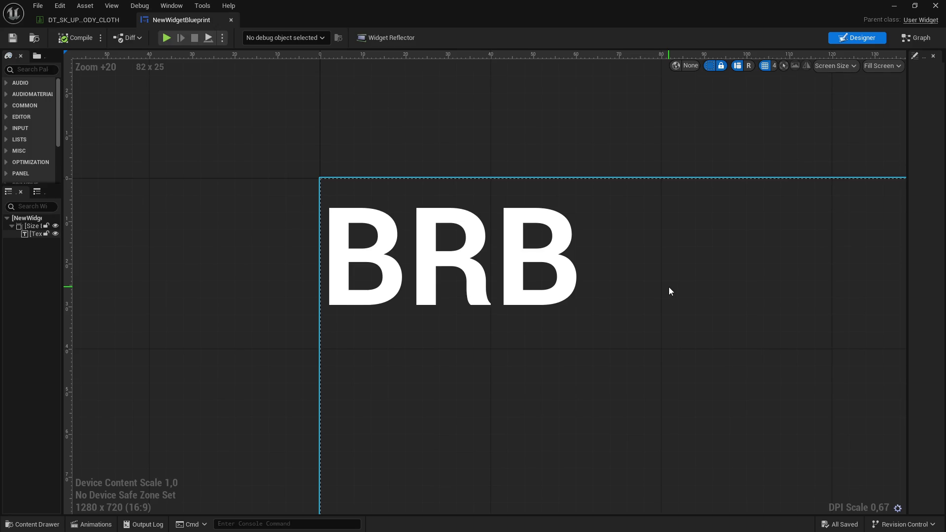